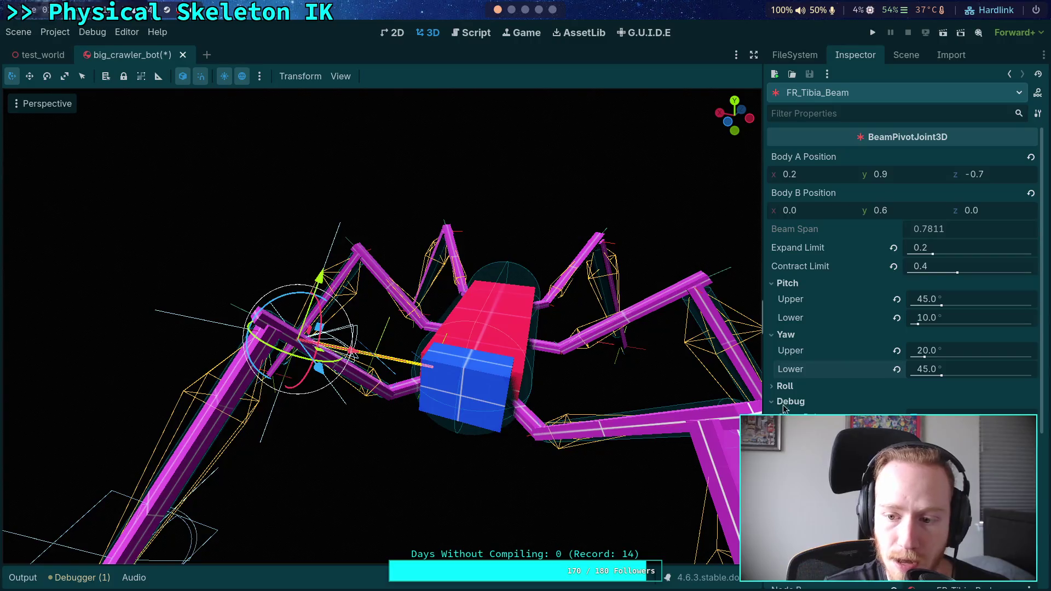
- Run the crawler project to watch the leg beams move, then stop the game
scroll(573, 411, up, 3)
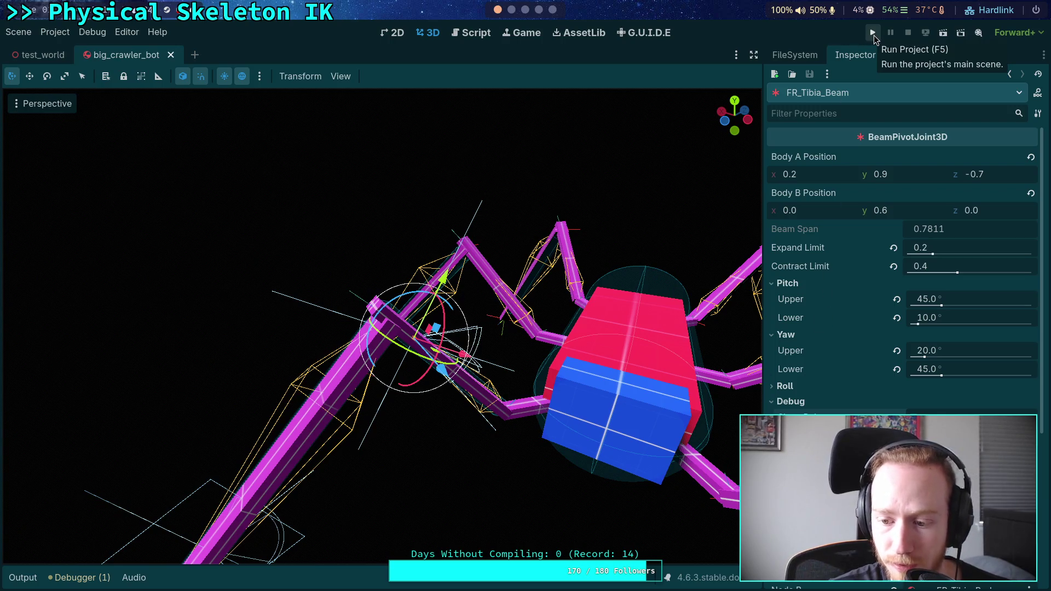
click(873, 34)
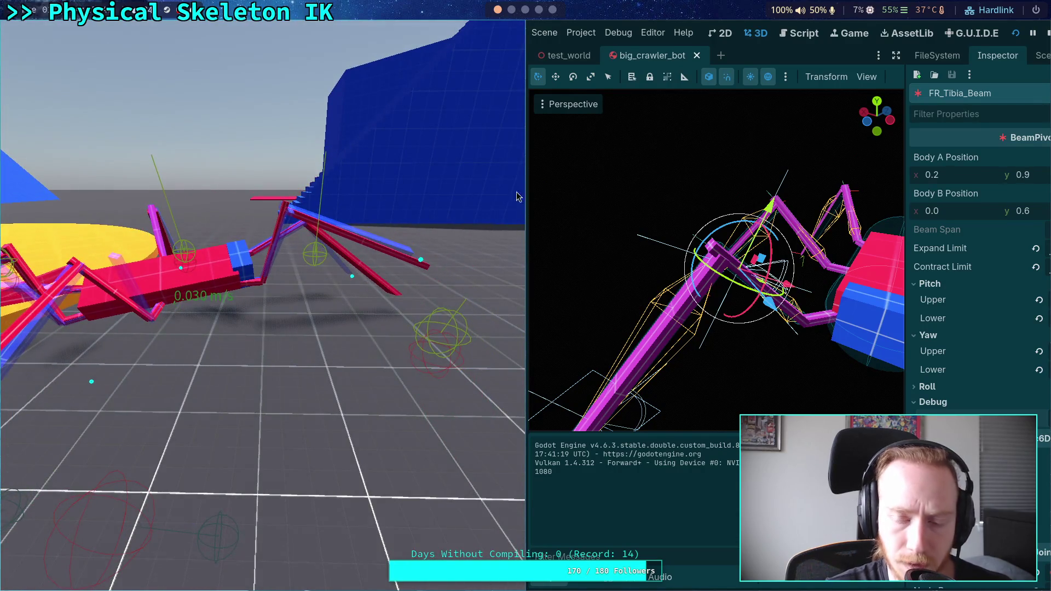
click(1048, 36)
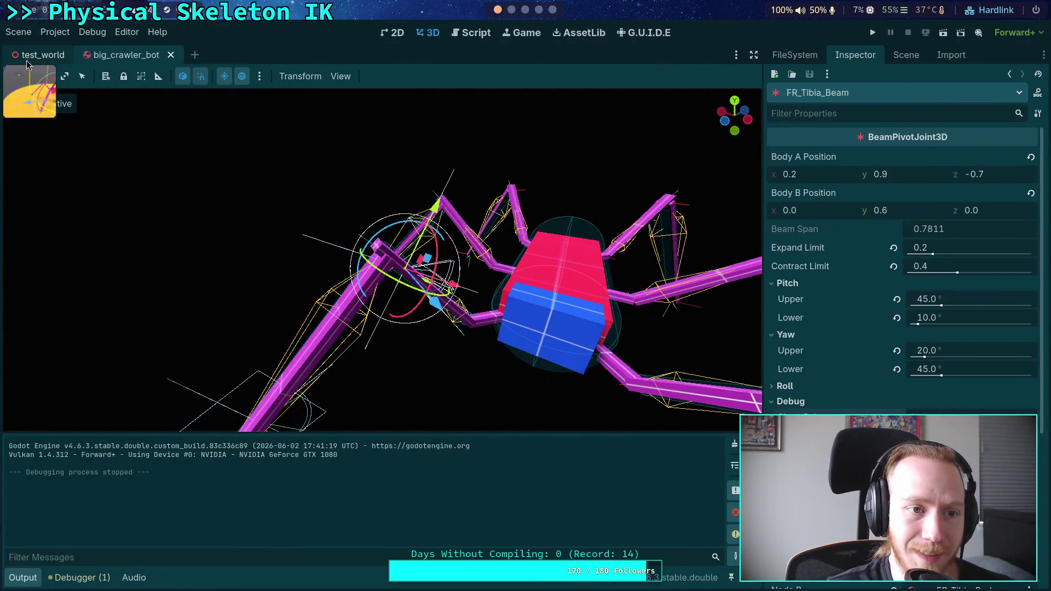
- In test_world, rotate CrawlerBot -180° on Y and run a test of the turned robot
click(33, 56)
drag(409, 289, 104, 241)
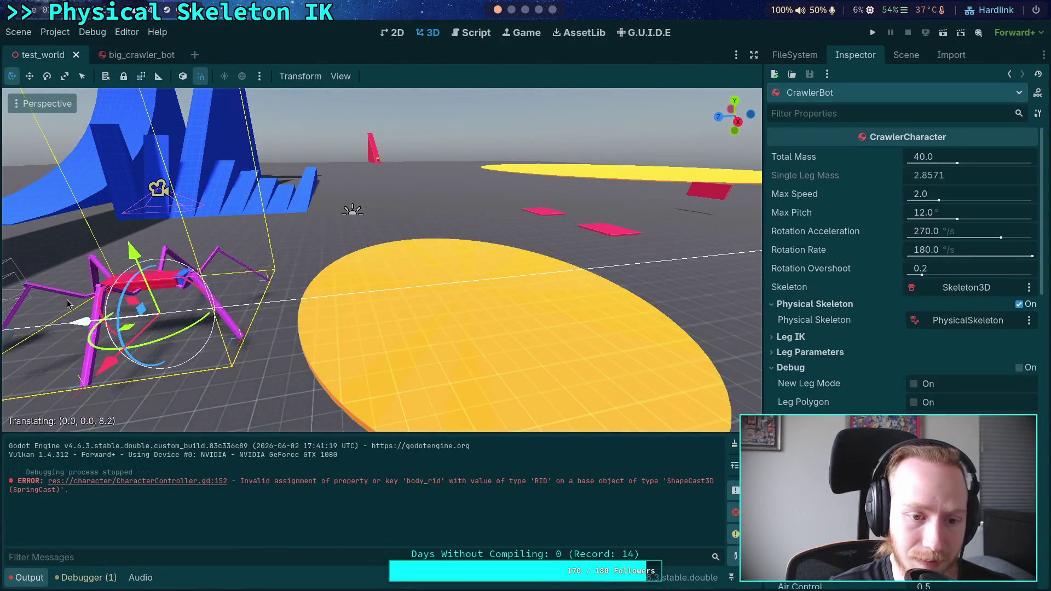
key(r)
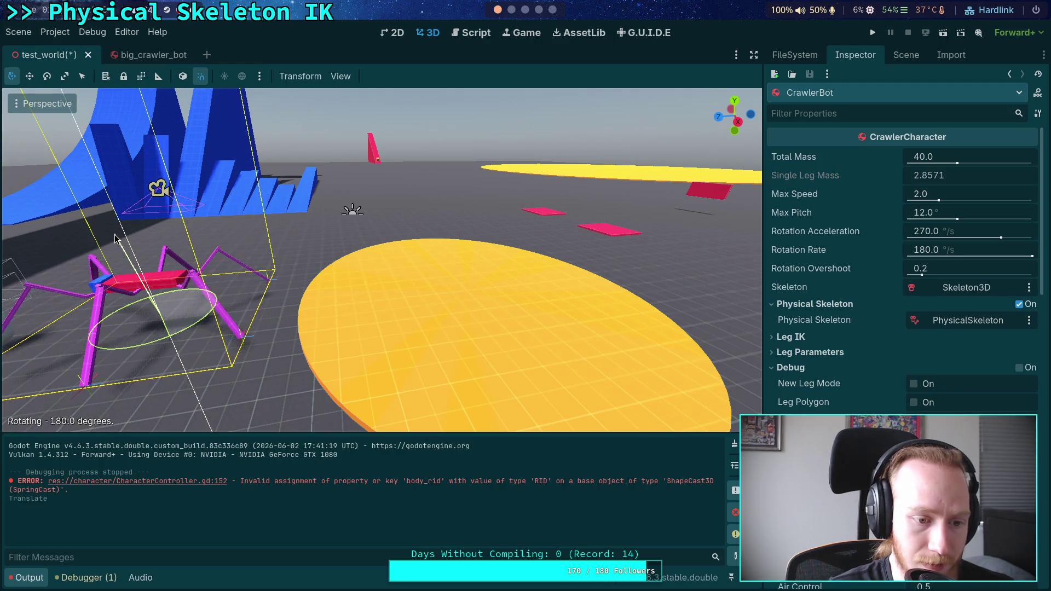
click(104, 241)
key(f)
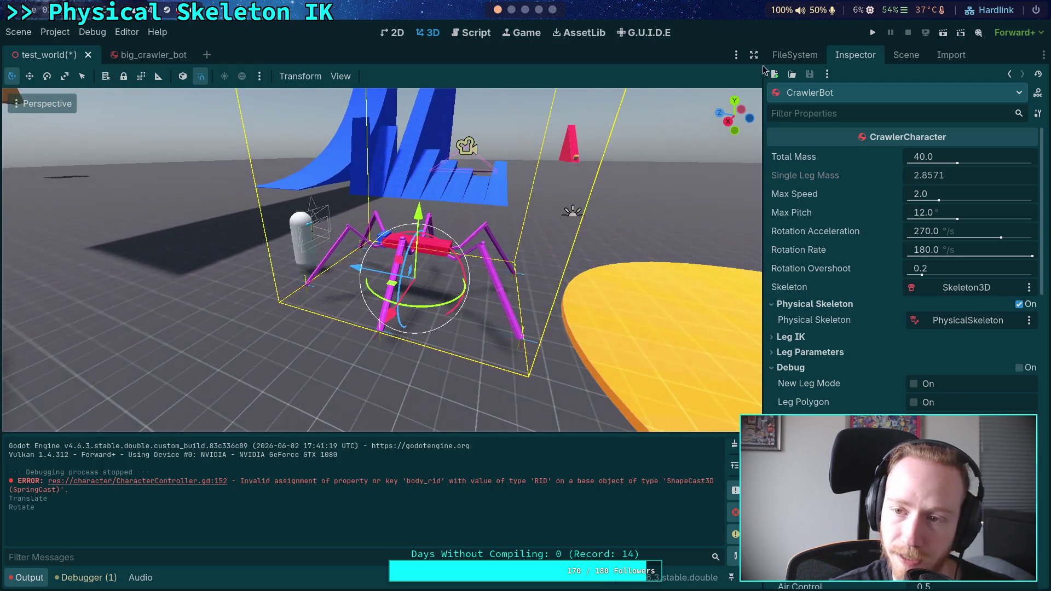
click(871, 34)
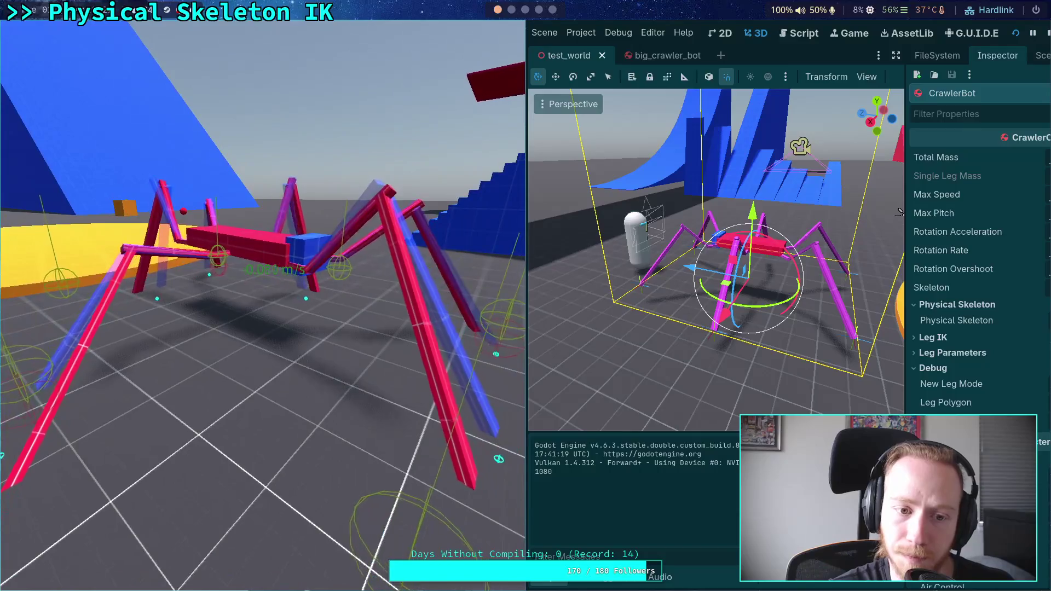
click(1047, 36)
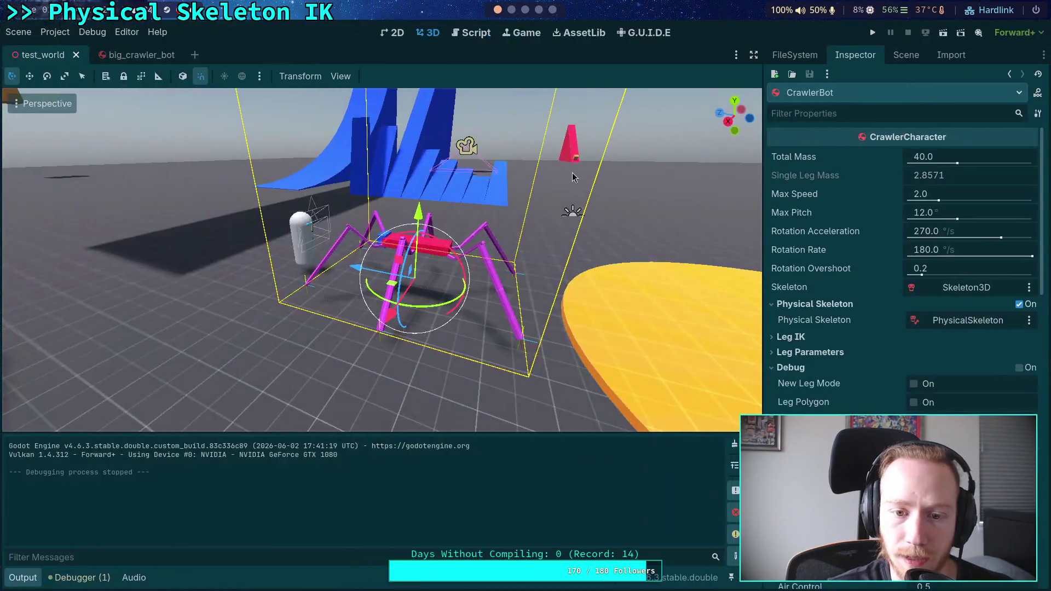
- Lock CrawlerBot's linear X, Y and Z axes in the Axis Lock settings
click(900, 57)
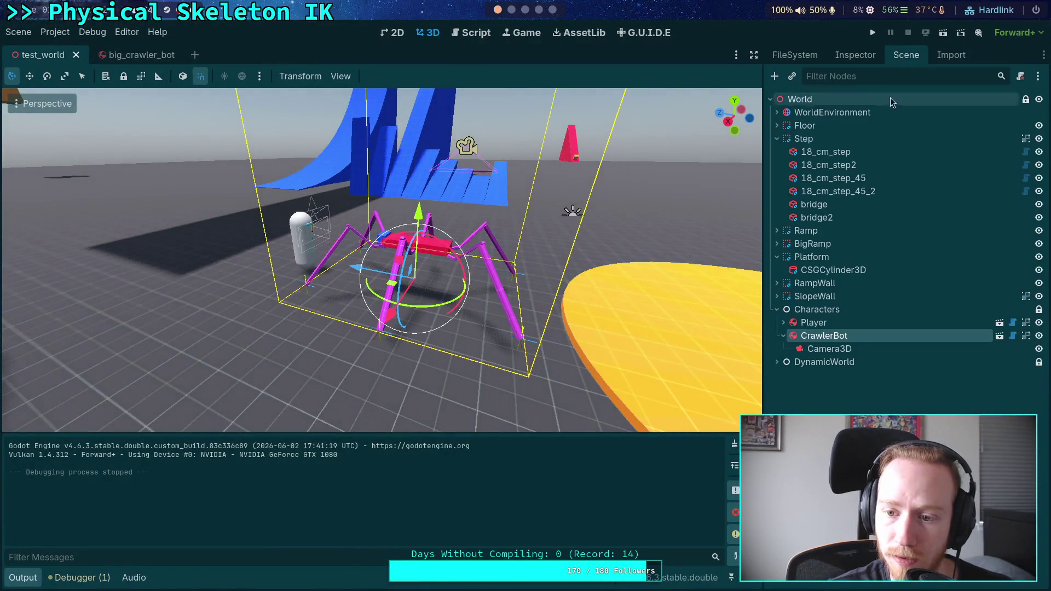
click(858, 56)
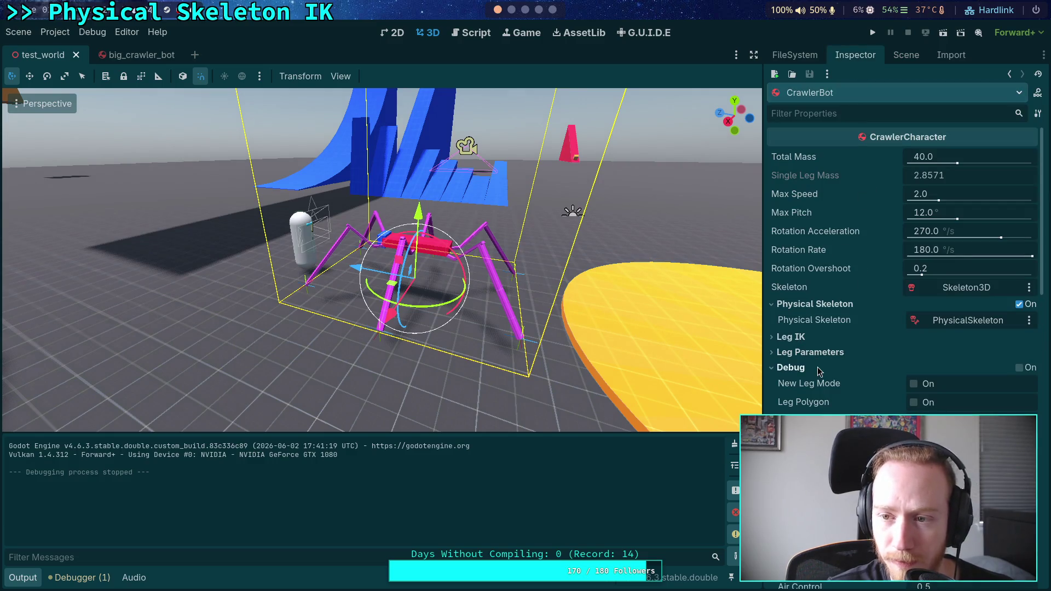
scroll(858, 405, down, 5)
scroll(848, 411, down, 3)
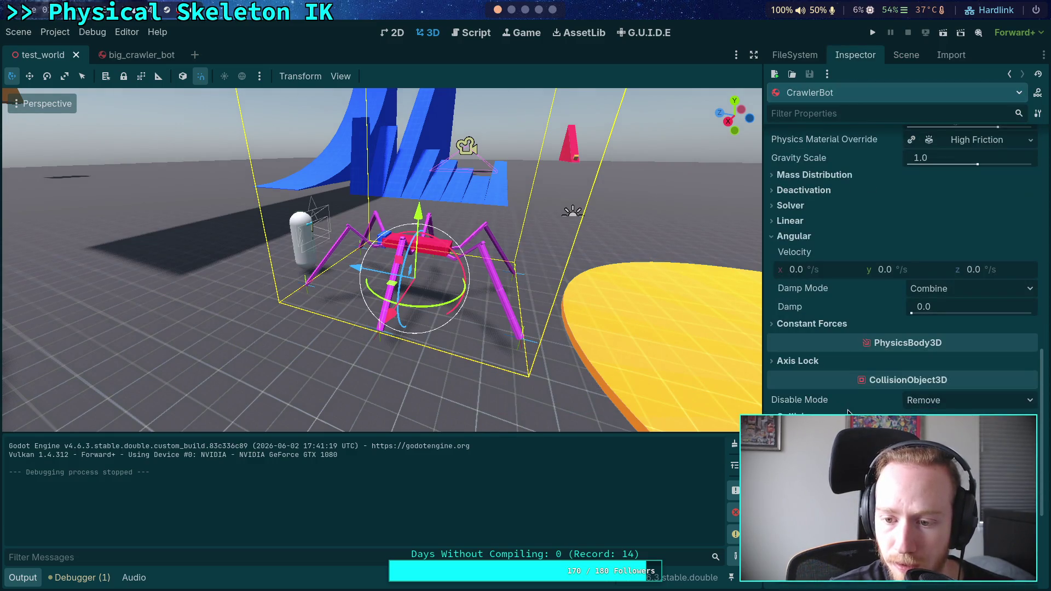
click(810, 364)
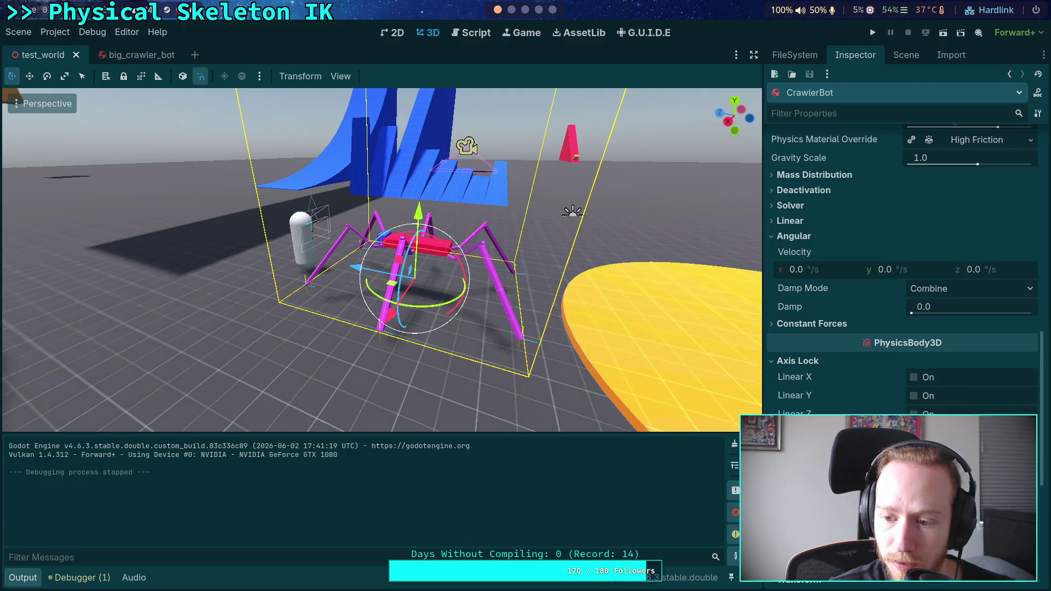
click(913, 413)
click(914, 396)
click(913, 378)
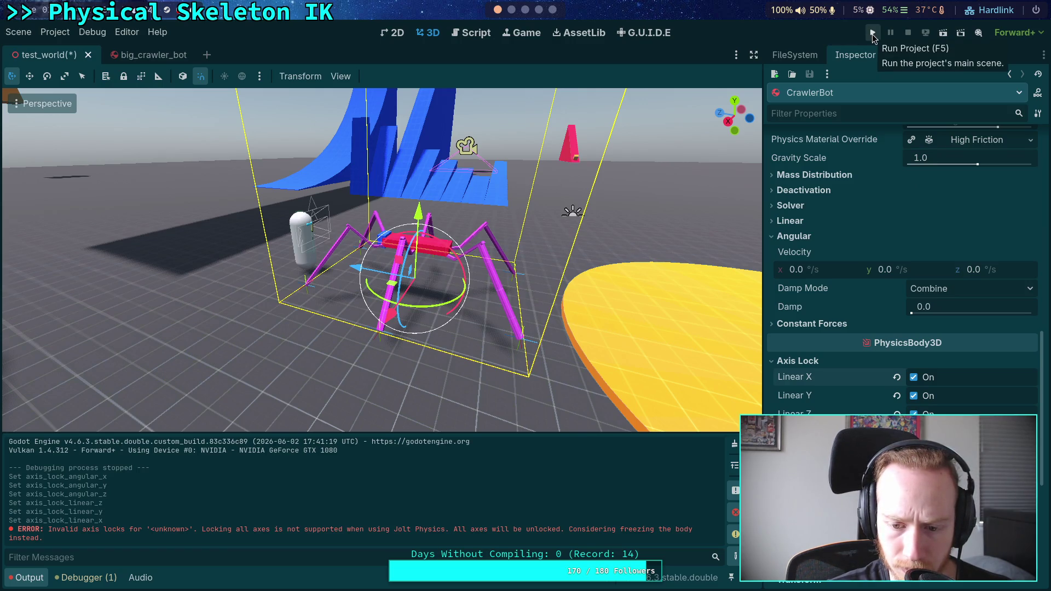
- Uncheck every angular and linear axis lock and collapse Axis Lock
click(914, 470)
click(914, 451)
click(914, 432)
click(913, 414)
click(914, 395)
click(913, 377)
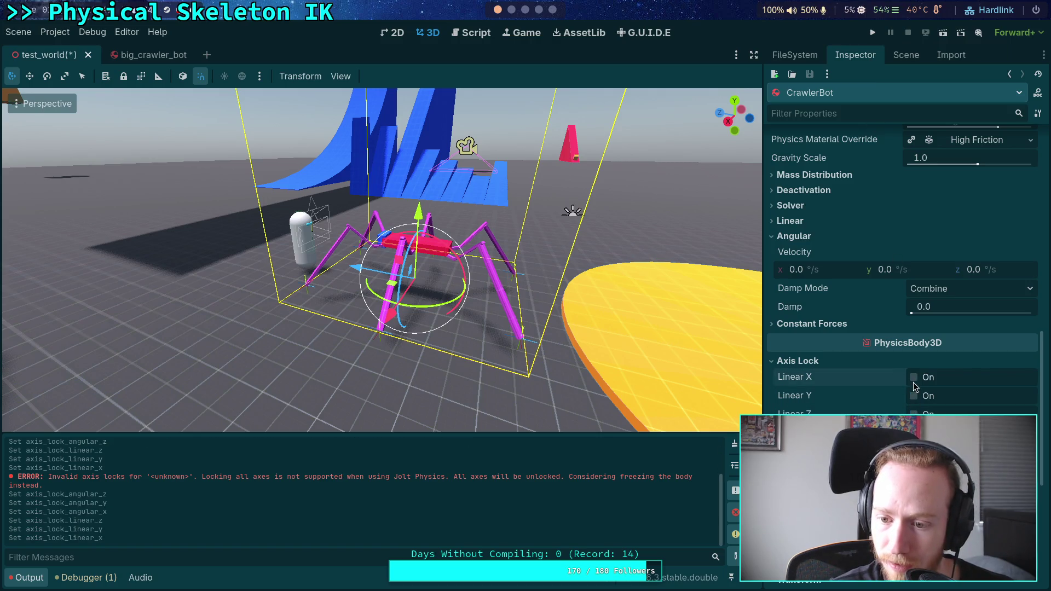
click(799, 362)
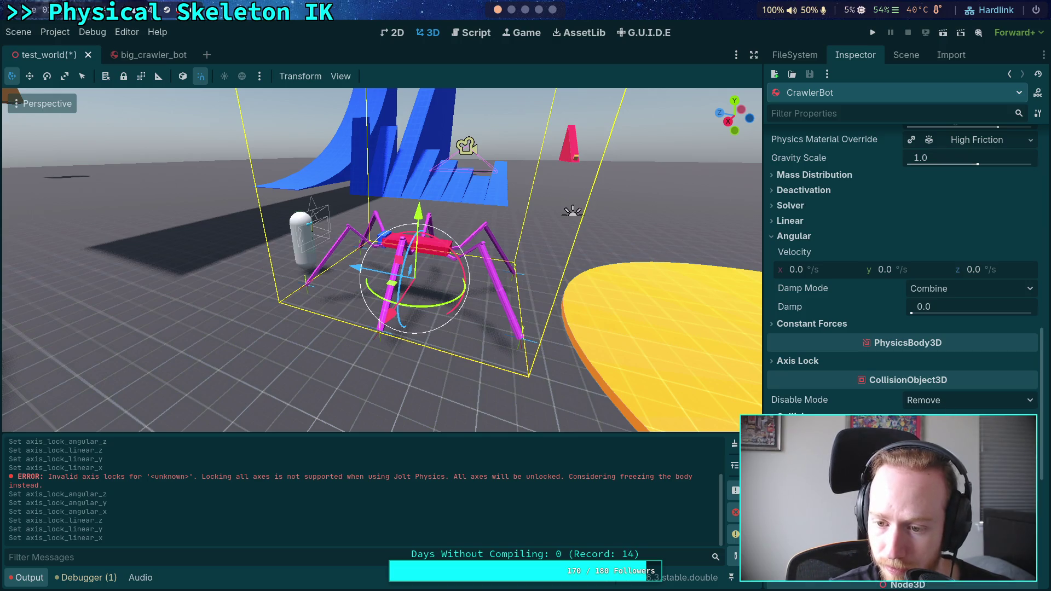
- Review the Inspector properties and return to the big_crawler_bot scene
scroll(904, 246, up, 10)
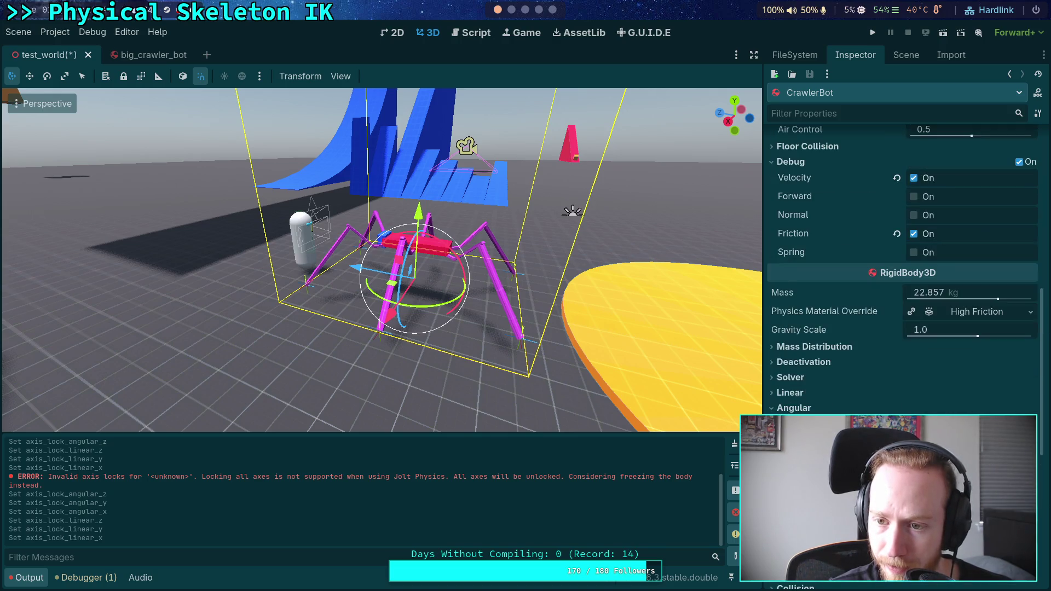
scroll(904, 247, down, 7)
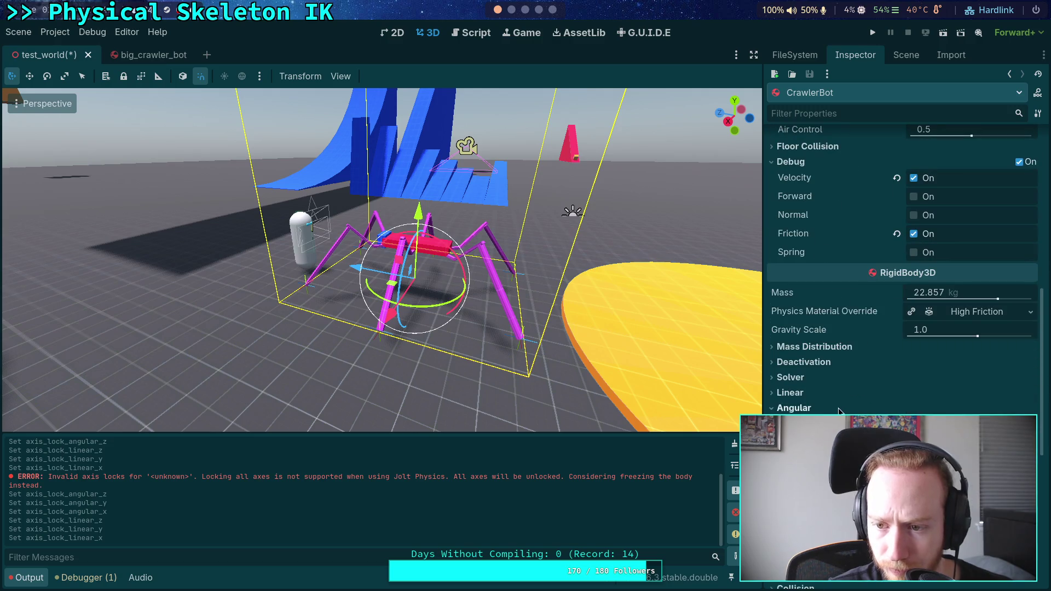
scroll(837, 410, down, 5)
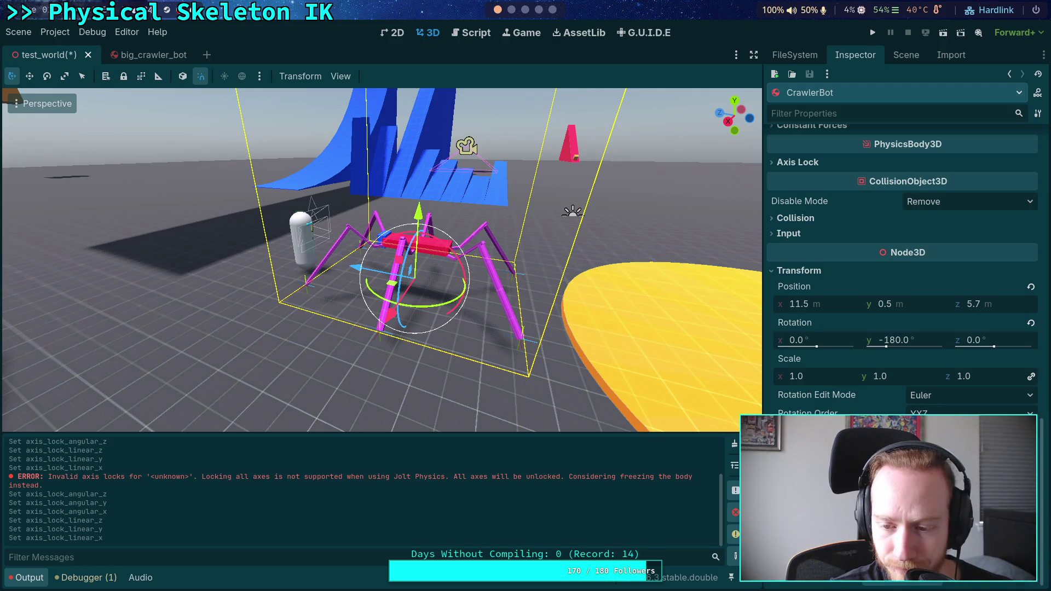
scroll(846, 414, up, 12)
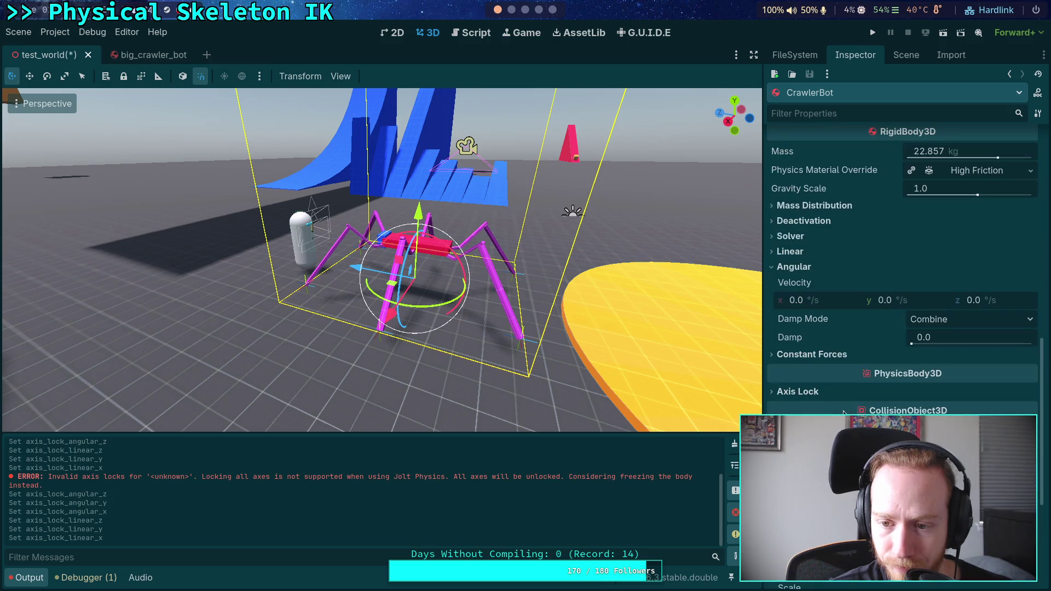
scroll(846, 415, up, 5)
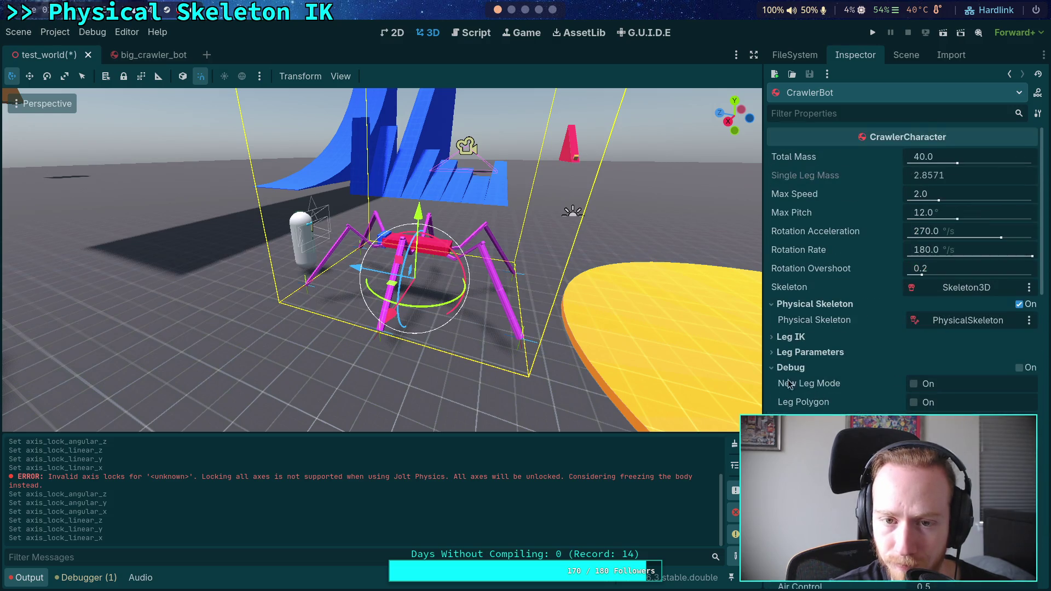
click(143, 57)
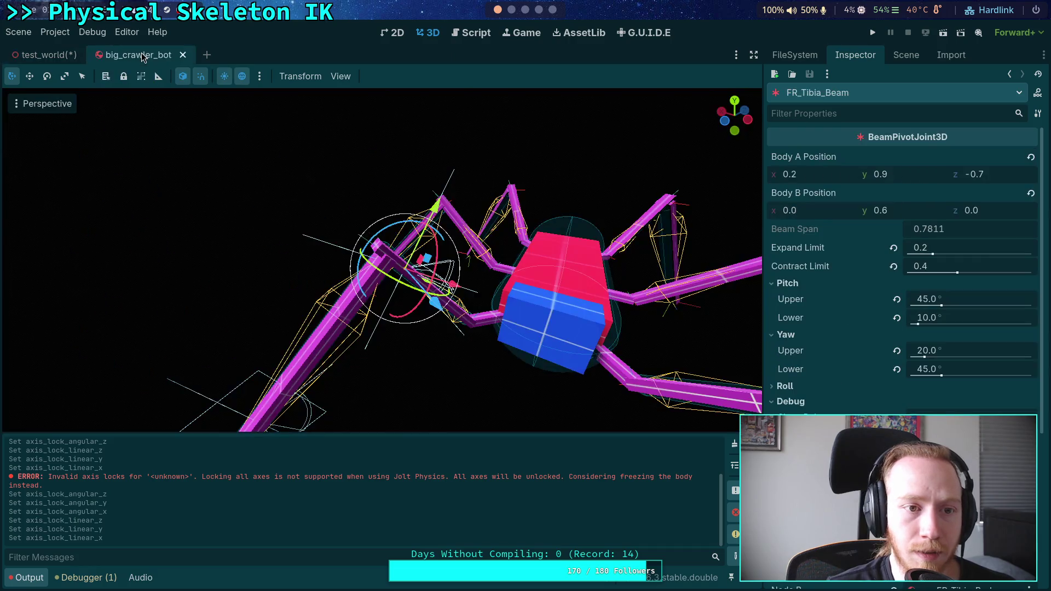
- Open the CrawlerBot's CrawlerCharacter.gd script in the code editor
click(906, 55)
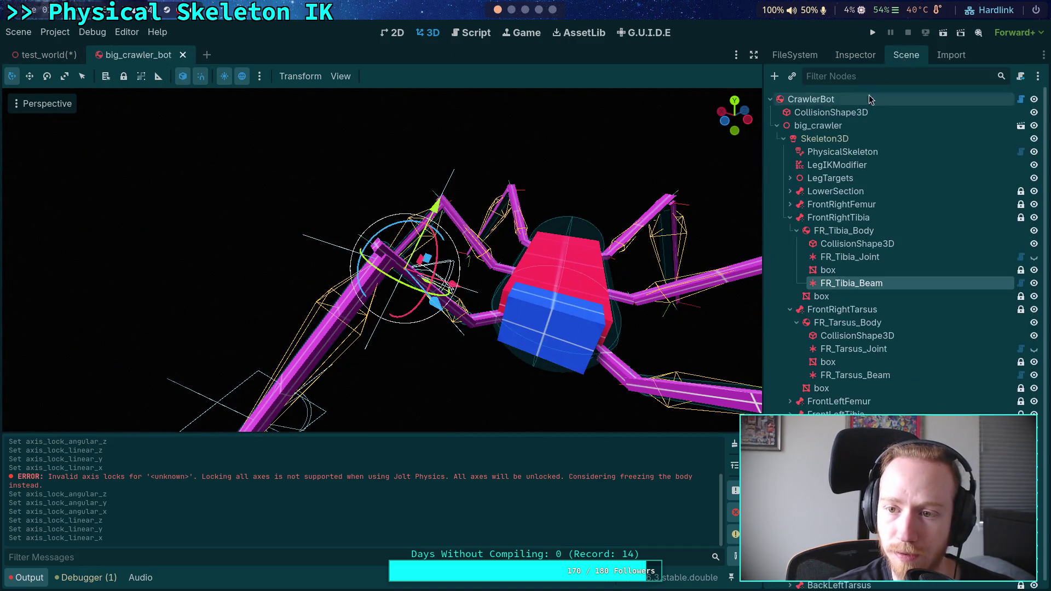
click(810, 99)
click(840, 55)
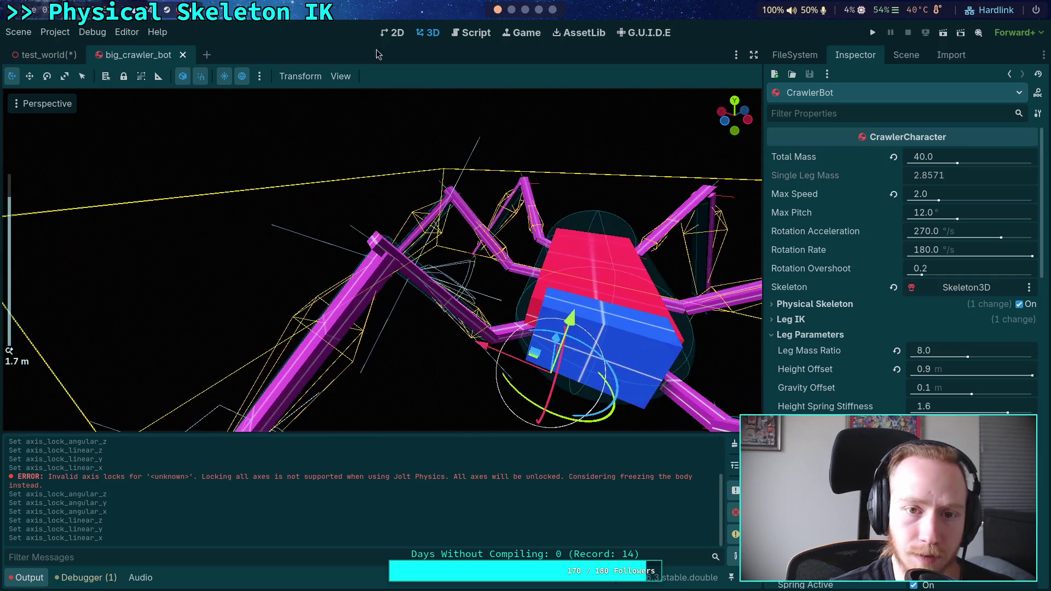
click(471, 32)
scroll(230, 202, up, 5)
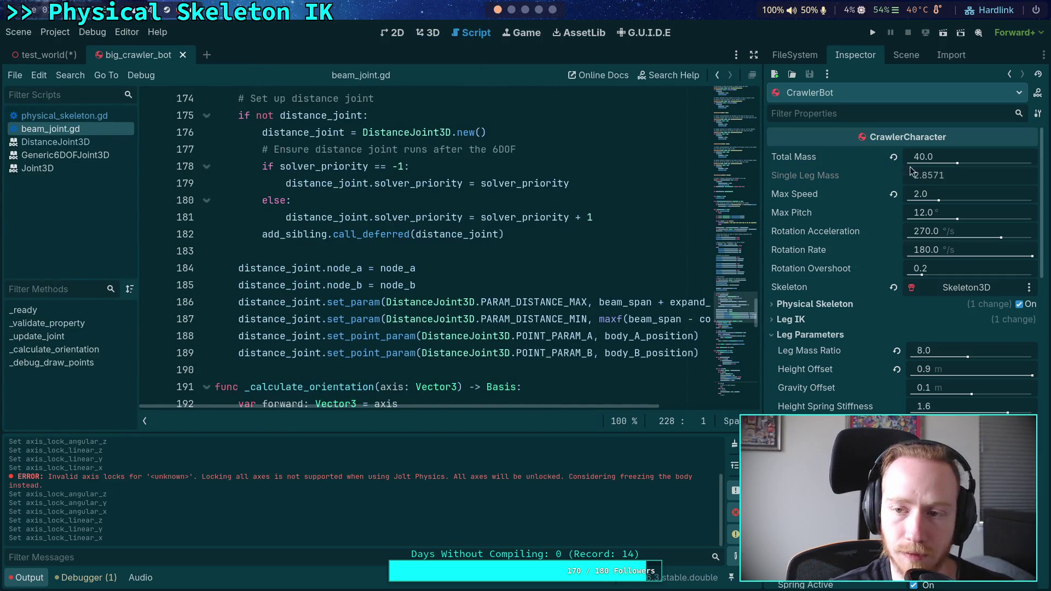
click(896, 62)
click(1021, 99)
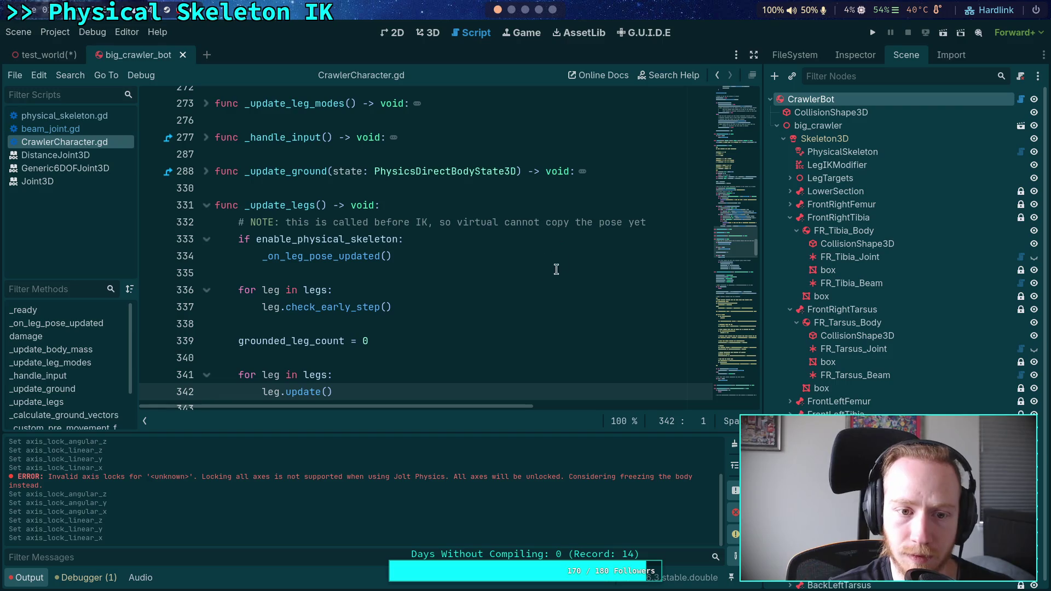
- Fold the _update_legs and _update_body_mass functions in the script
scroll(383, 260, up, 3)
click(200, 358)
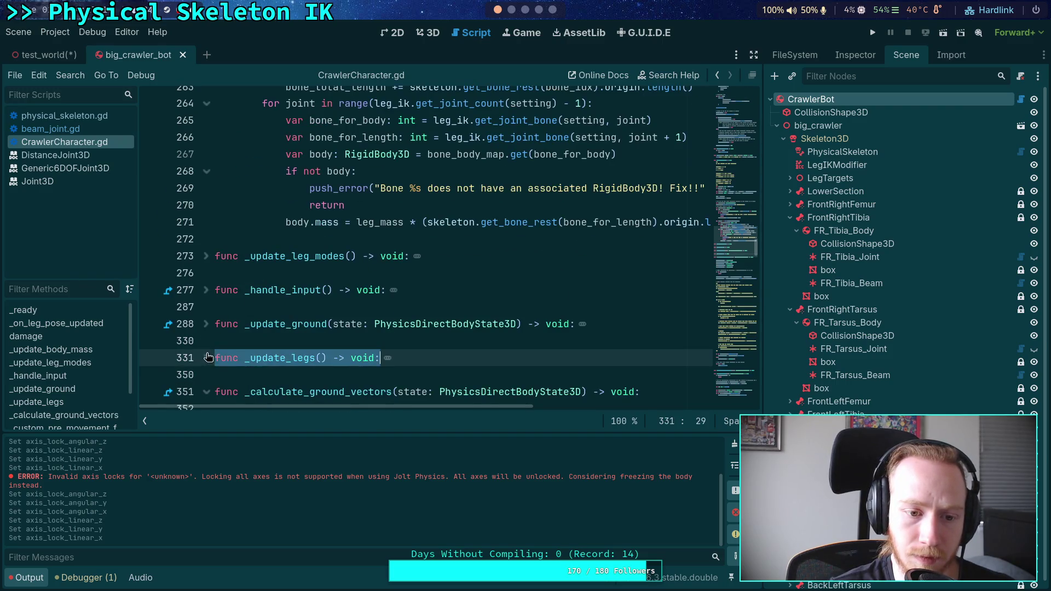
scroll(235, 235, up, 20)
scroll(235, 235, down, 2)
click(207, 310)
scroll(214, 230, up, 12)
scroll(214, 229, up, 19)
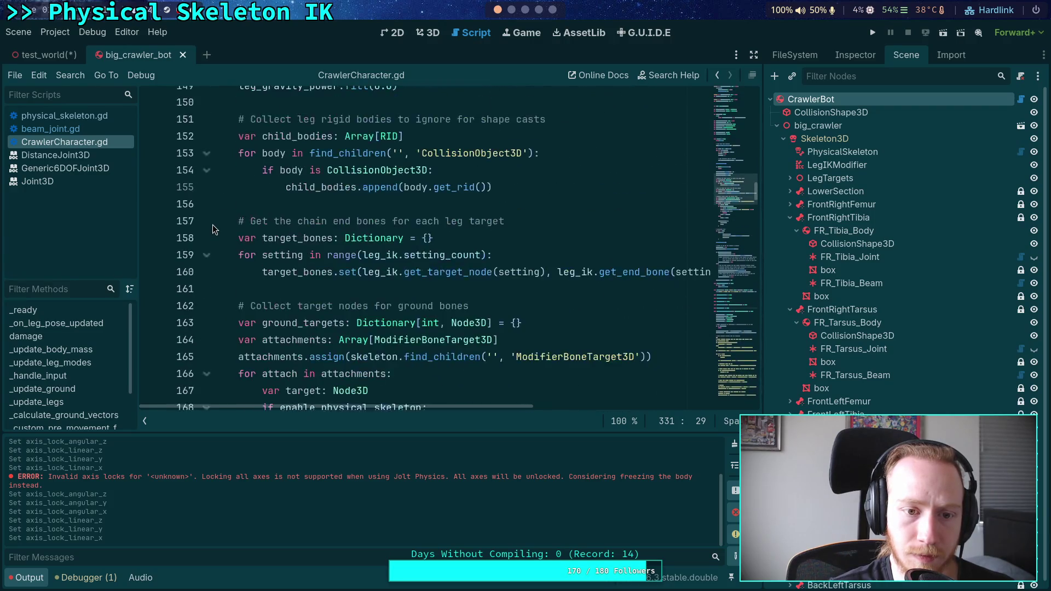
- Add freeze = true after super._ready(), save the script, and run the project
click(407, 298)
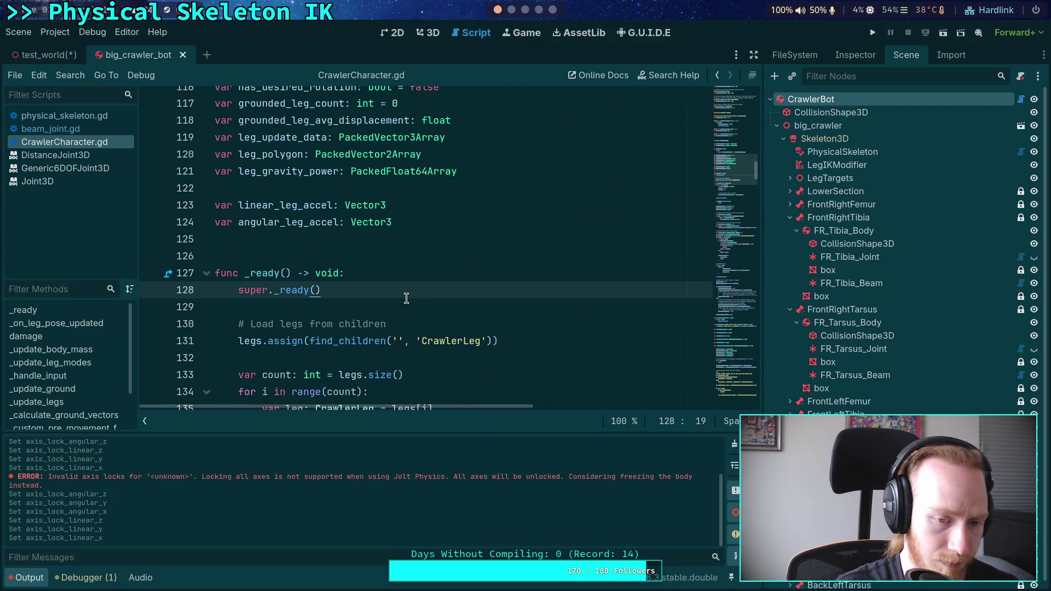
key(Return)
key(Return)
text(free)
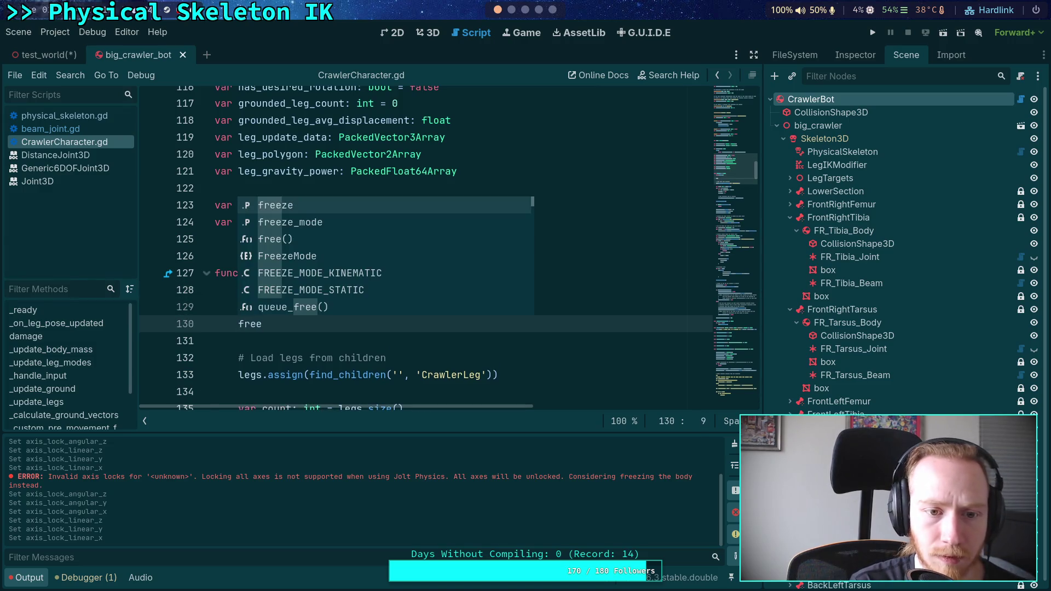
key(Return)
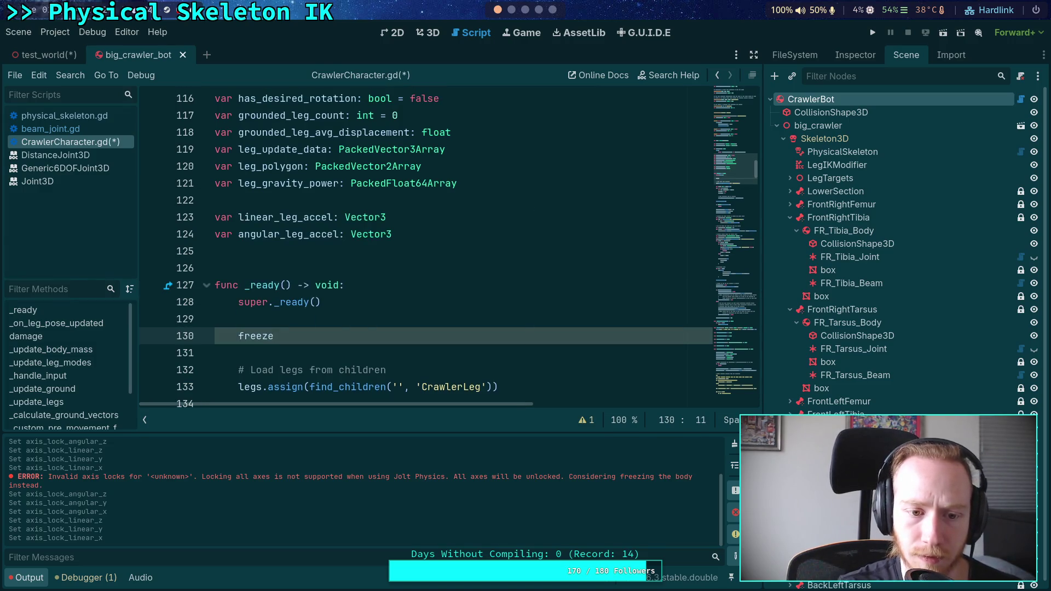
mouse_move(253, 335)
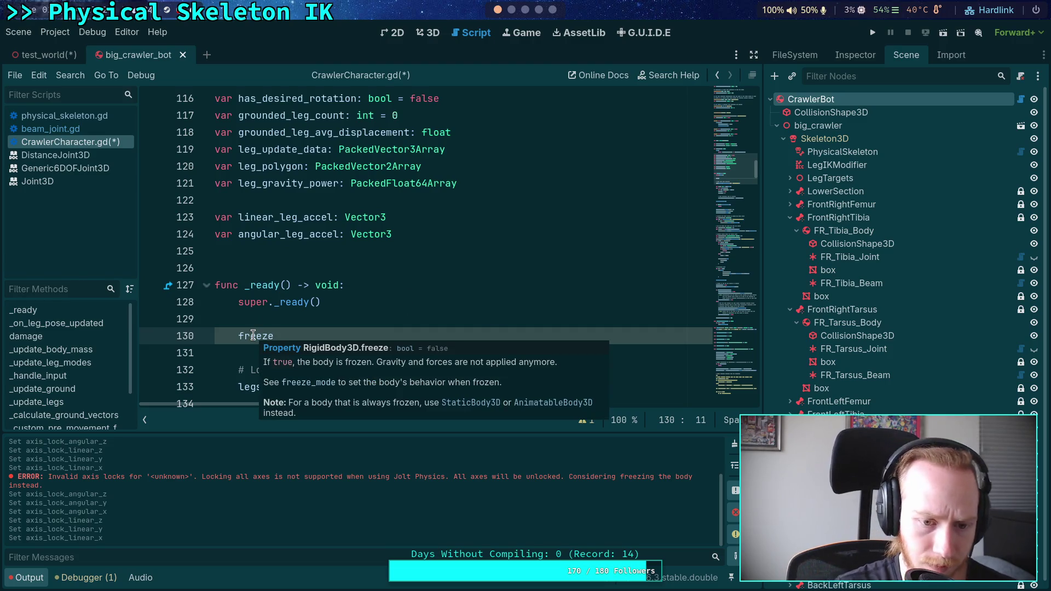
text(= true)
key(ctrl+s)
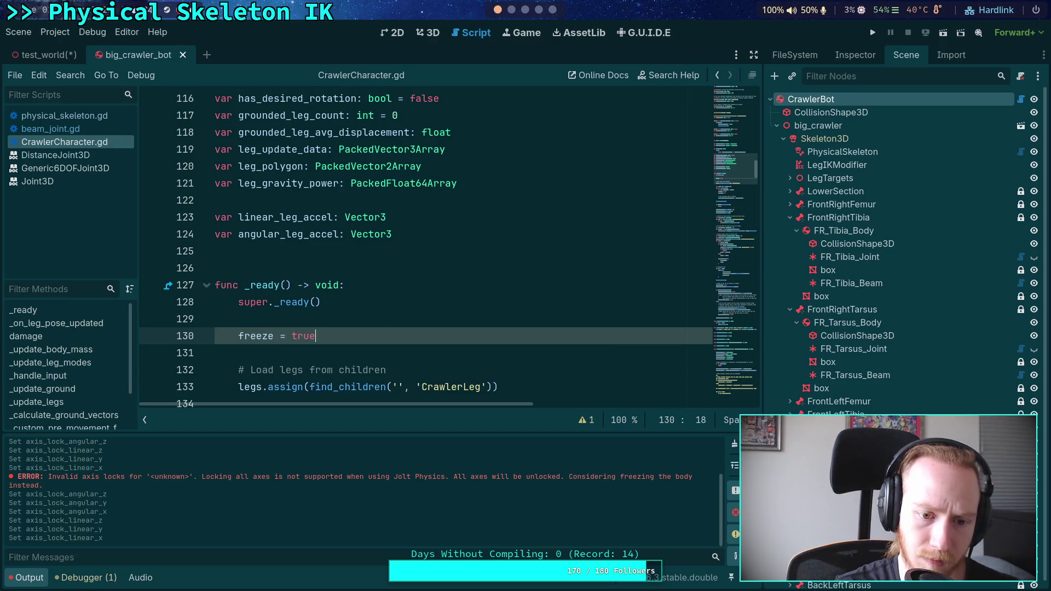
click(875, 33)
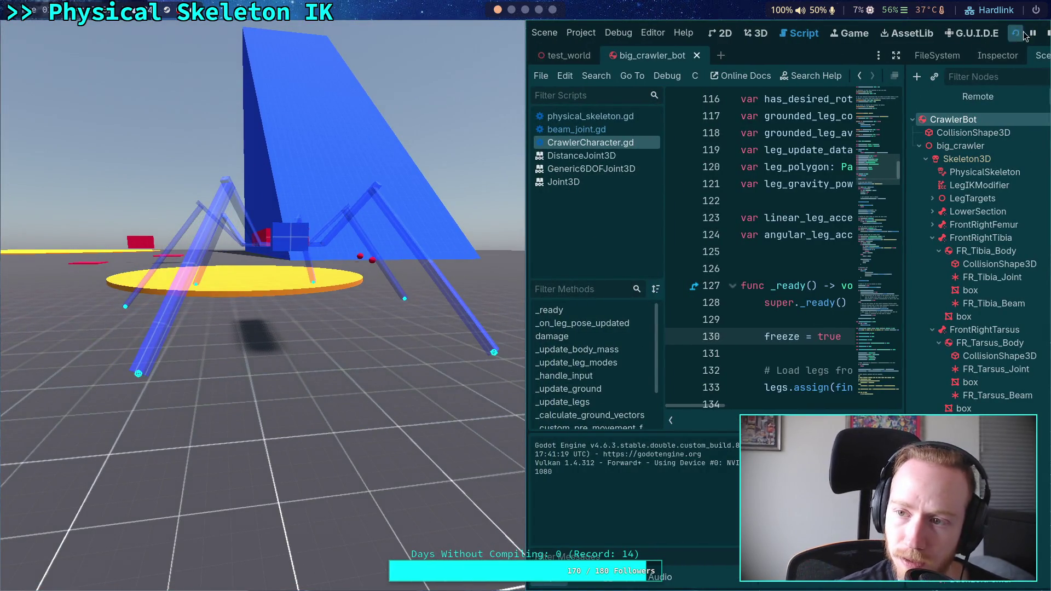
- Stop the frozen crawler's run and delete the freeze = true line from _ready()
click(1048, 33)
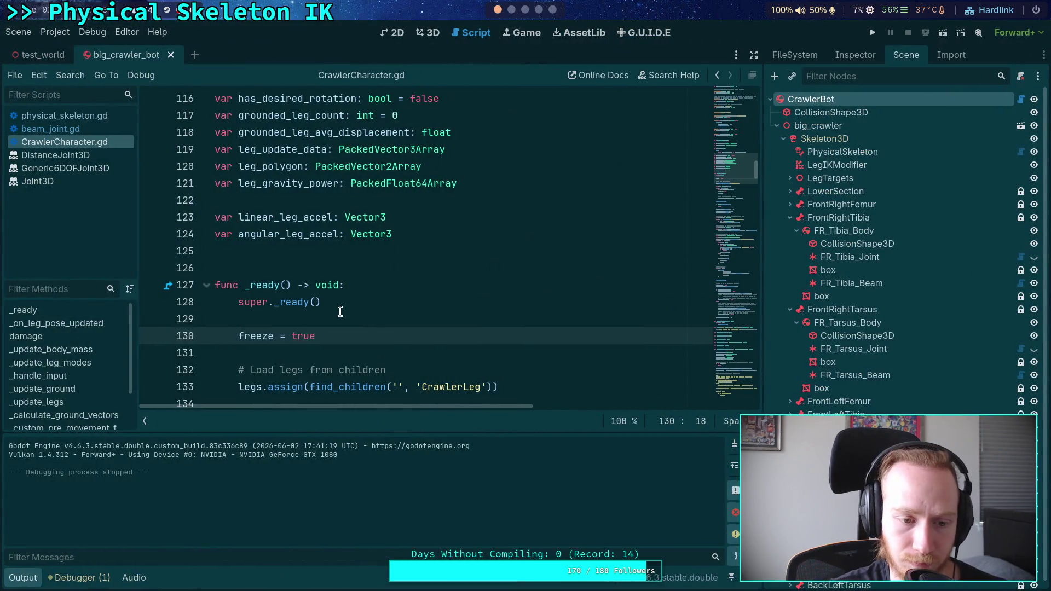
scroll(340, 311, down, 1)
drag(357, 282, 337, 269)
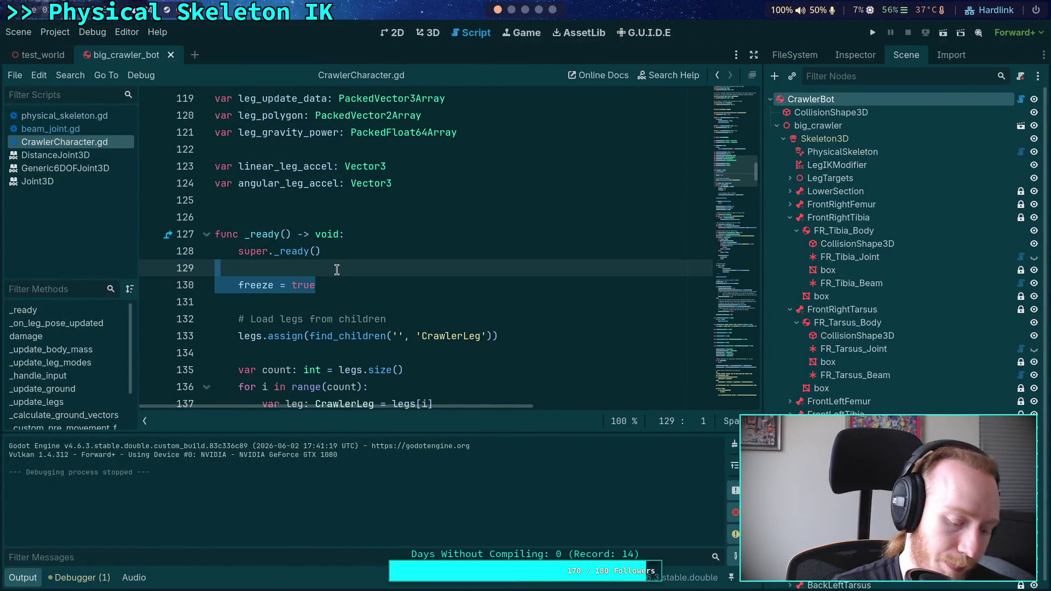
key(BackSpace)
key(BackSpace)
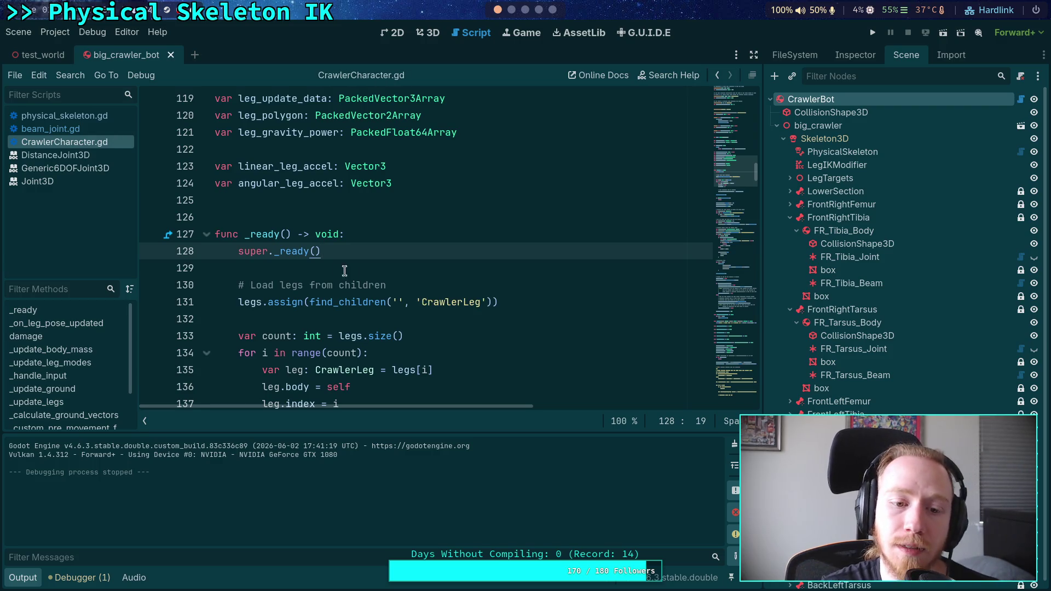
scroll(406, 294, down, 2)
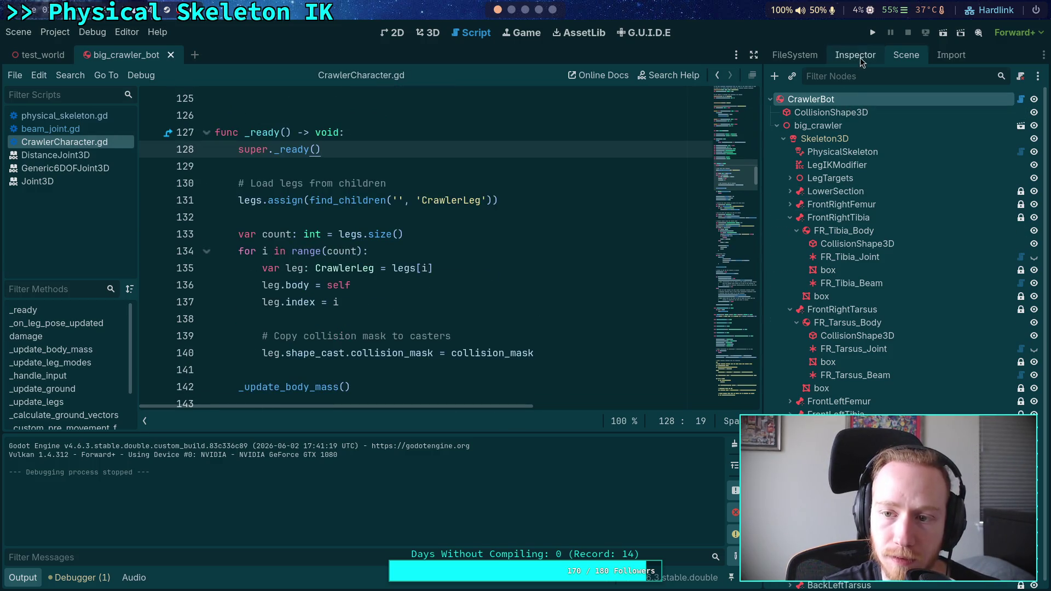
- Lock the body's linear X, Y, Z and angular X, Z axes, then test-run the crawler
click(855, 55)
scroll(842, 361, down, 5)
scroll(842, 369, down, 6)
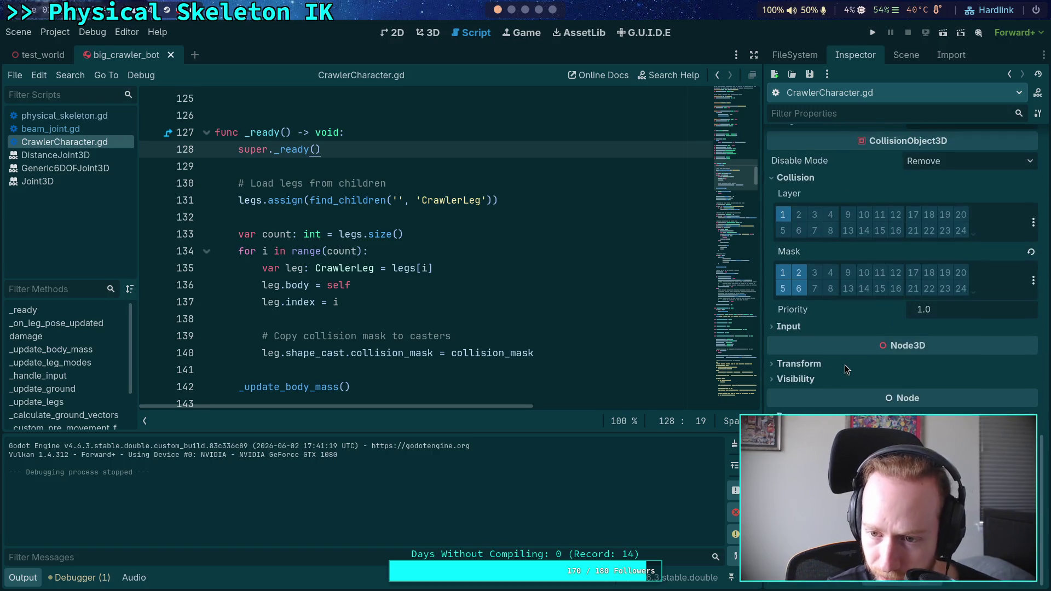
scroll(846, 364, up, 4)
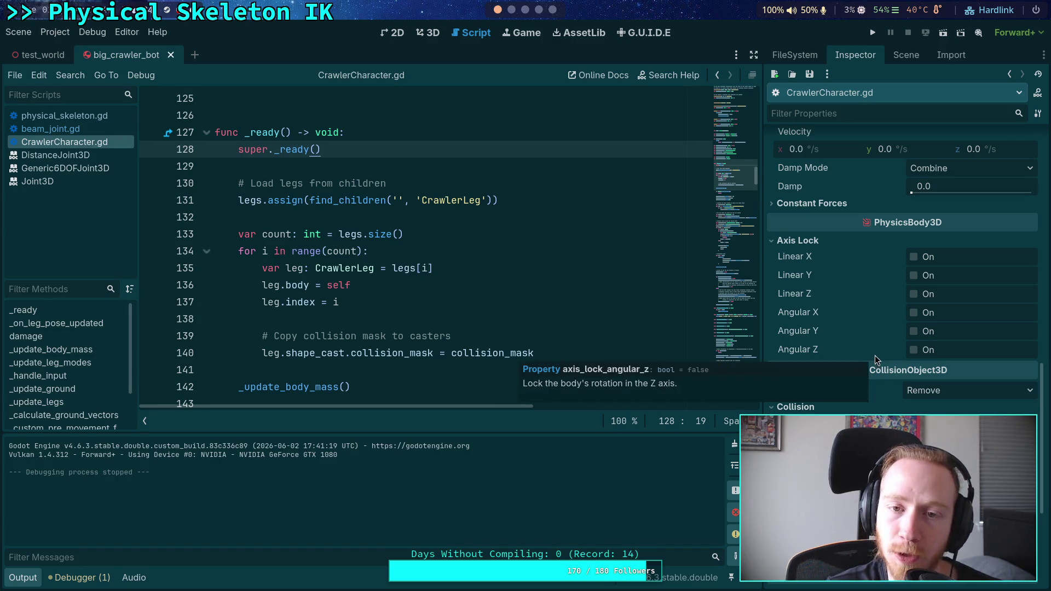
click(913, 350)
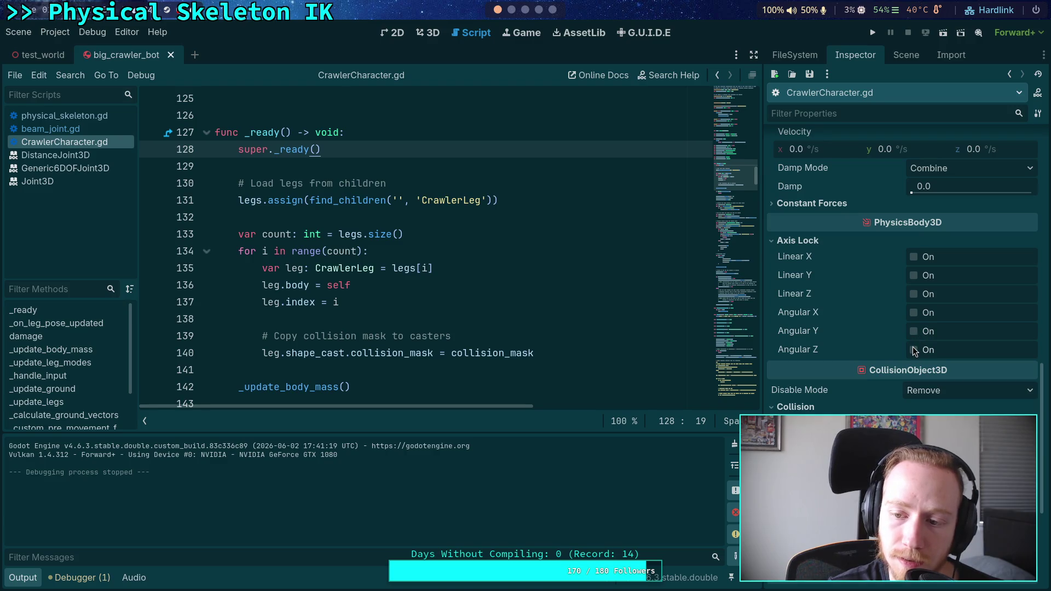
click(914, 311)
click(914, 294)
click(914, 276)
click(913, 257)
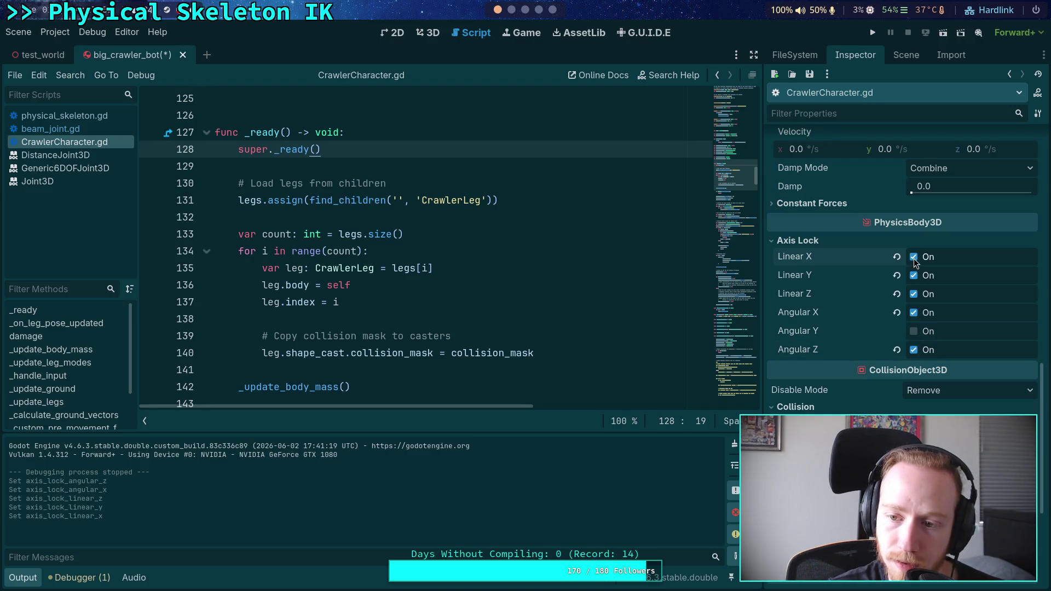
click(879, 35)
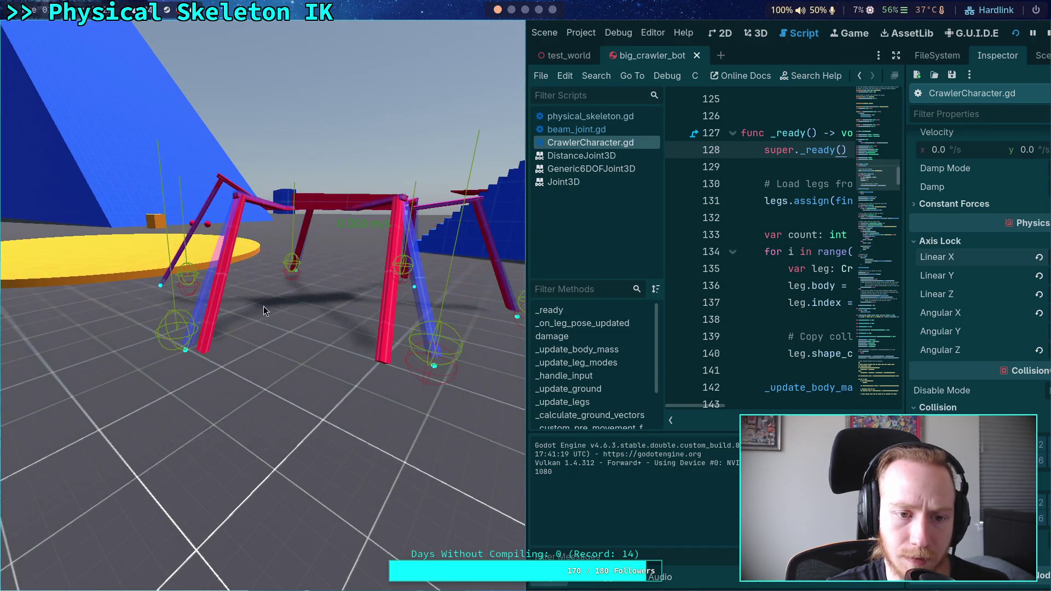
click(1045, 36)
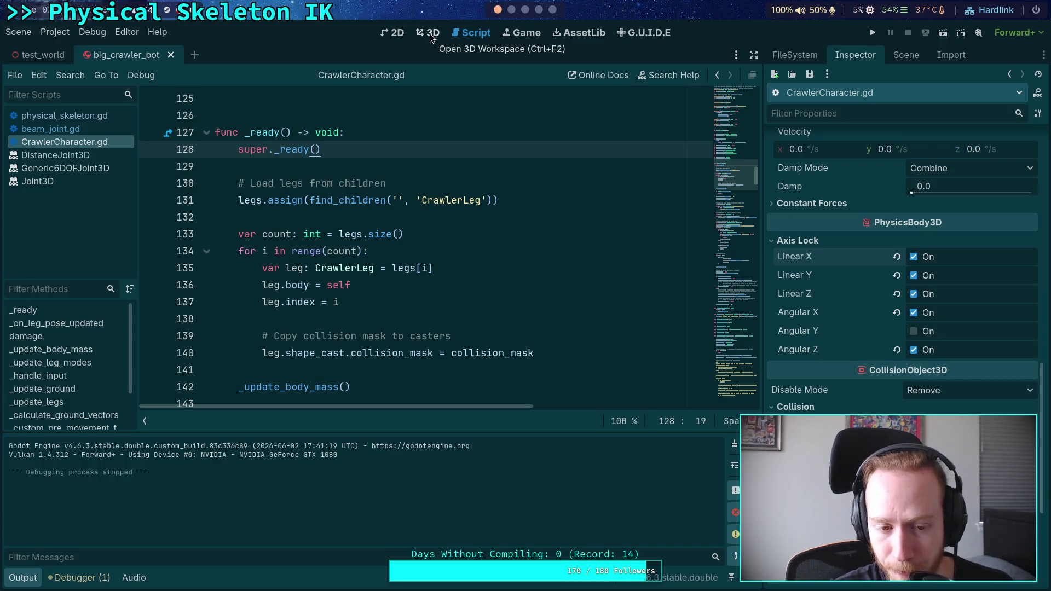
- In test_world, nudge CrawlerBot vertically with the Y gizmo and run another test
click(44, 55)
key(super+2)
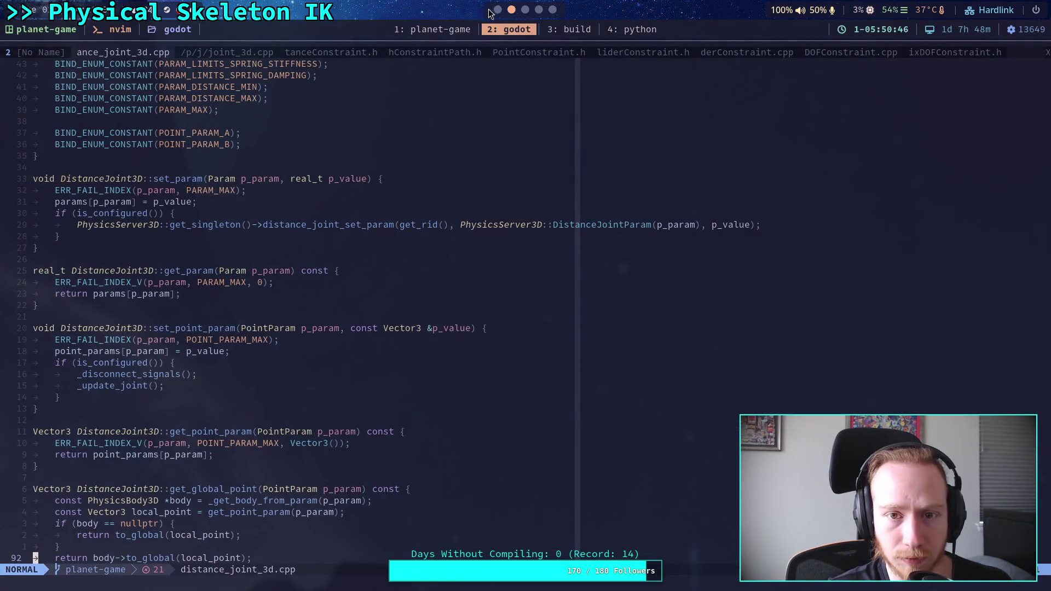
click(498, 10)
click(429, 34)
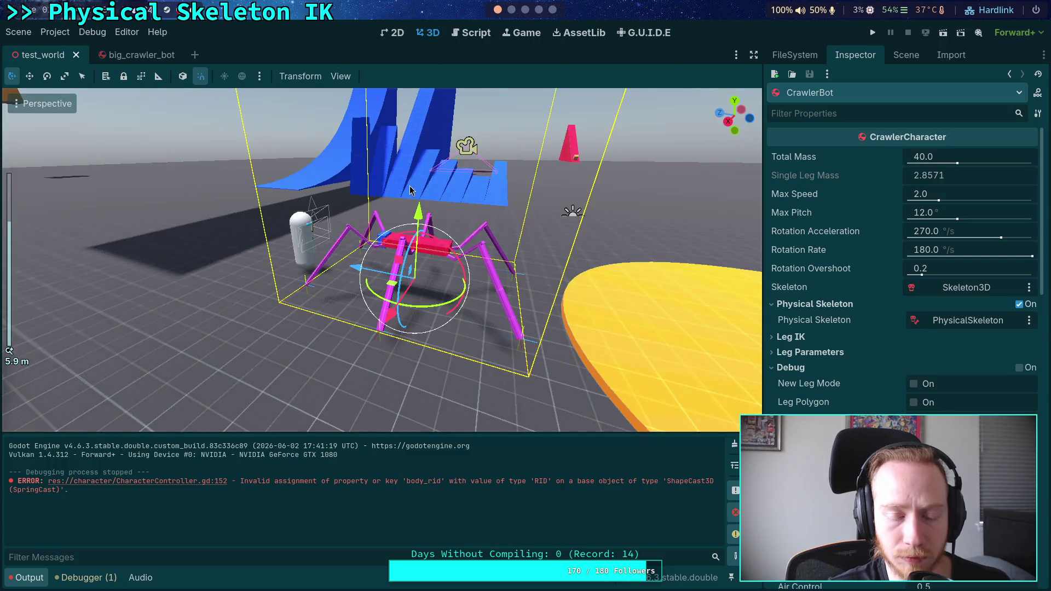
drag(420, 239, 420, 241)
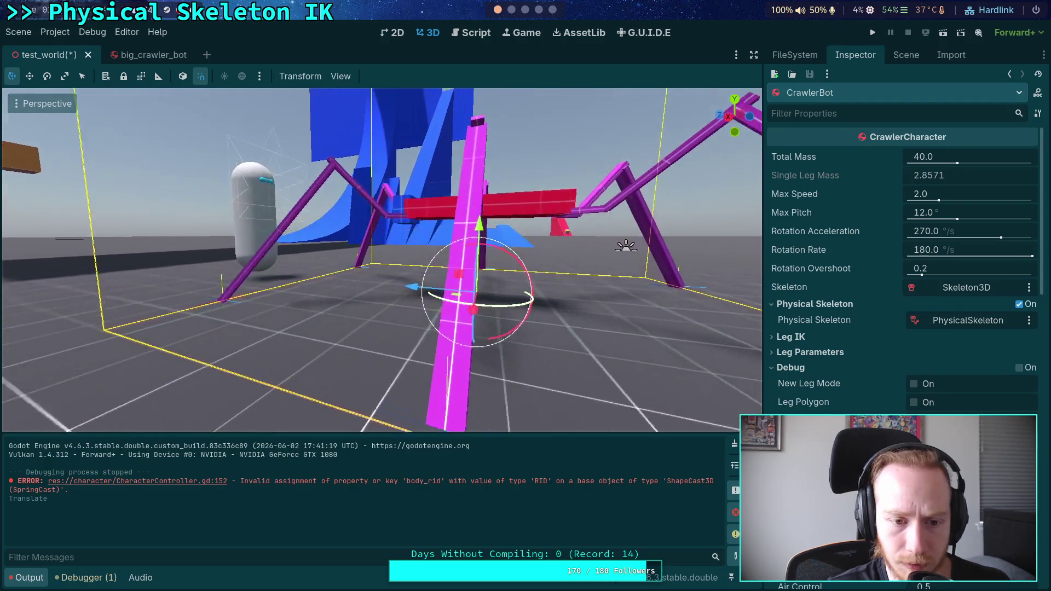
drag(428, 230, 429, 228)
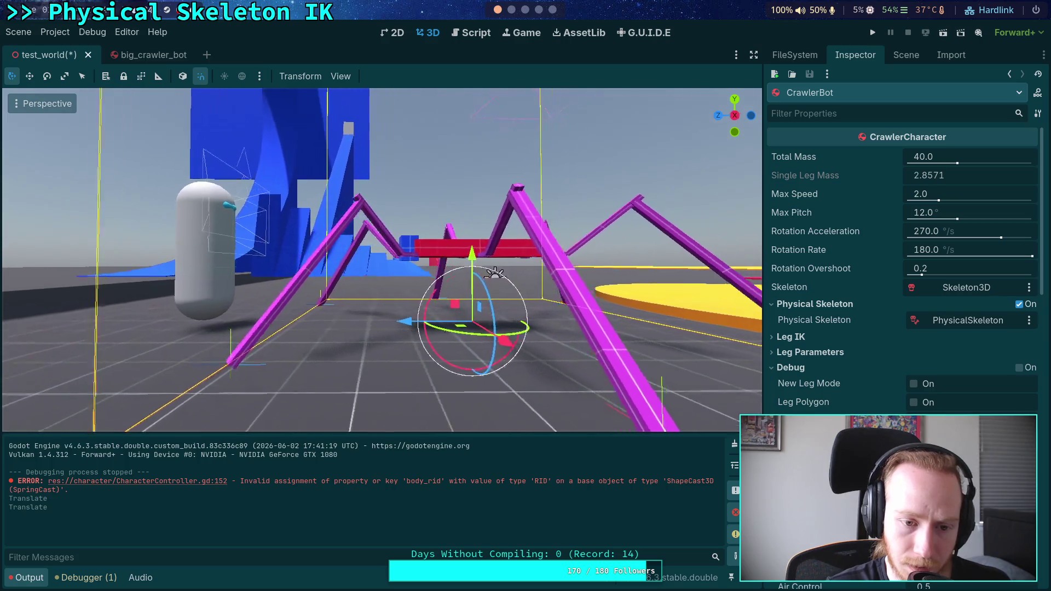
click(872, 32)
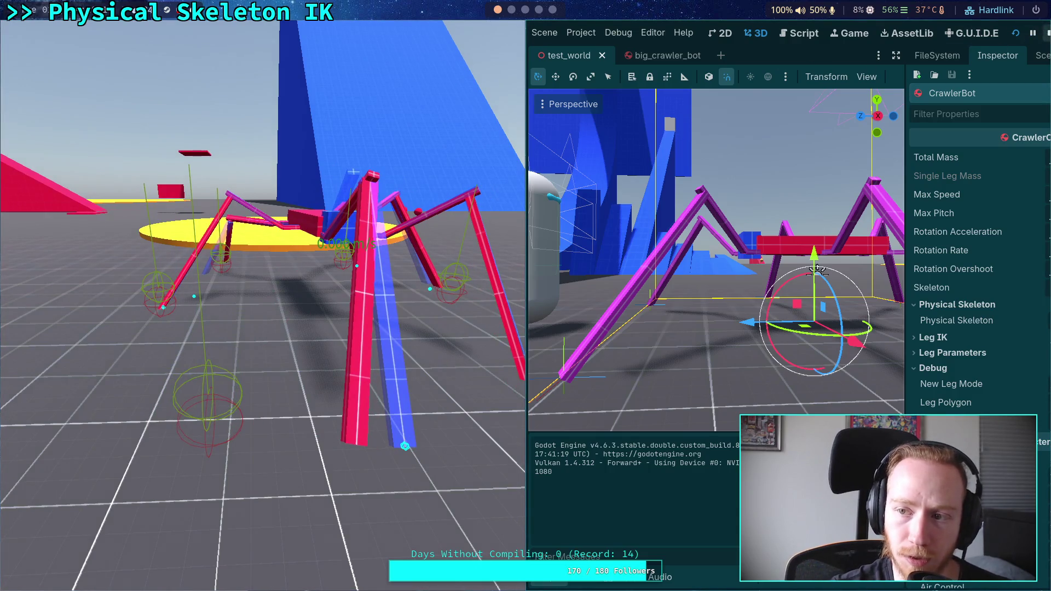
key(F8)
click(906, 55)
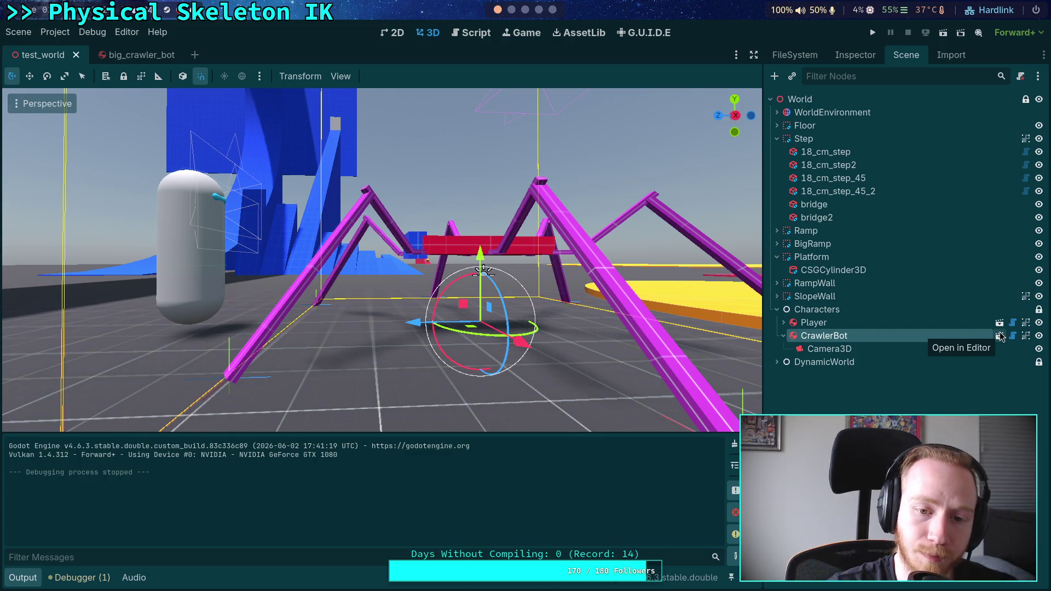
- Lower CrawlerBot by 0.11 in test_world and run a quick test
scroll(524, 195, up, 5)
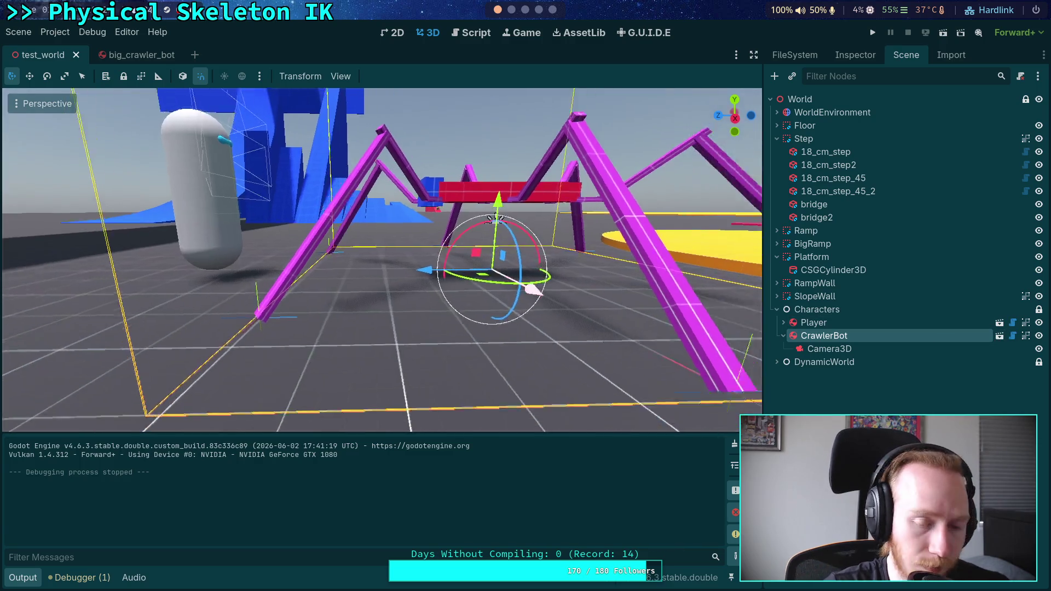
drag(445, 182, 447, 189)
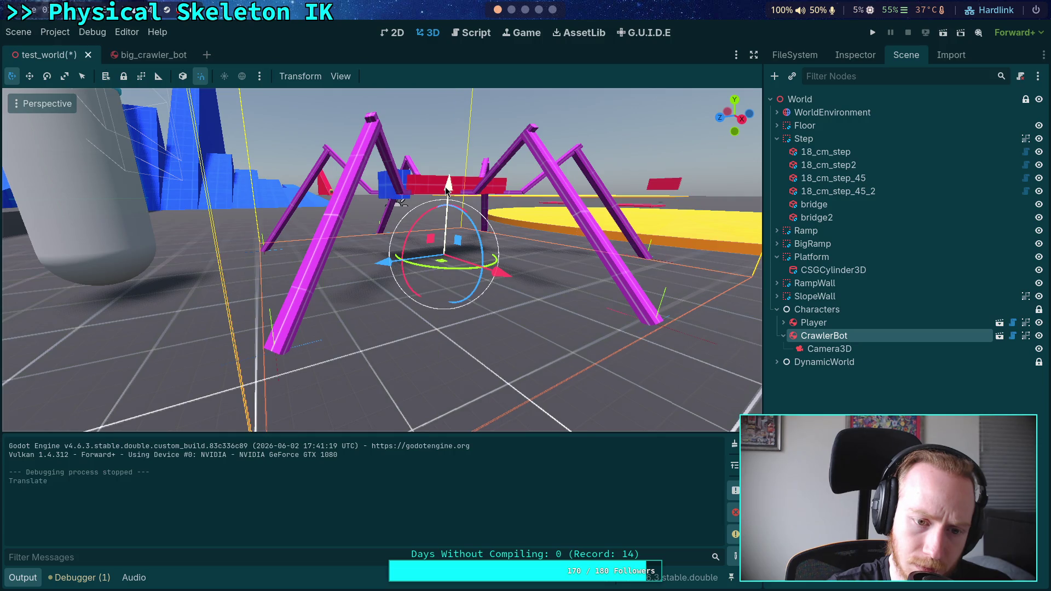
scroll(446, 190, up, 3)
click(873, 33)
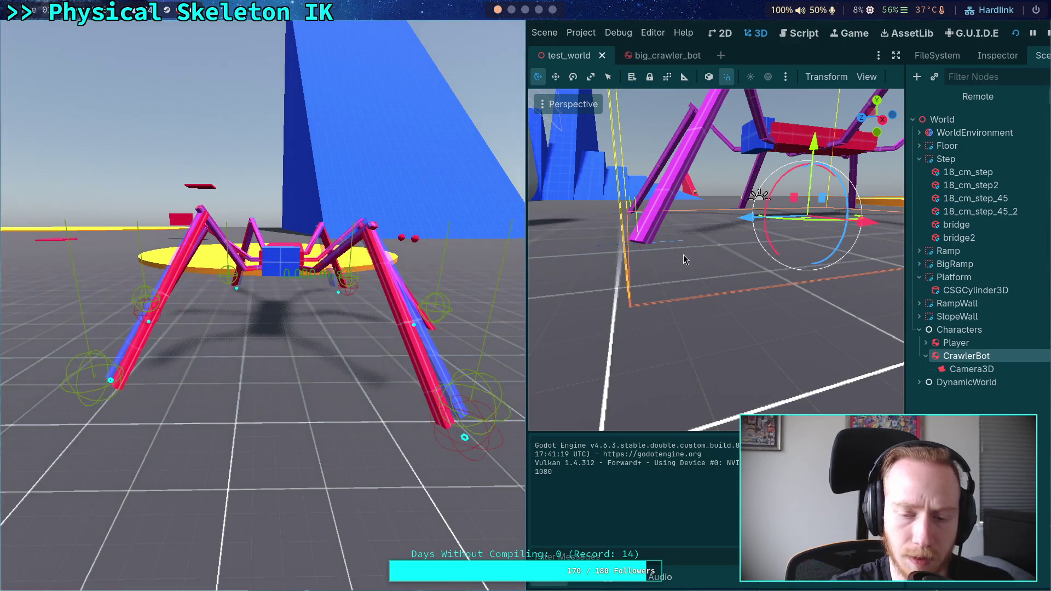
click(1047, 34)
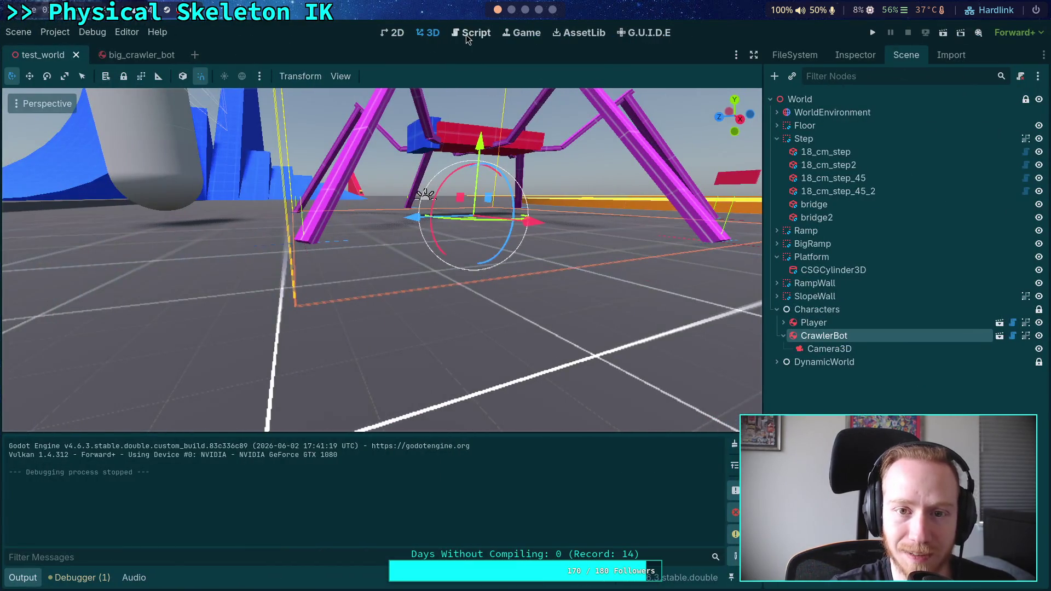
- Free the body's angular X rotation in Axis Lock and test the crawler again
click(472, 32)
click(433, 33)
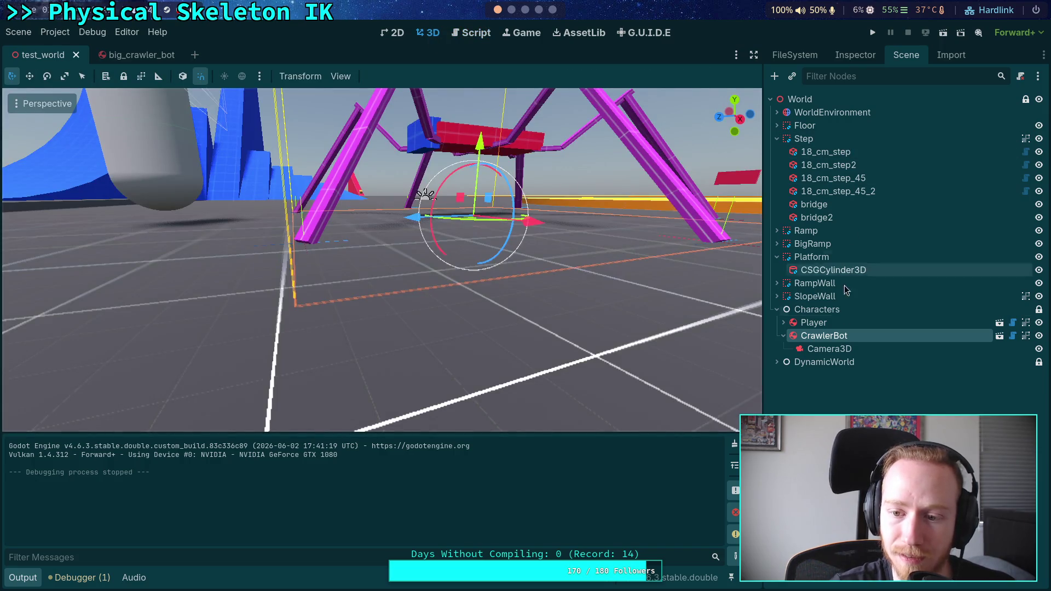
click(852, 54)
scroll(848, 305, down, 15)
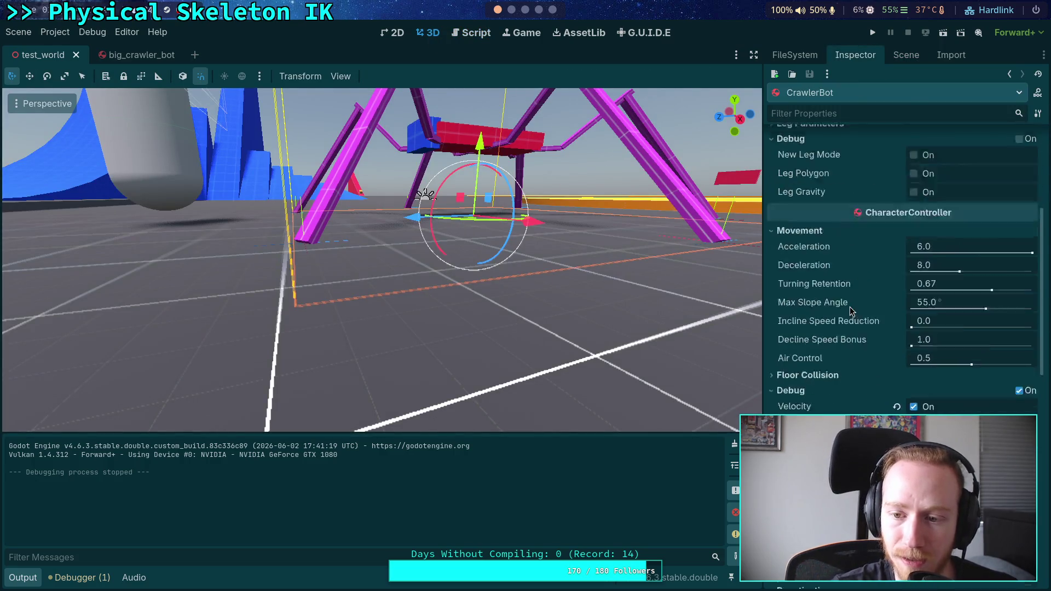
scroll(850, 306, down, 3)
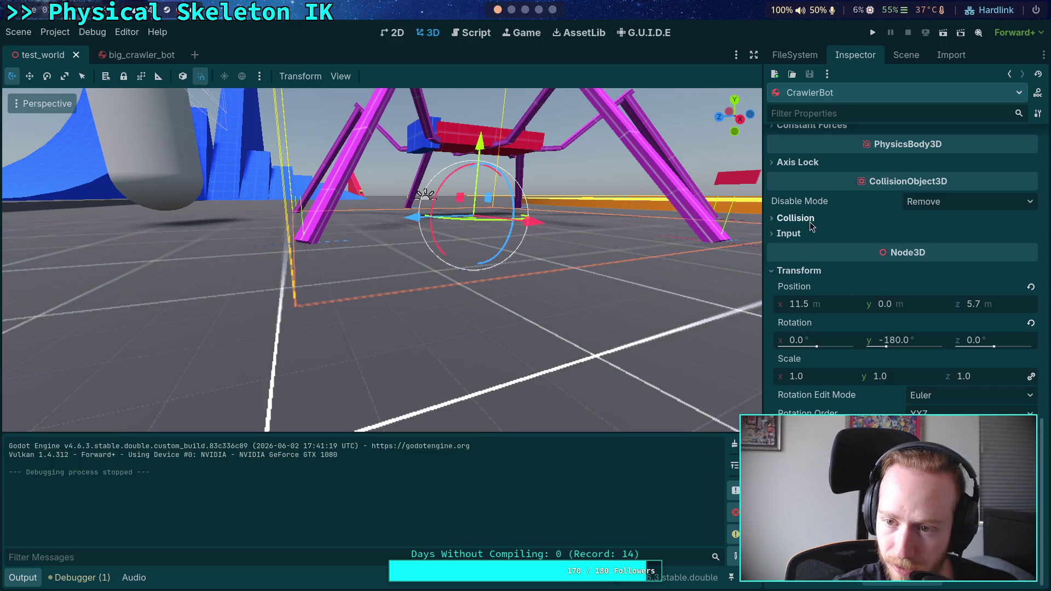
scroll(823, 244, up, 3)
click(808, 278)
drag(493, 262, 230, 263)
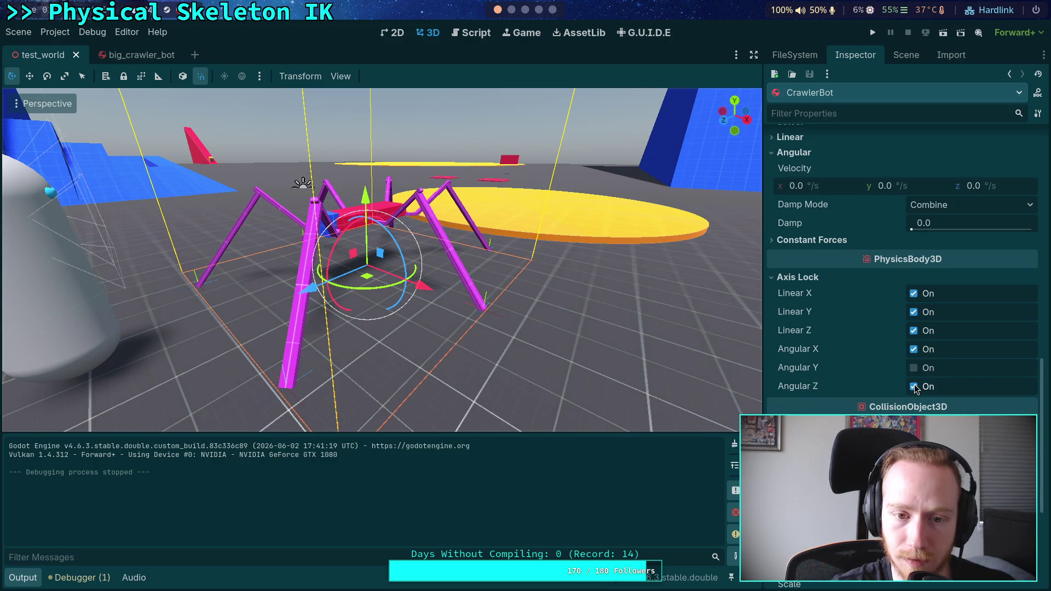
click(913, 350)
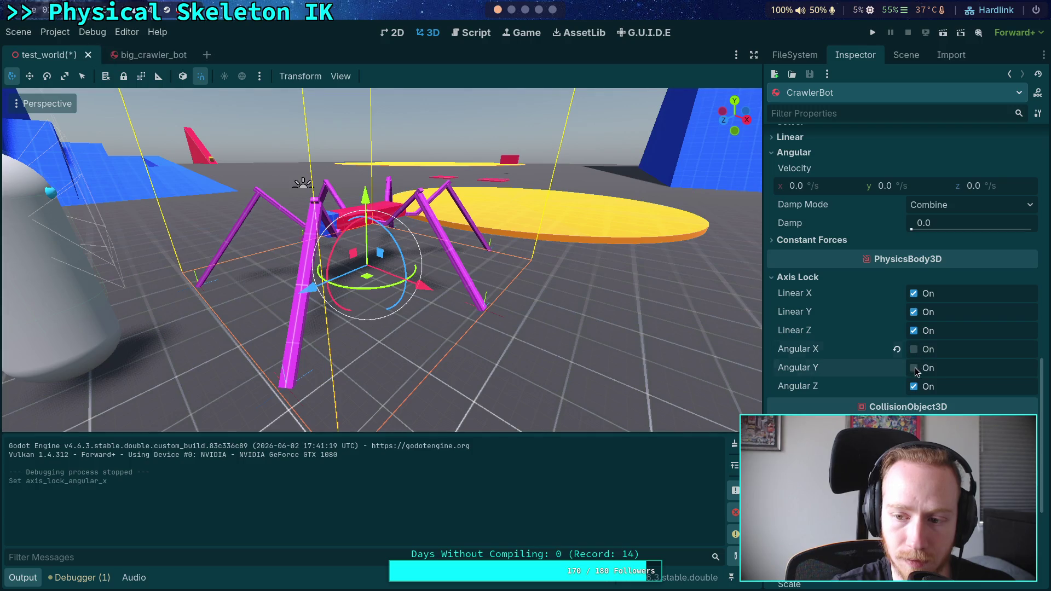
click(872, 33)
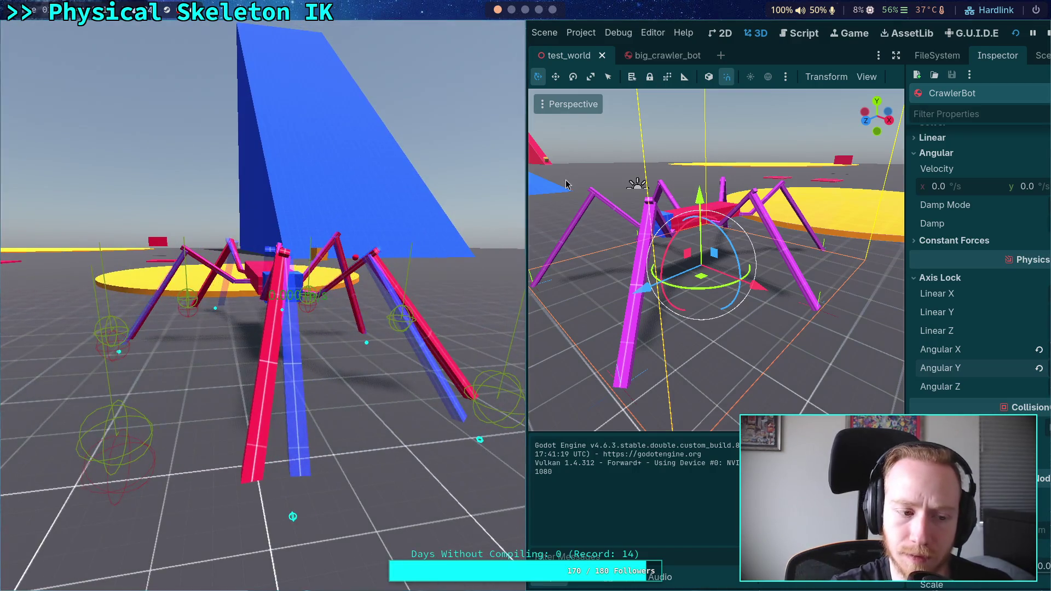
click(1048, 34)
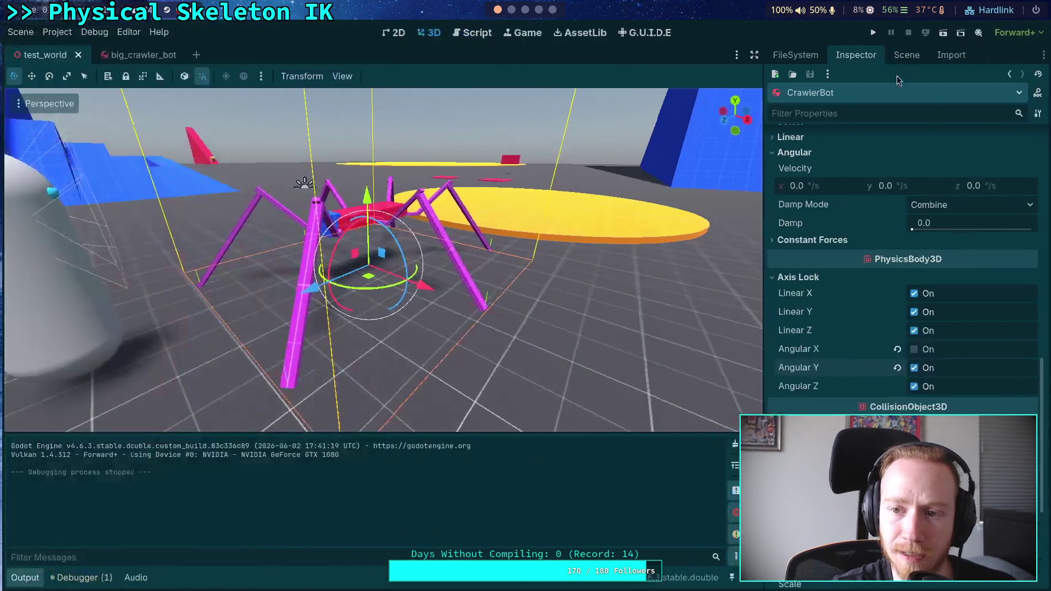
- Select the FR_Tibia_Beam joint in big_crawler_bot and run a test of the crawler
click(126, 55)
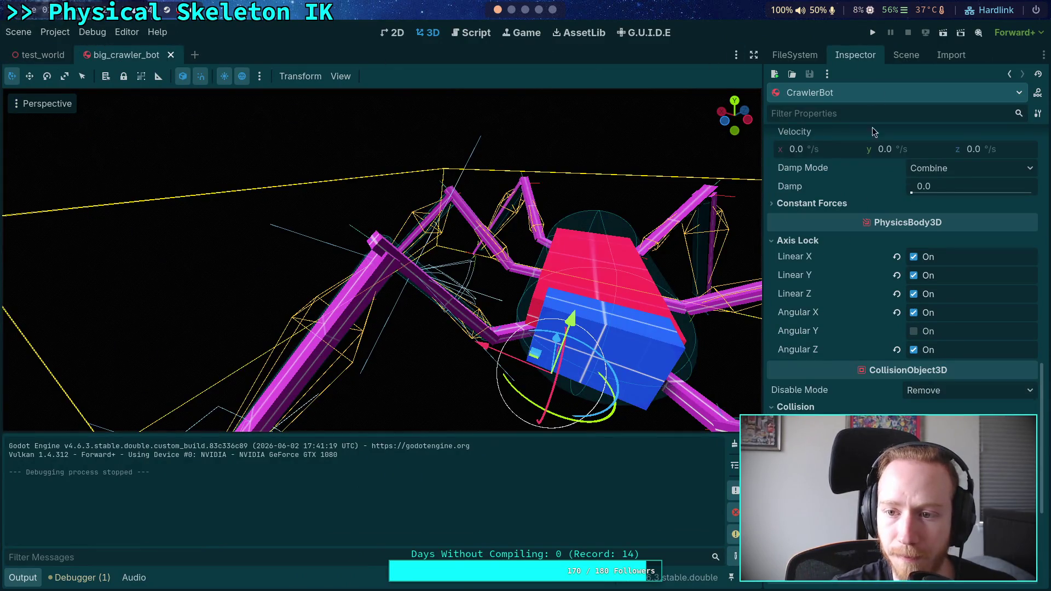
click(906, 55)
click(856, 375)
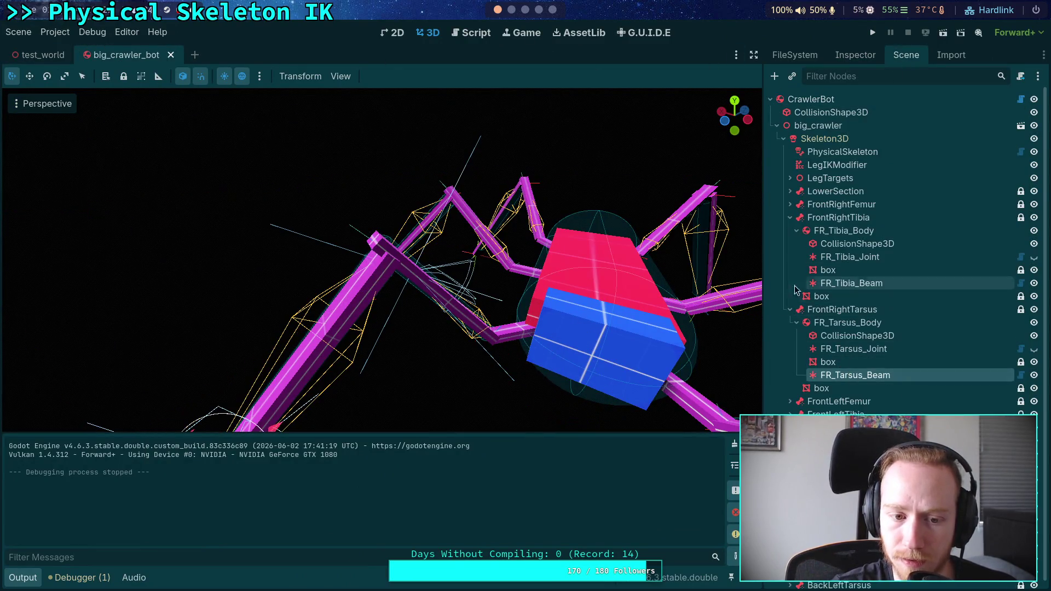
click(851, 283)
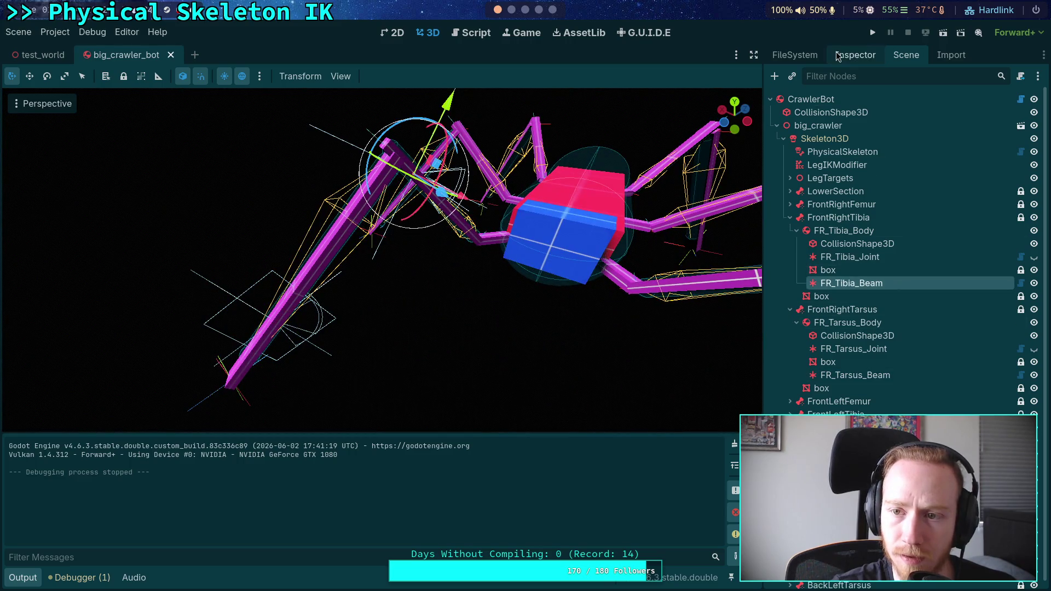
click(838, 56)
scroll(820, 351, down, 5)
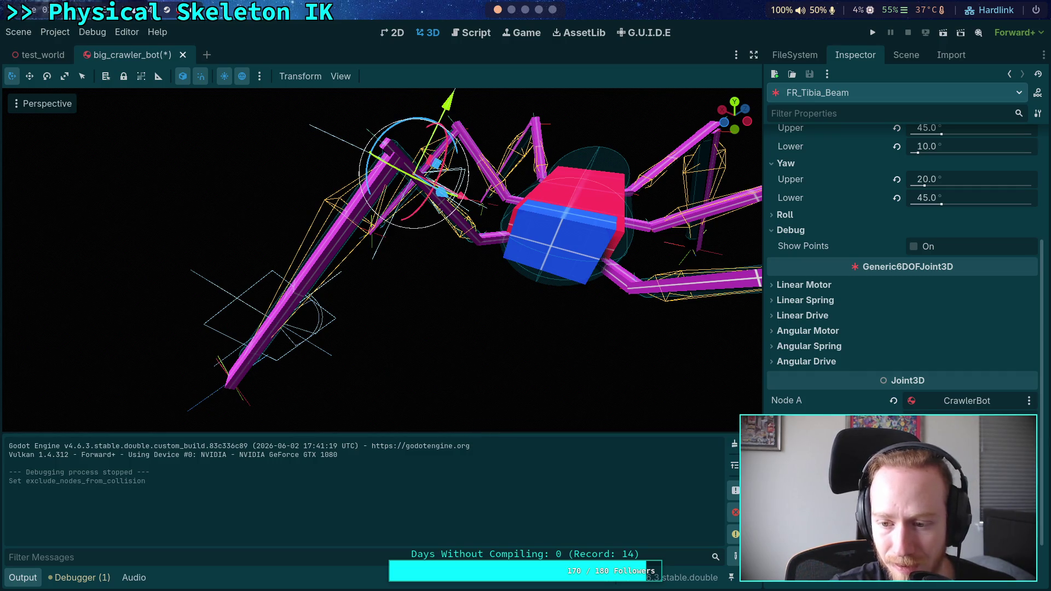
scroll(903, 263, down, 2)
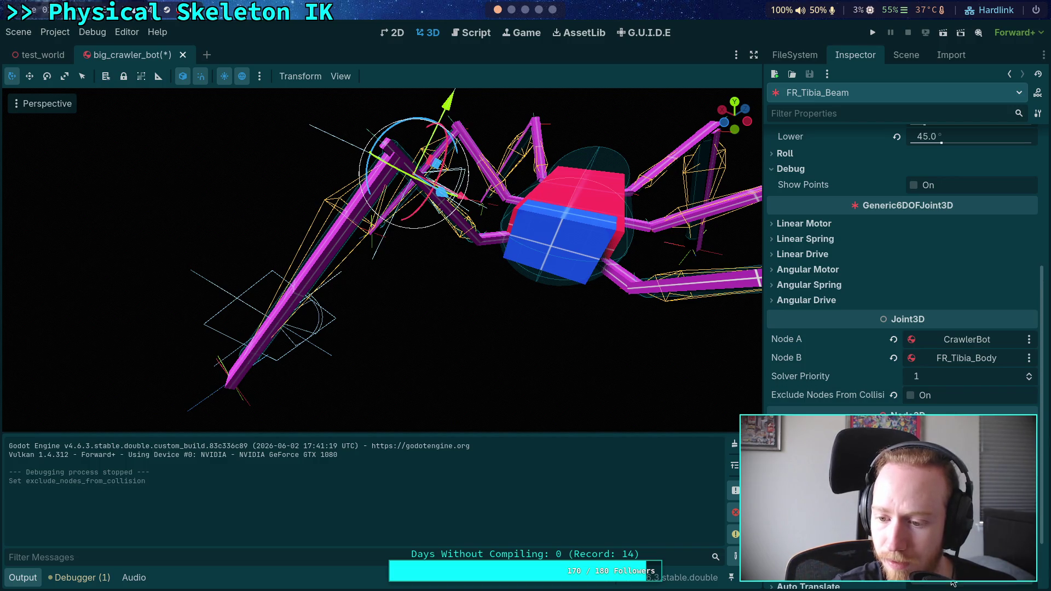
click(873, 34)
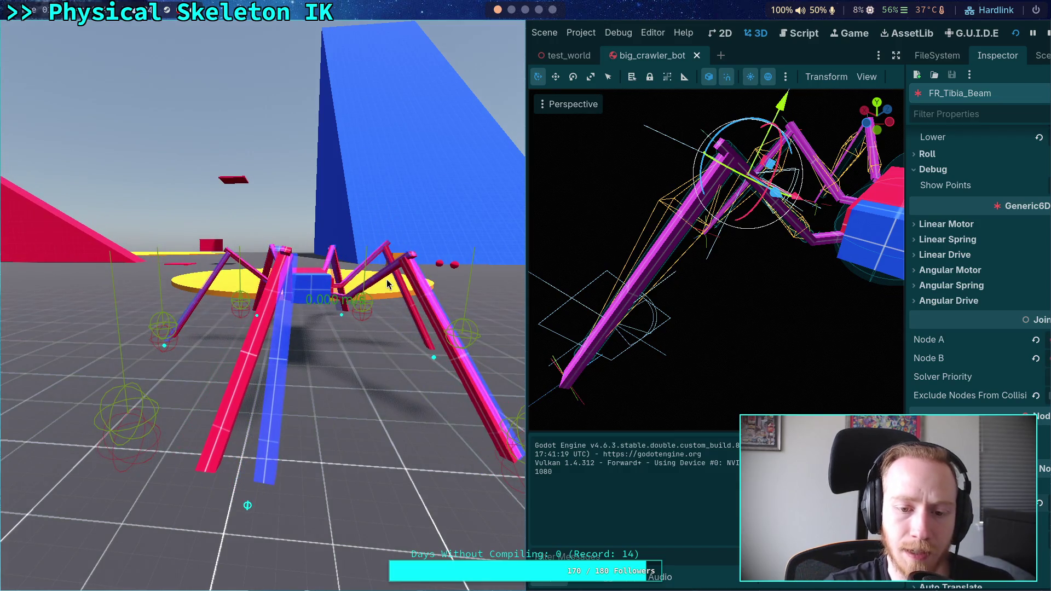
click(1045, 34)
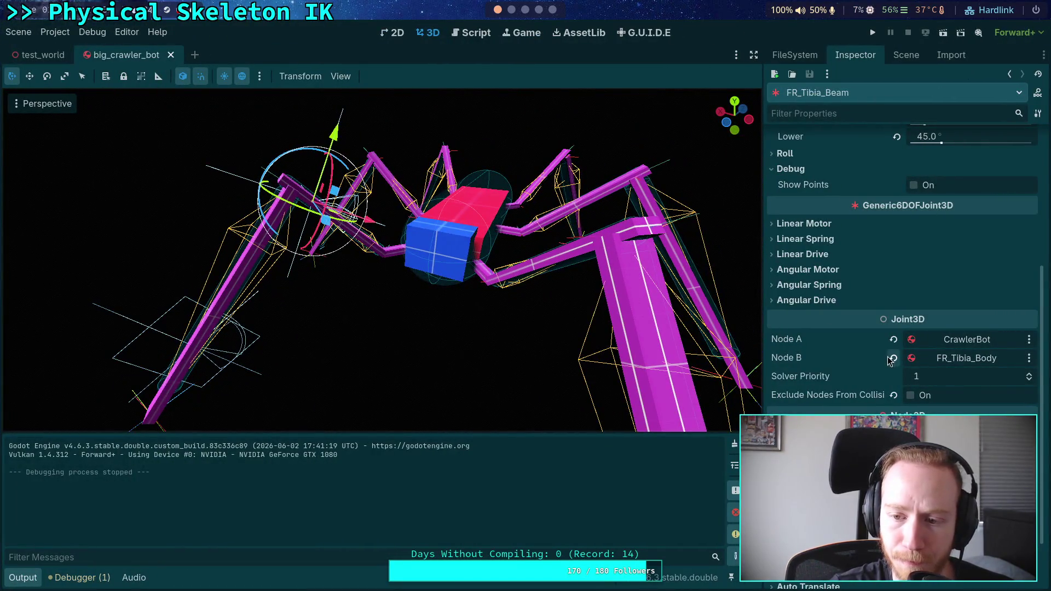
- Clear the joint's Node A and Node B, then run the crawler with F5
click(889, 357)
click(893, 339)
key(F5)
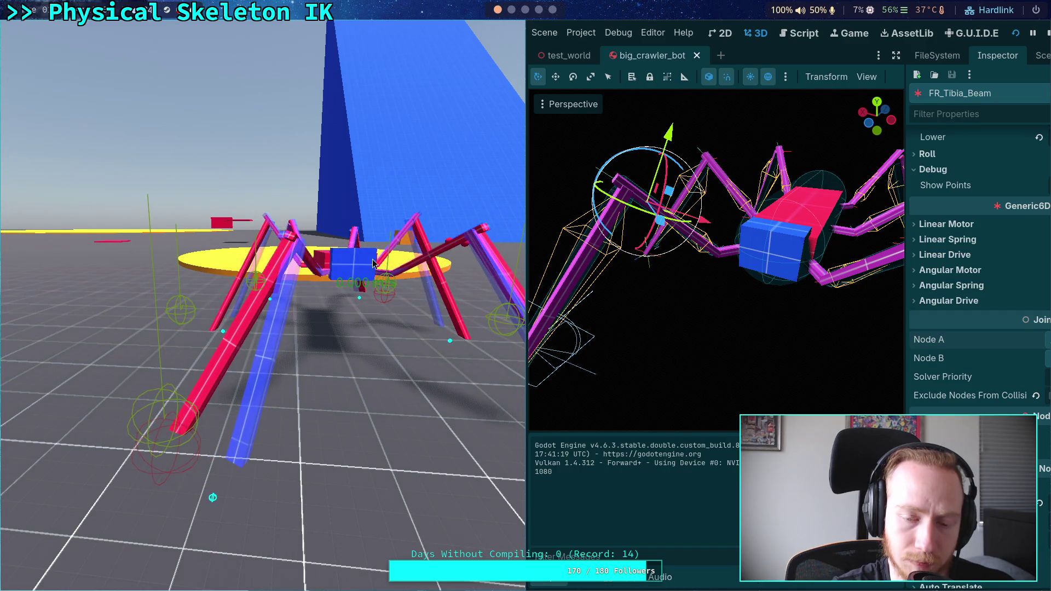
- Reassign FR_Tibia_Beam's Node B to FR_Tibia_Body and Node A to CrawlerBot
click(1046, 34)
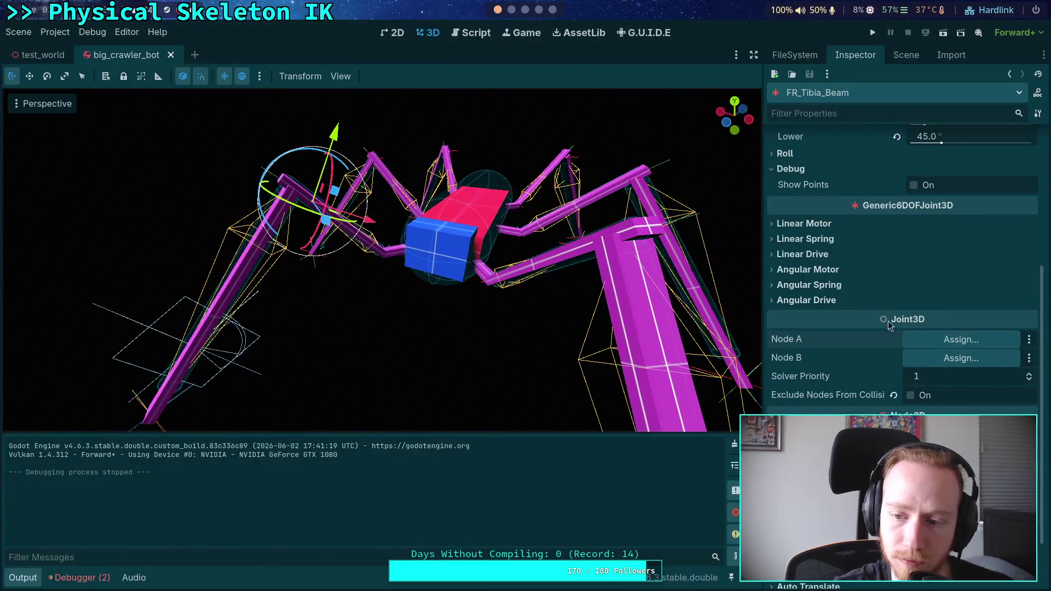
click(920, 357)
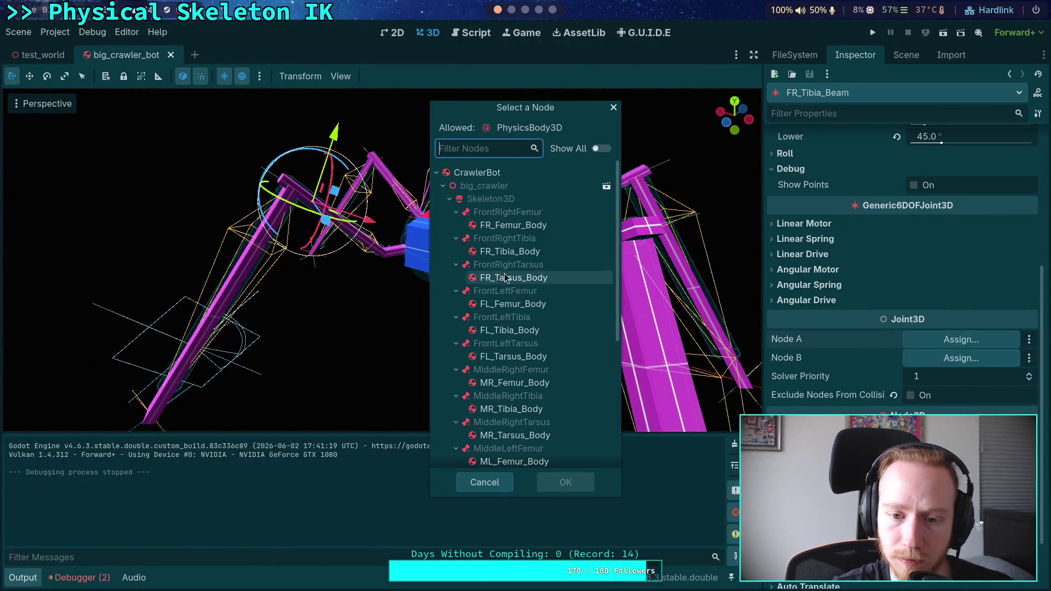
click(517, 252)
click(565, 482)
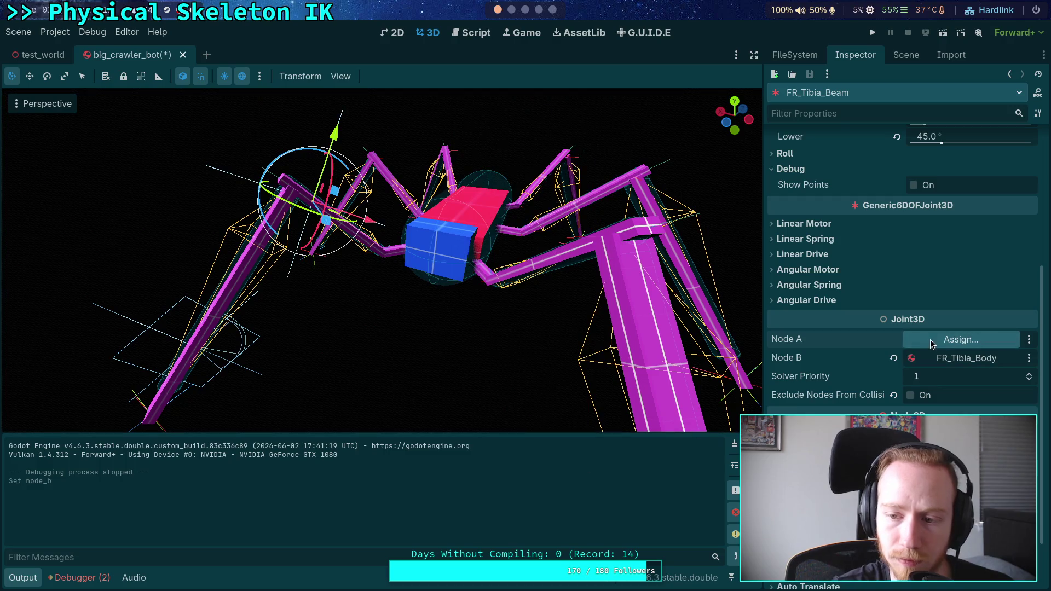
click(930, 340)
click(476, 173)
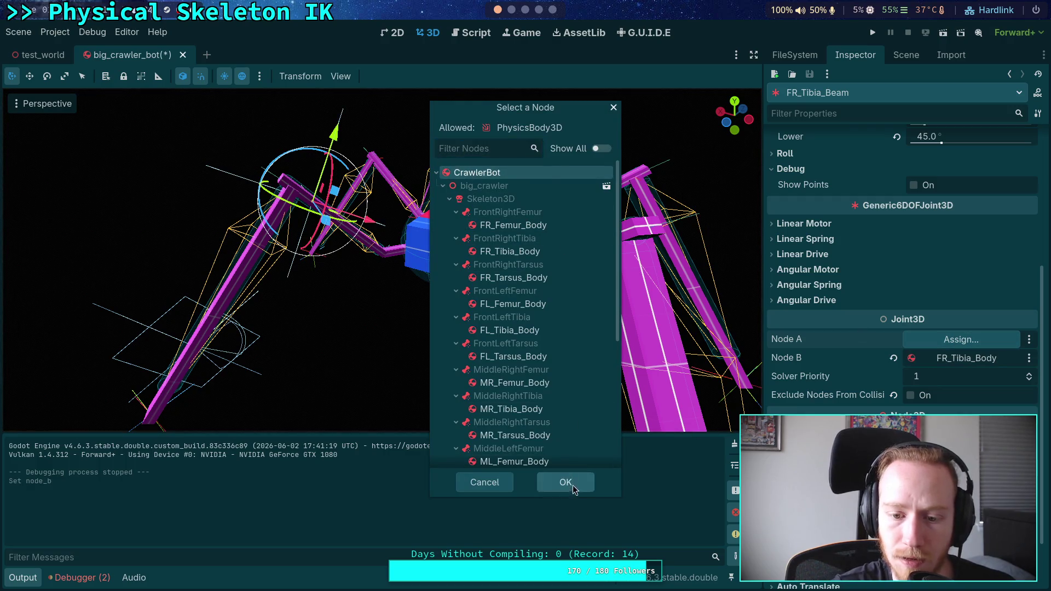
click(565, 482)
- Set the joint's yaw upper limit to 0° and run the crawler
scroll(816, 255, up, 5)
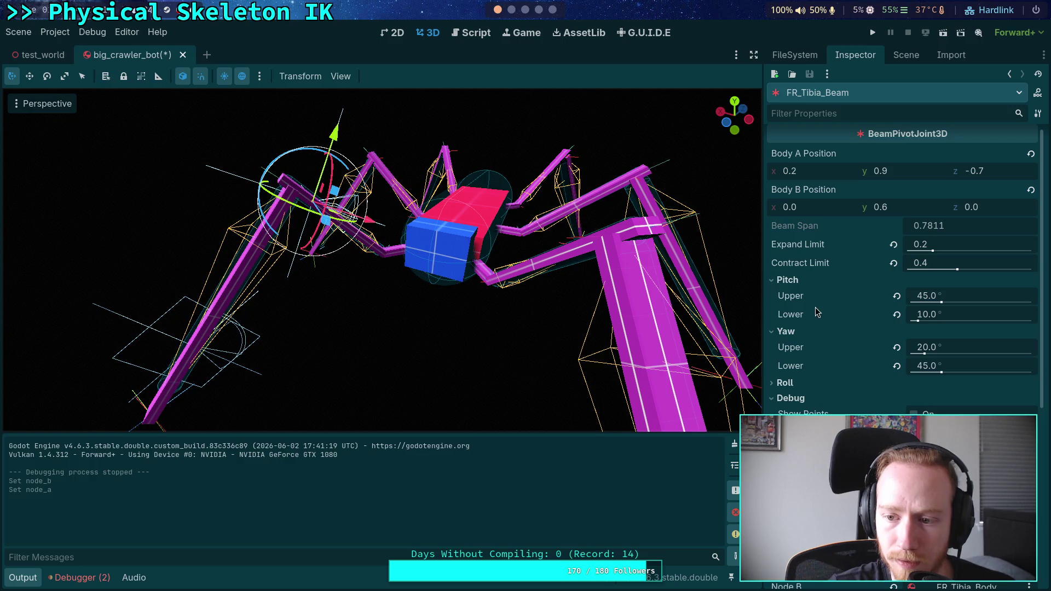
mouse_move(384, 263)
mouse_down()
mouse_move(383, 181)
mouse_move(356, 131)
mouse_up()
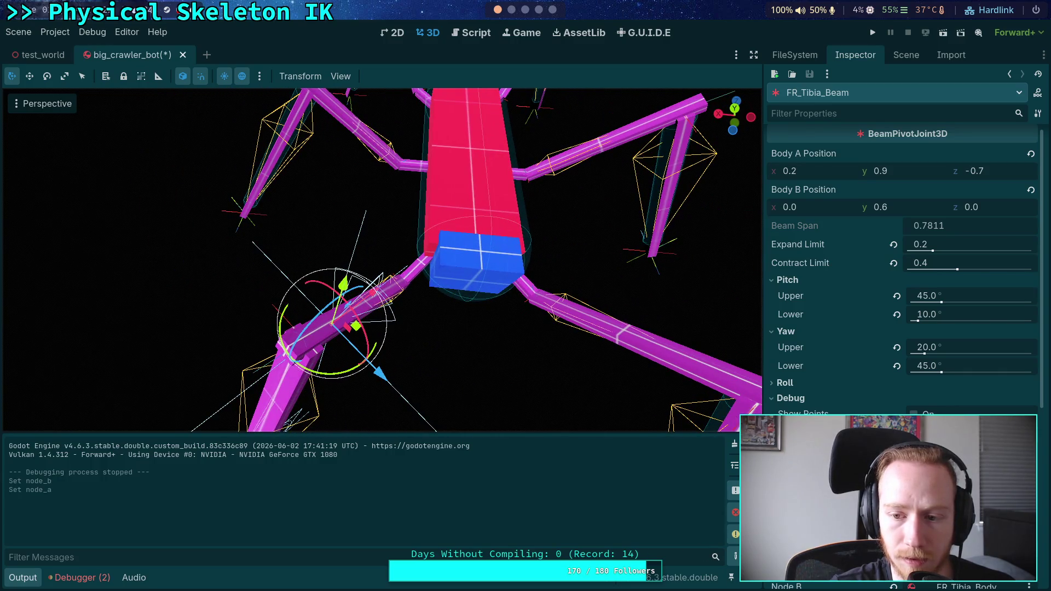
click(958, 347)
text(0)
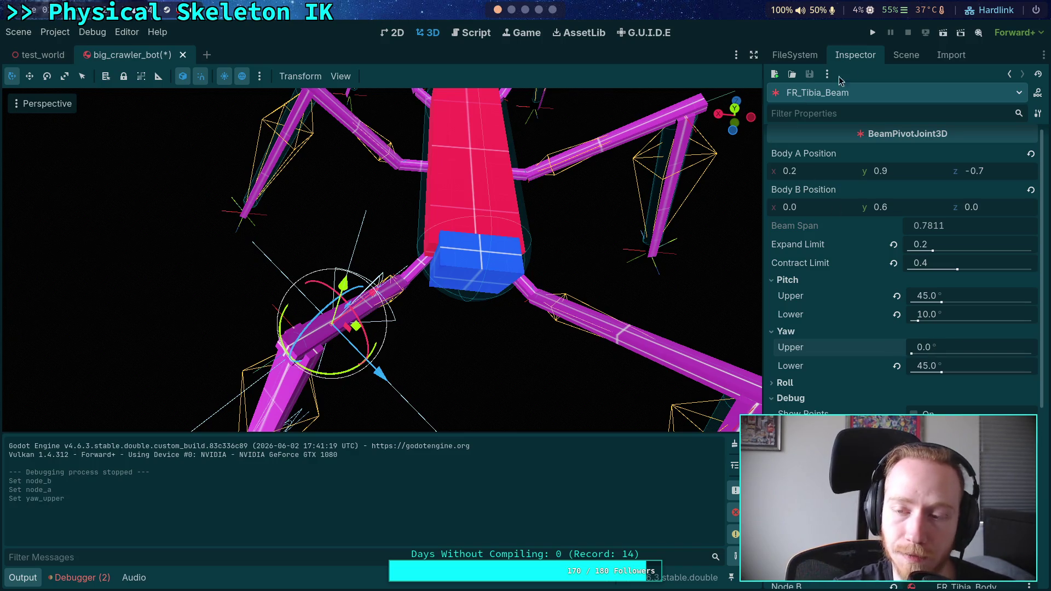
click(873, 33)
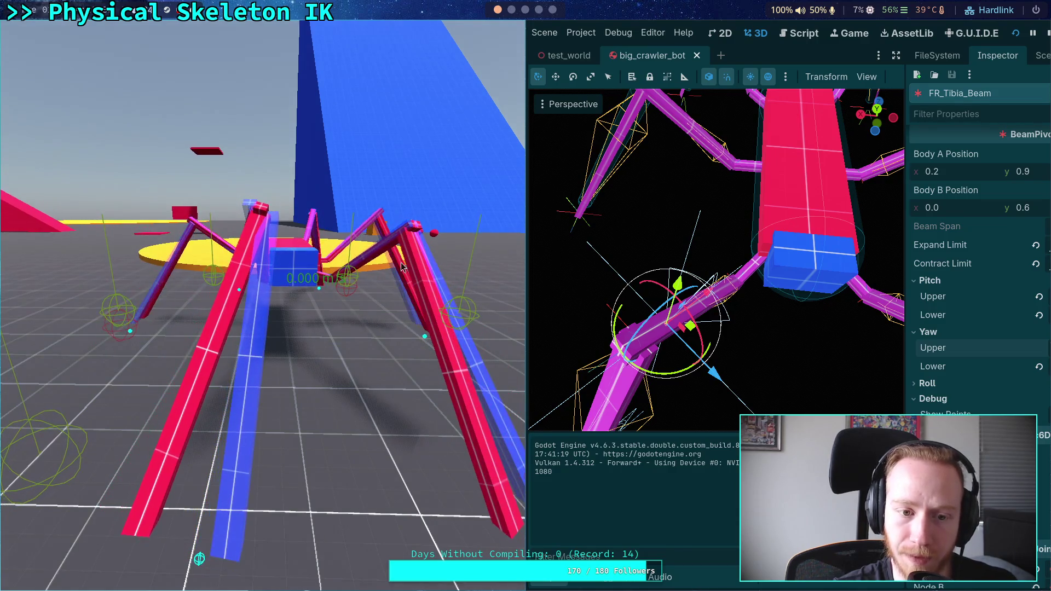
- Try a yaw lower limit of 0° on the tibia beam and run a quick test
click(1046, 34)
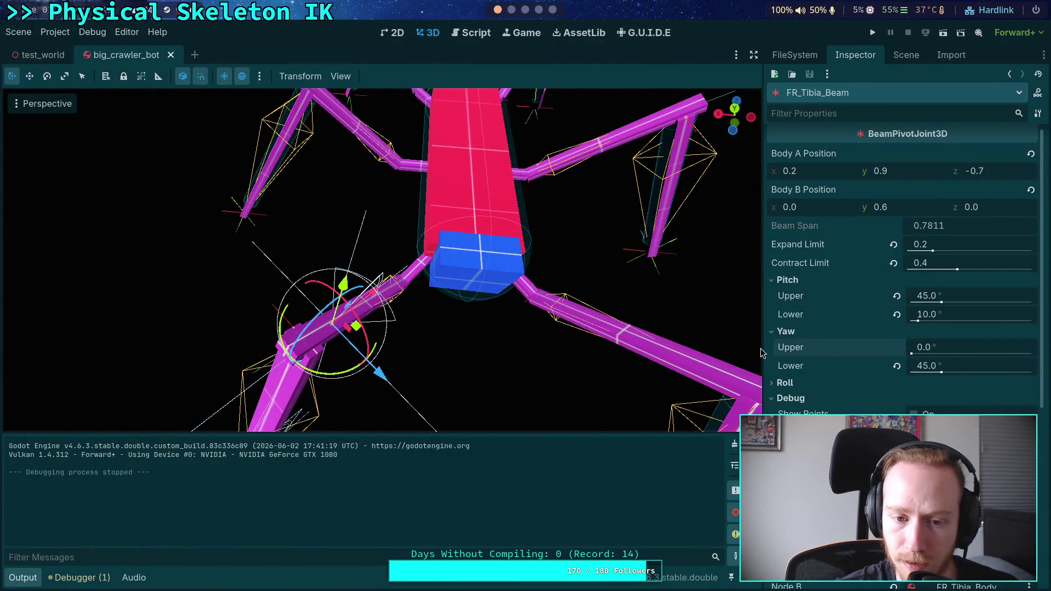
click(974, 365)
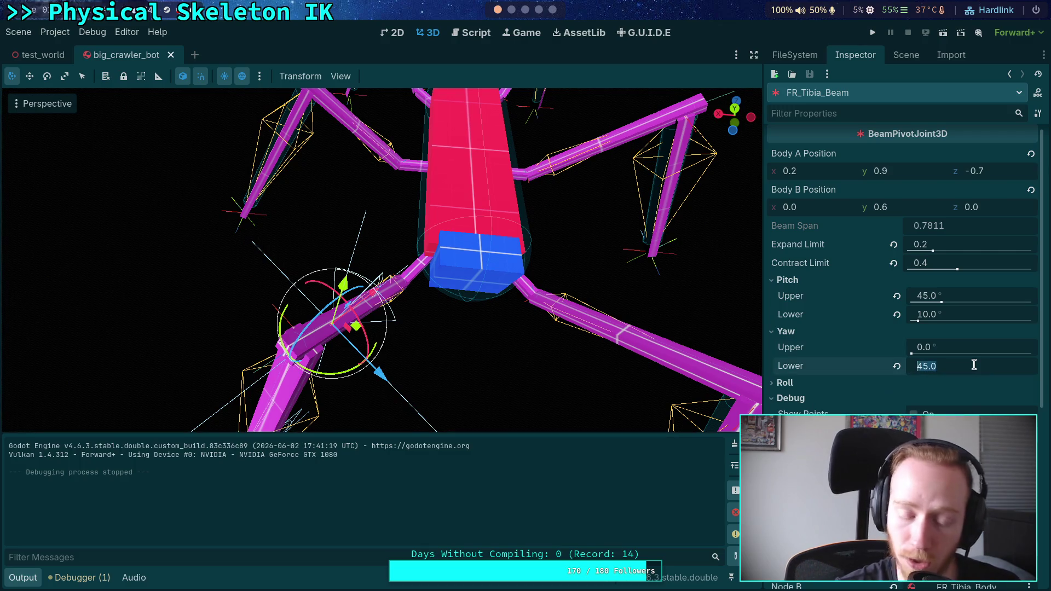
text(0)
click(873, 38)
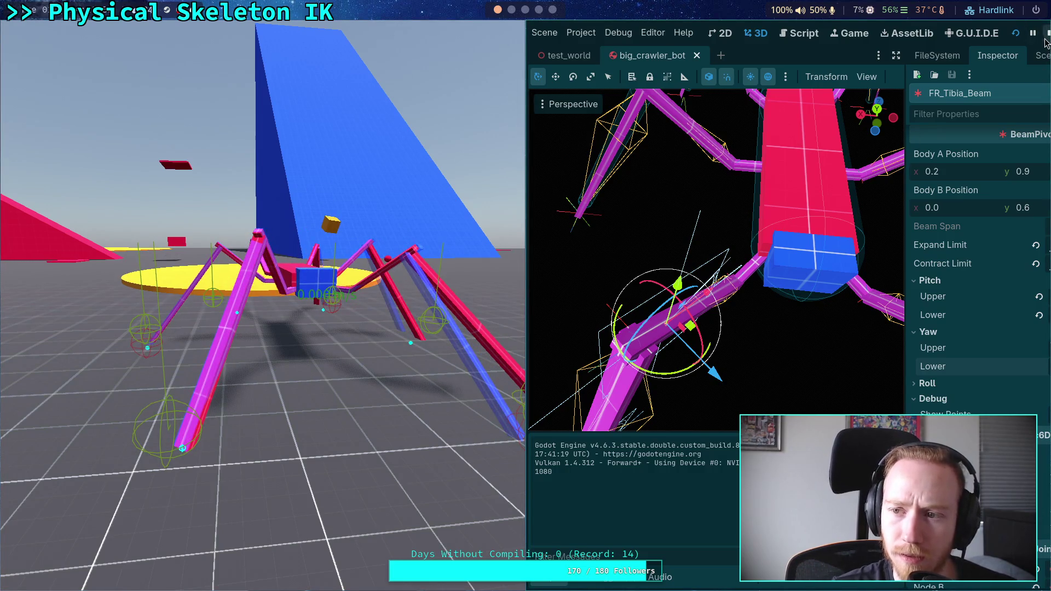
key(F8)
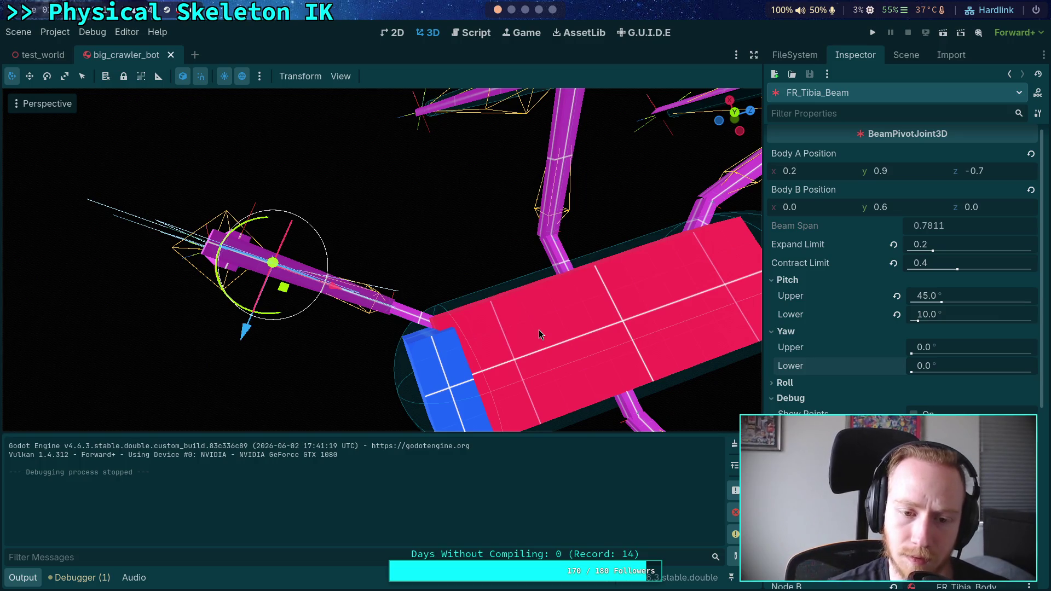
- Set the yaw lower limit to 20° and run the crawler again
drag(639, 258, 438, 173)
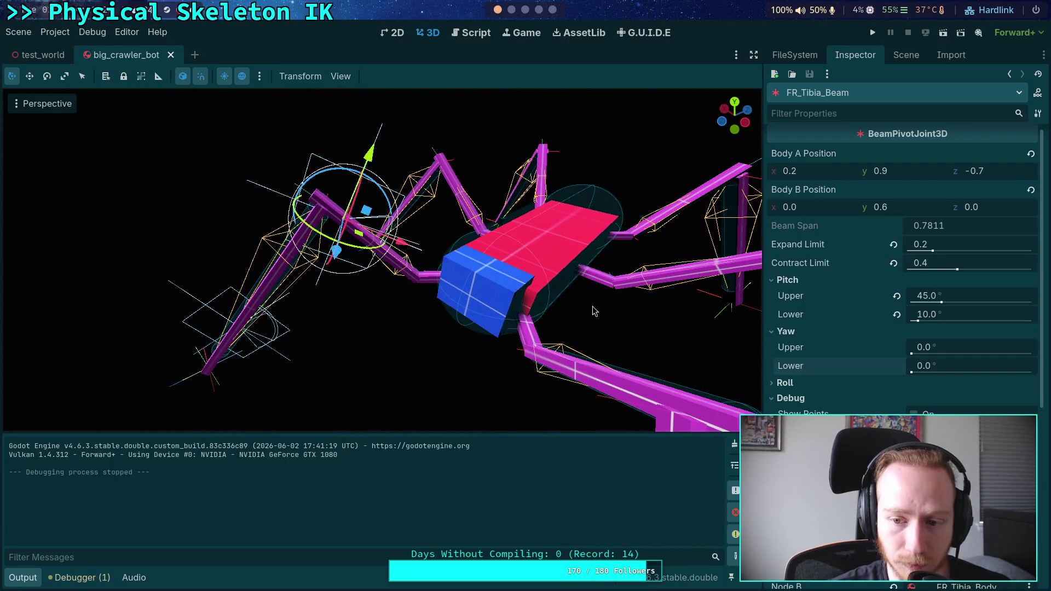
drag(437, 246, 389, 227)
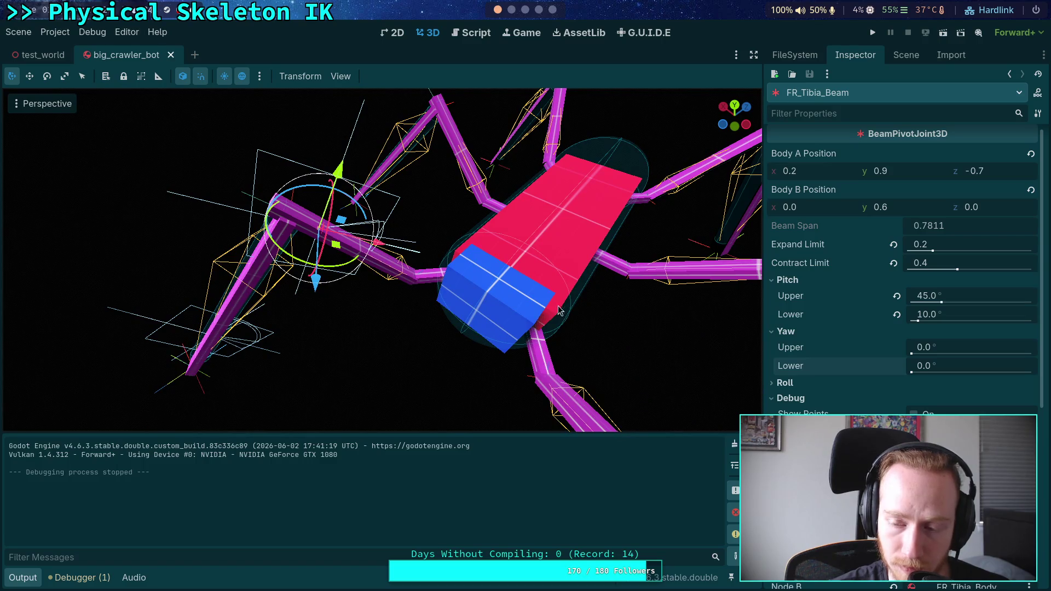
click(983, 366)
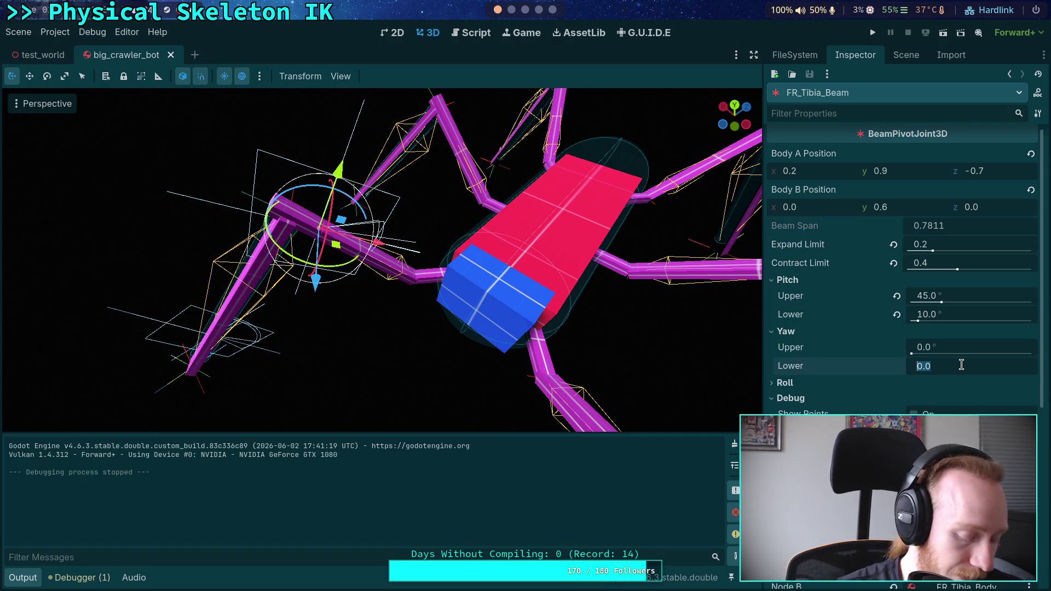
text(20)
key(Return)
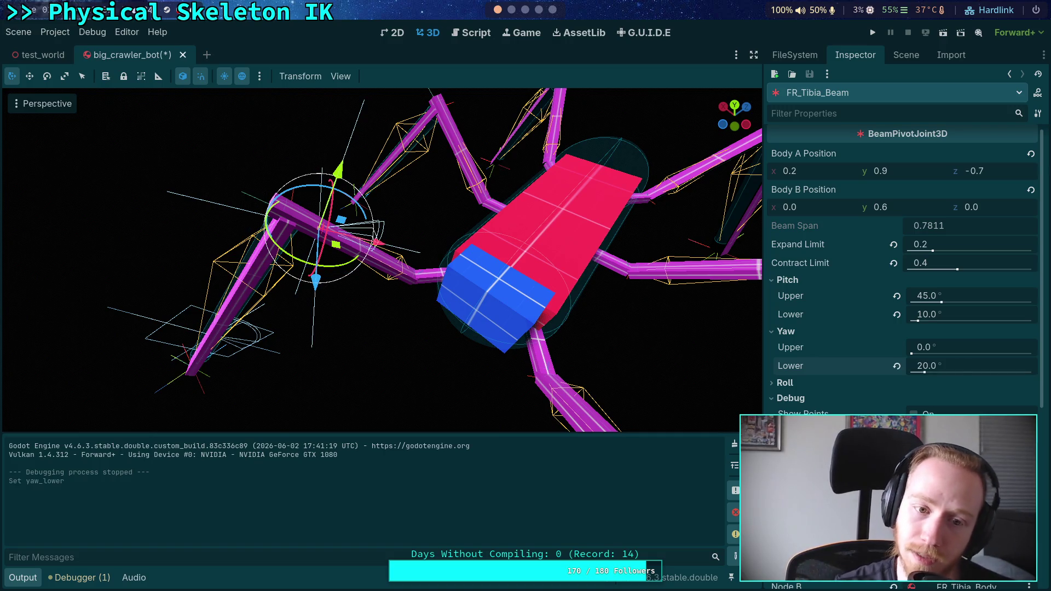
drag(523, 255, 490, 243)
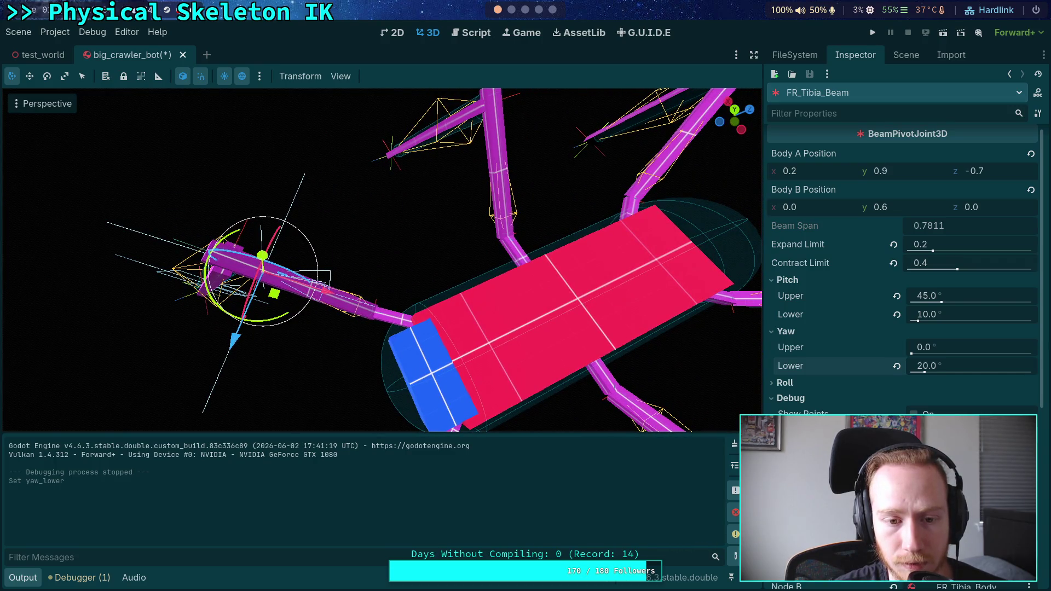
drag(933, 365, 947, 366)
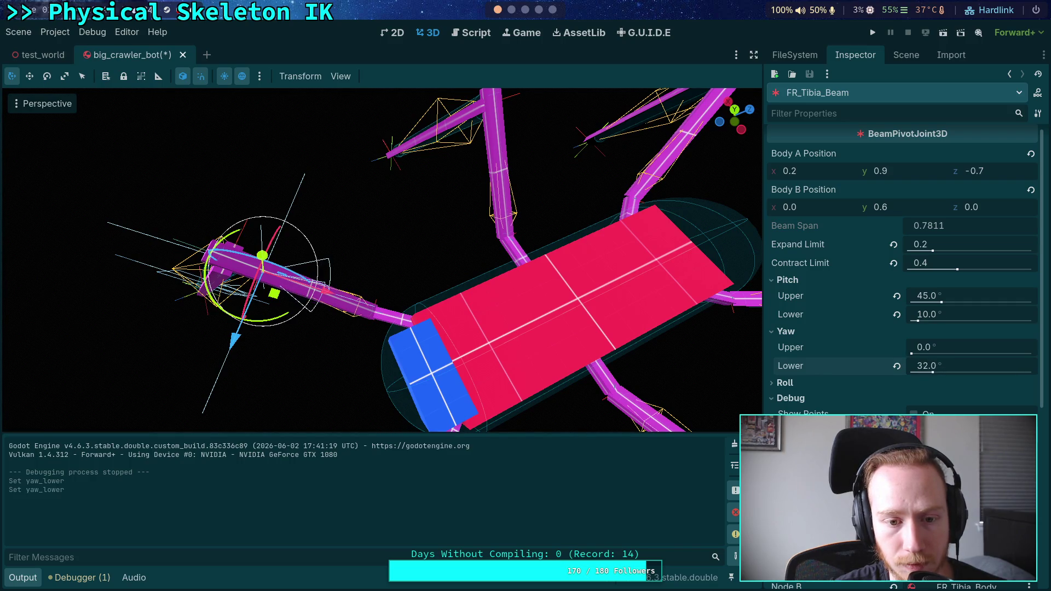
click(935, 371)
text(20)
key(Return)
click(872, 32)
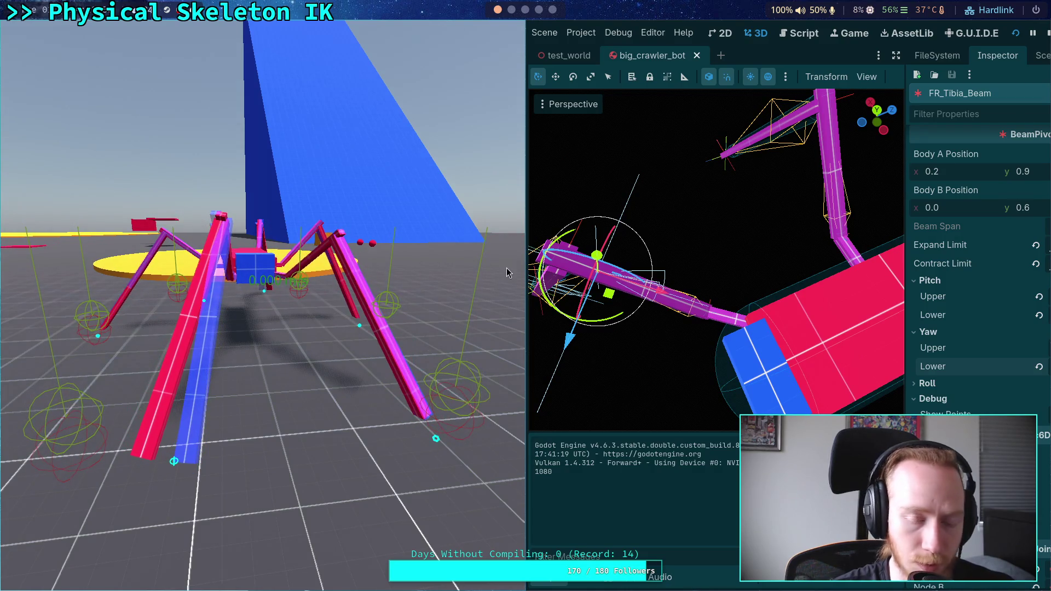
- Stop the game, set the tibia beam's Yaw Lower to 10° and run the crawler
click(1047, 32)
click(977, 366)
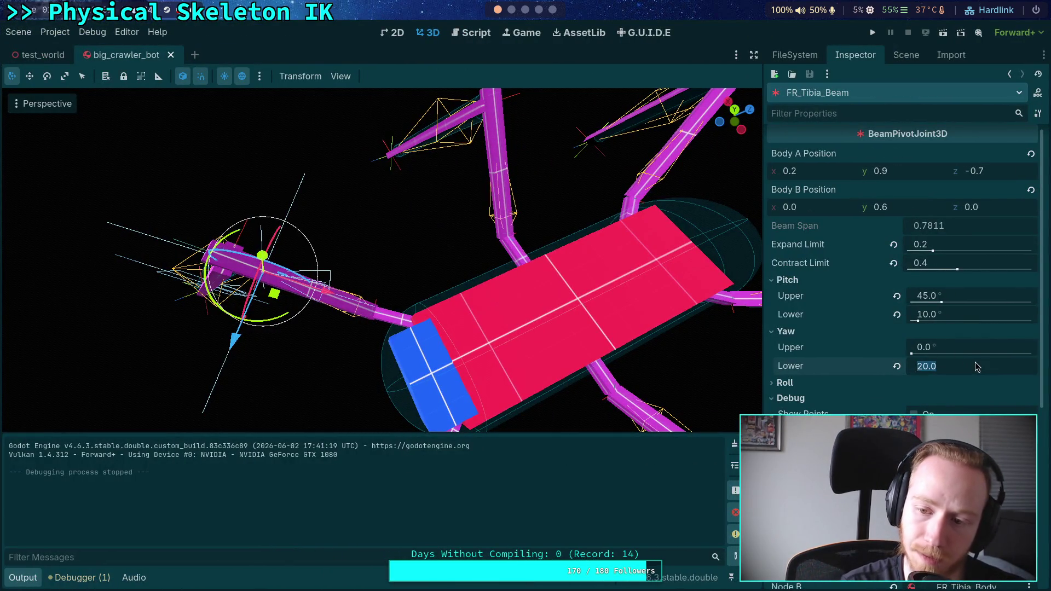
key(Return)
key(F5)
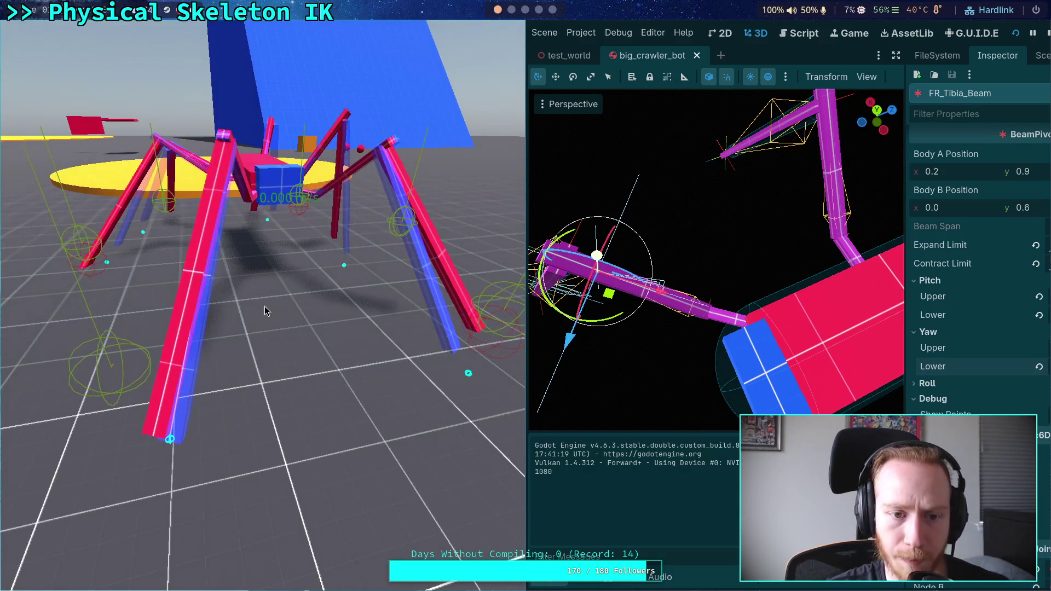
- Stop the test run and revert Yaw Lower back to 0°
click(1047, 33)
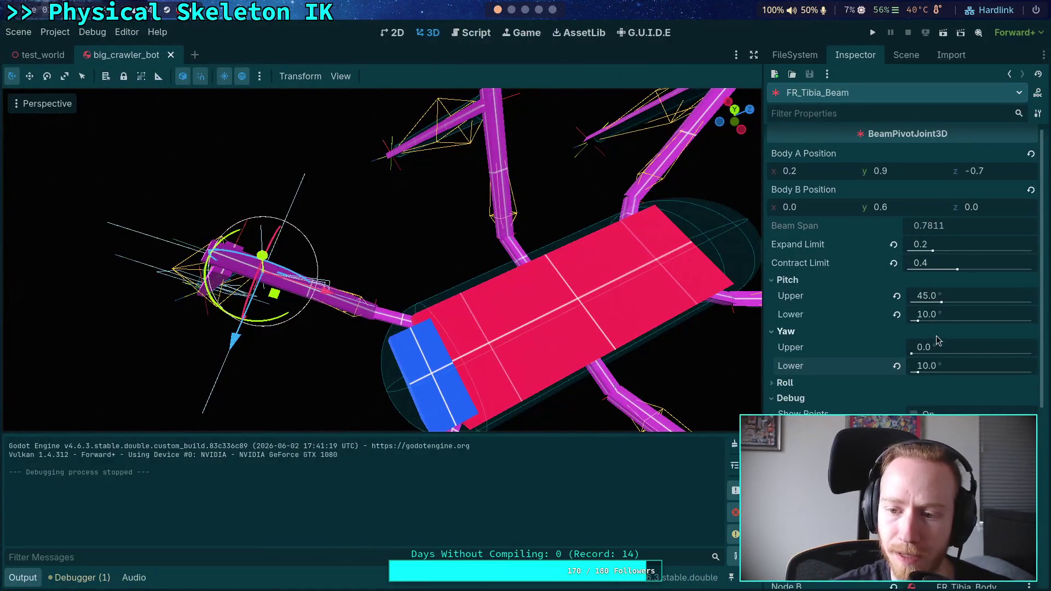
mouse_move(809, 367)
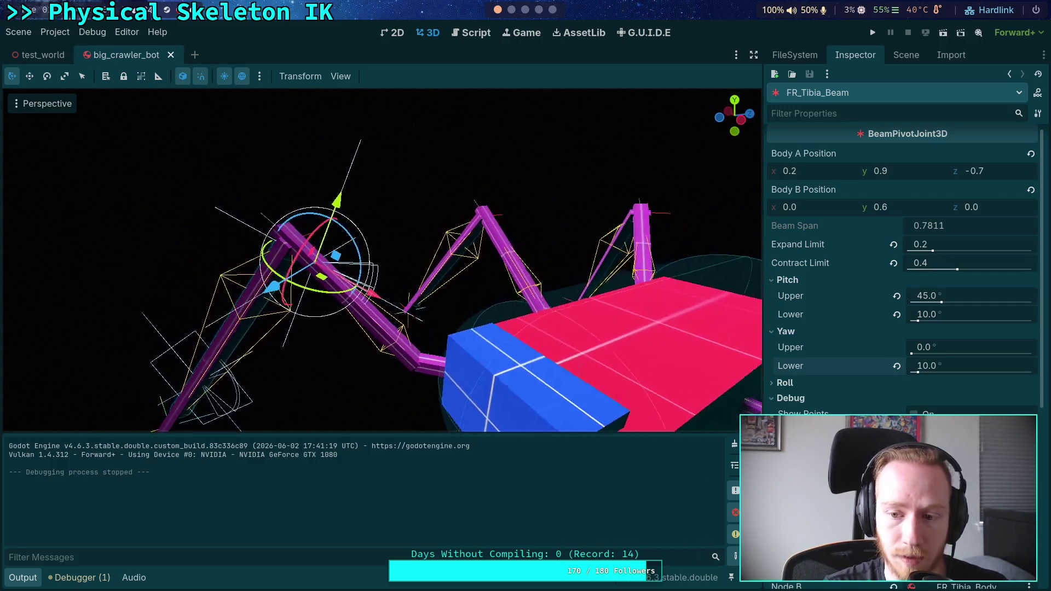
click(896, 365)
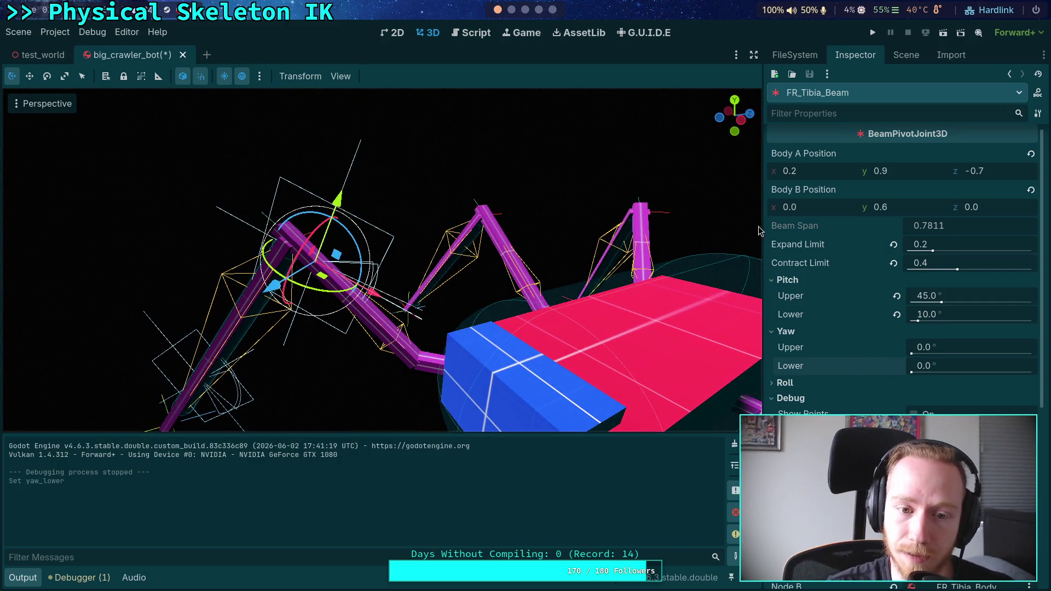
- Set FR_Tibia_Beam's Pitch Upper and Pitch Lower limits both to 0°
click(957, 315)
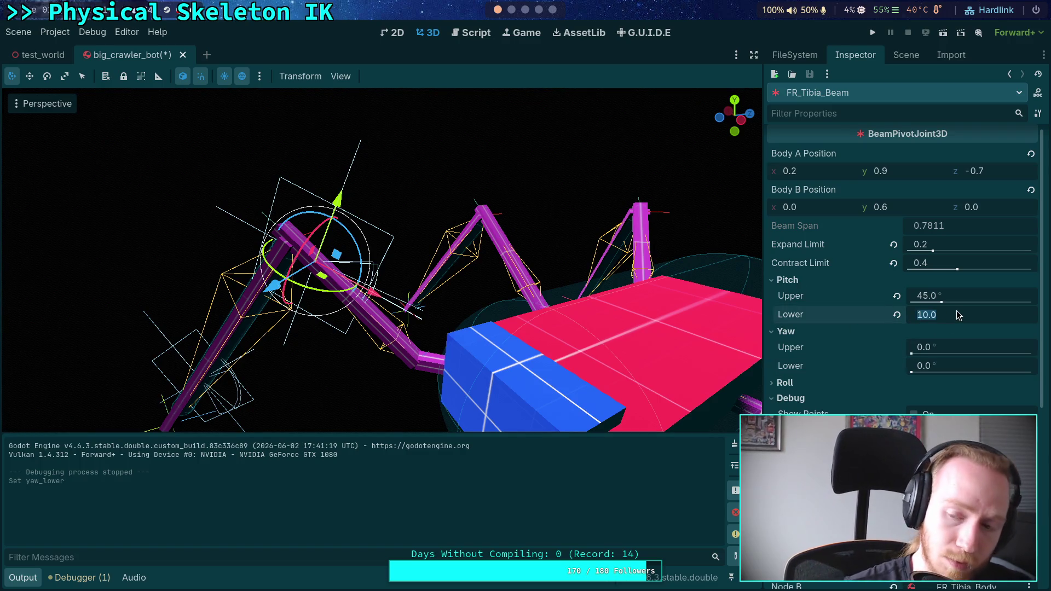
click(974, 295)
text(0)
click(966, 314)
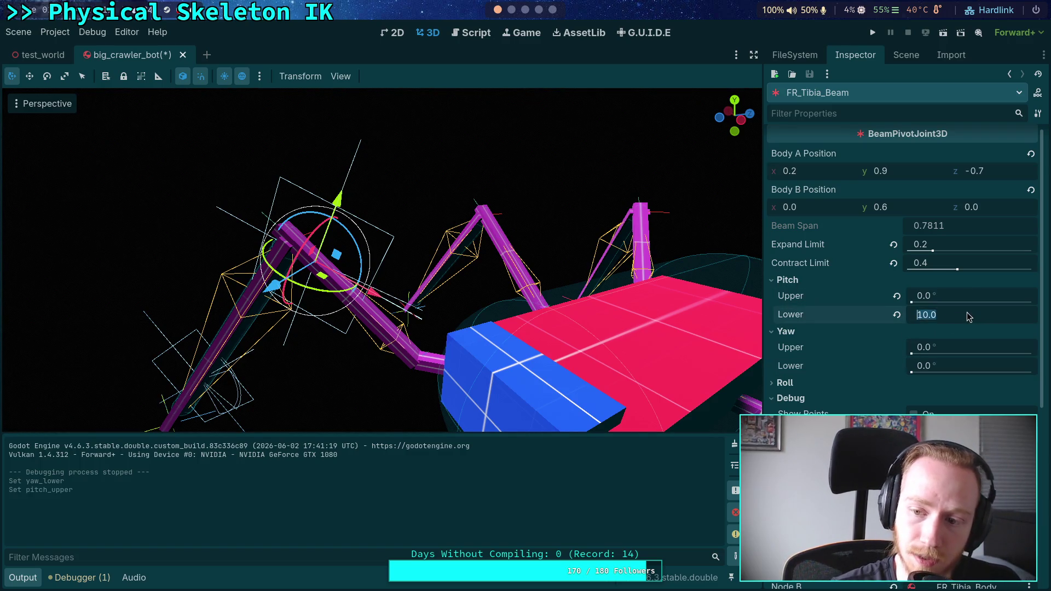
text(0)
key(Return)
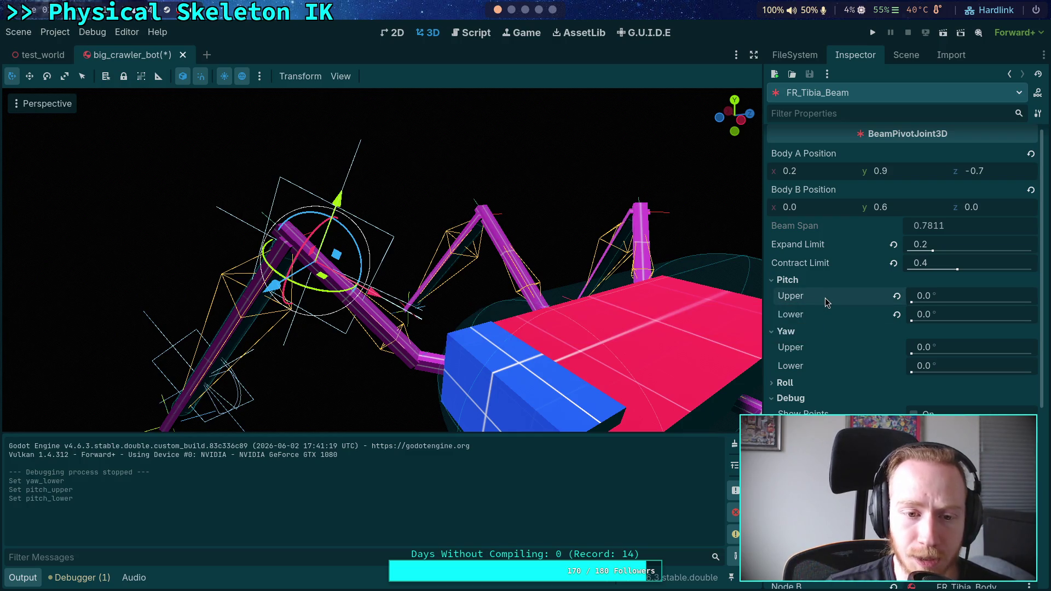
- Raise Pitch Upper to 20° and run the project to test the joint
click(954, 297)
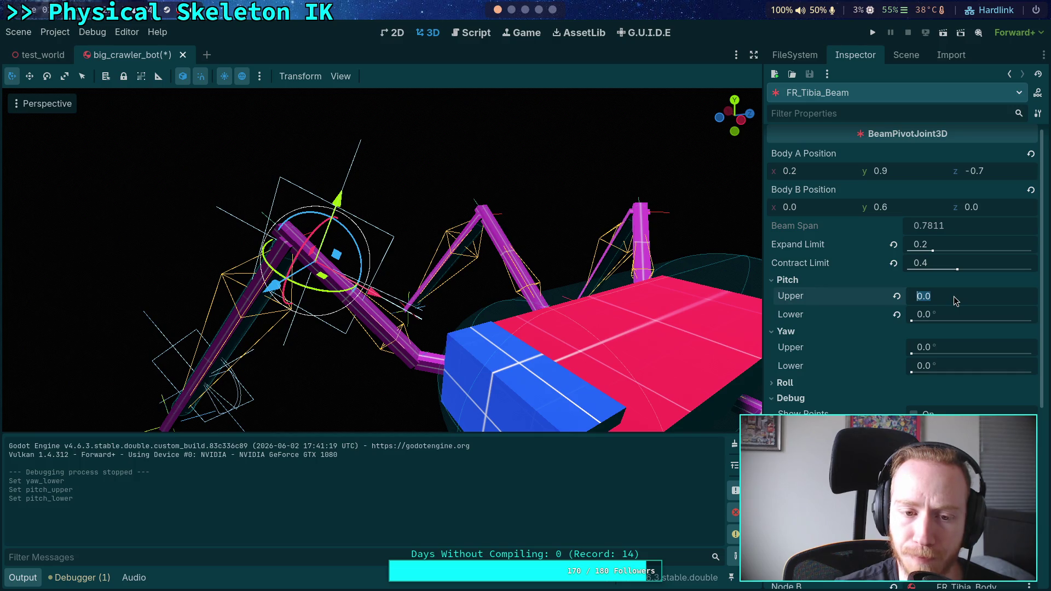
click(959, 314)
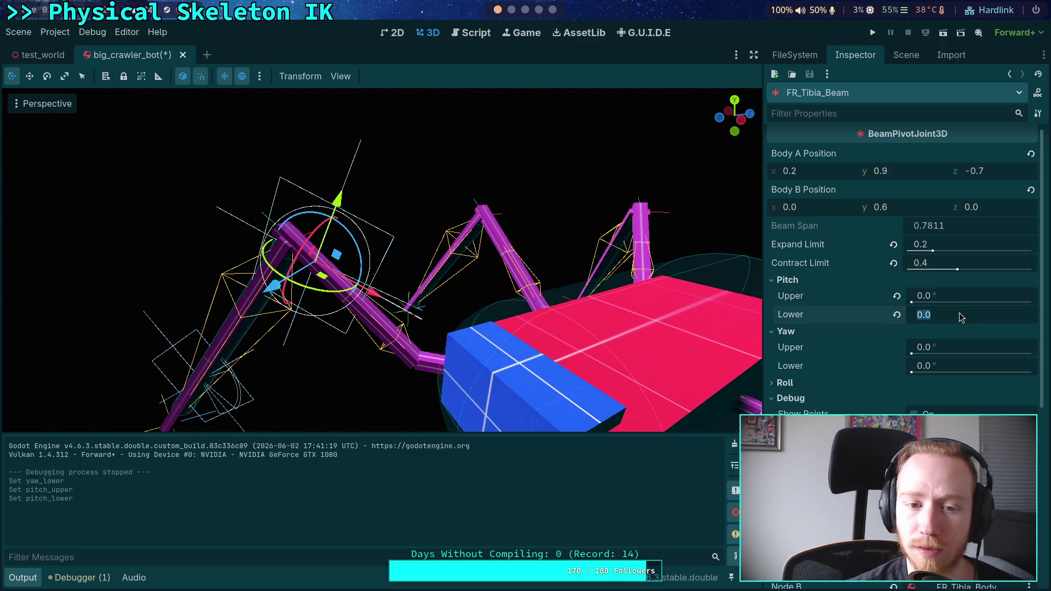
mouse_move(938, 294)
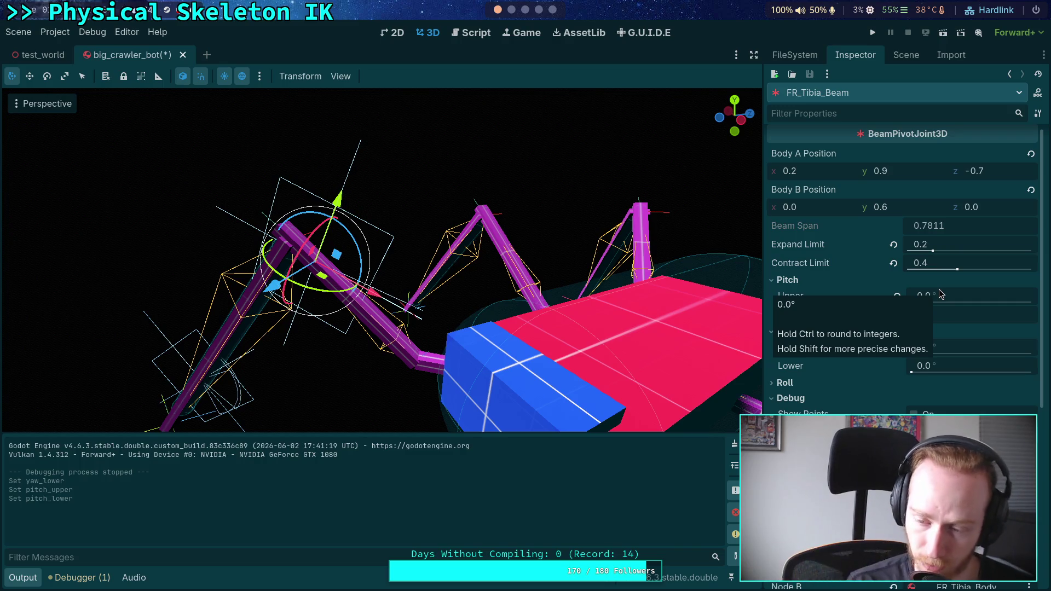
click(950, 296)
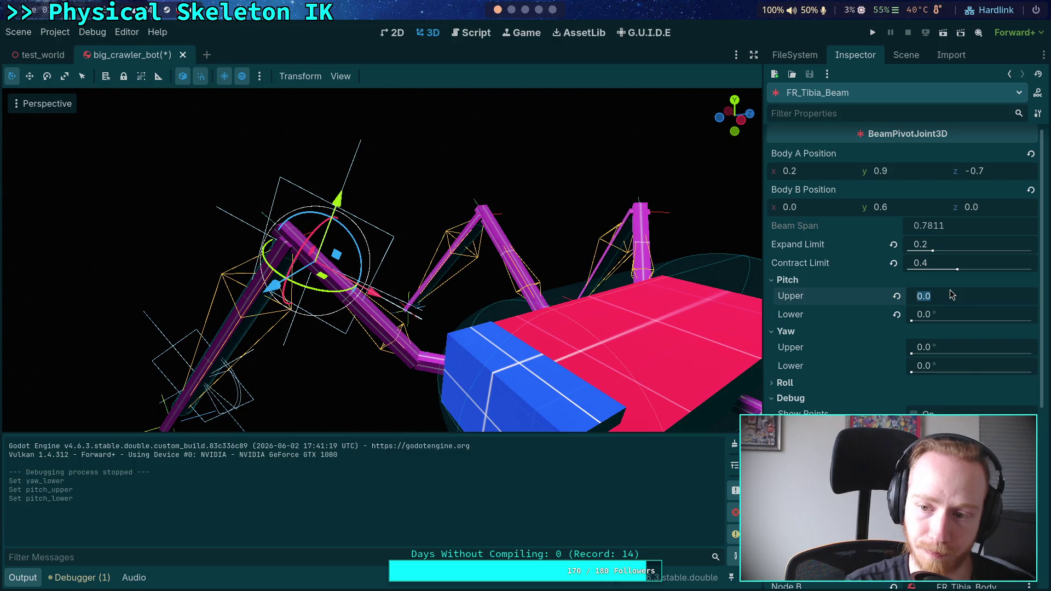
text(20)
key(Return)
click(872, 32)
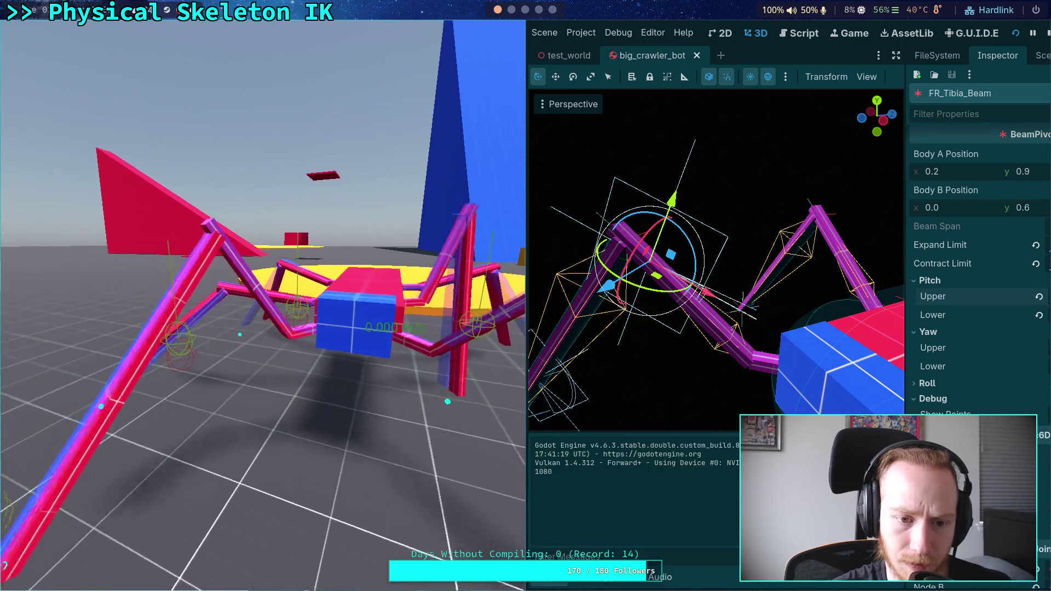
- Stop the crawler test after watching the legs with 20°/0° pitch limits
click(1047, 34)
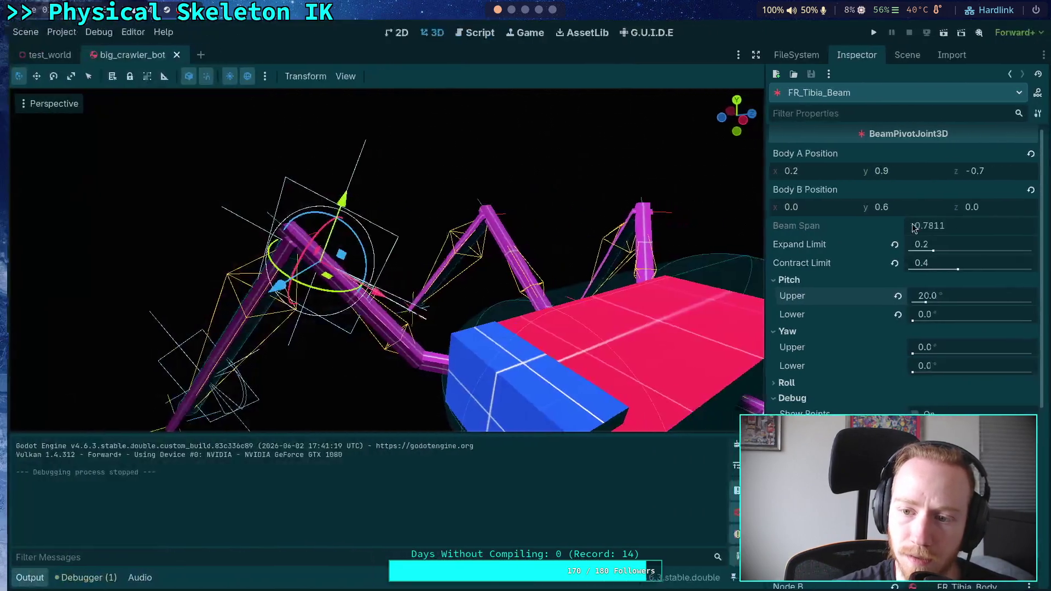
- Set Pitch Upper to 0°, save and run the crawler, then stop it
click(948, 296)
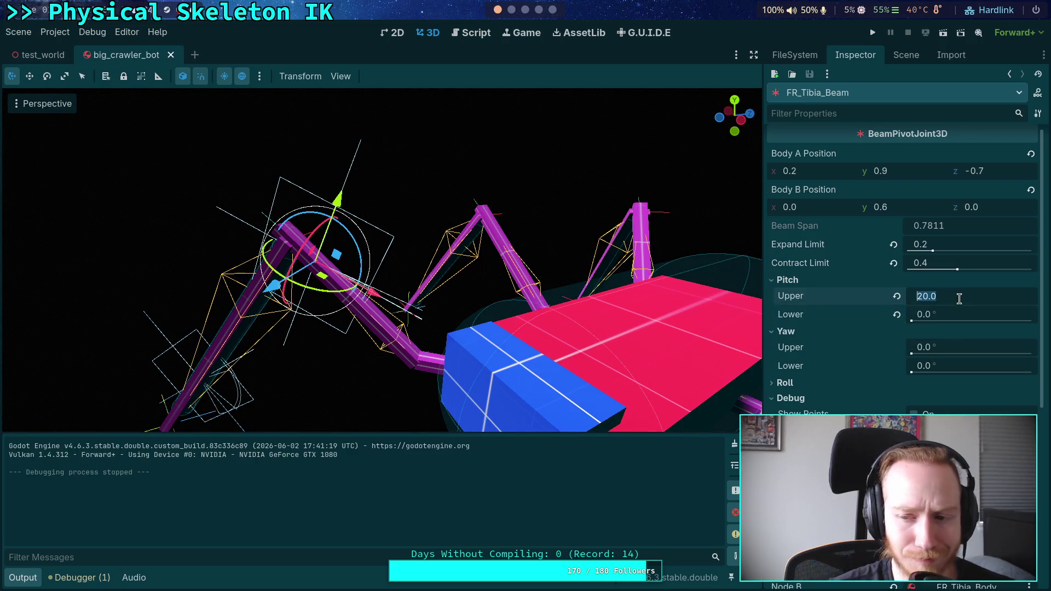
text(0)
key(Return)
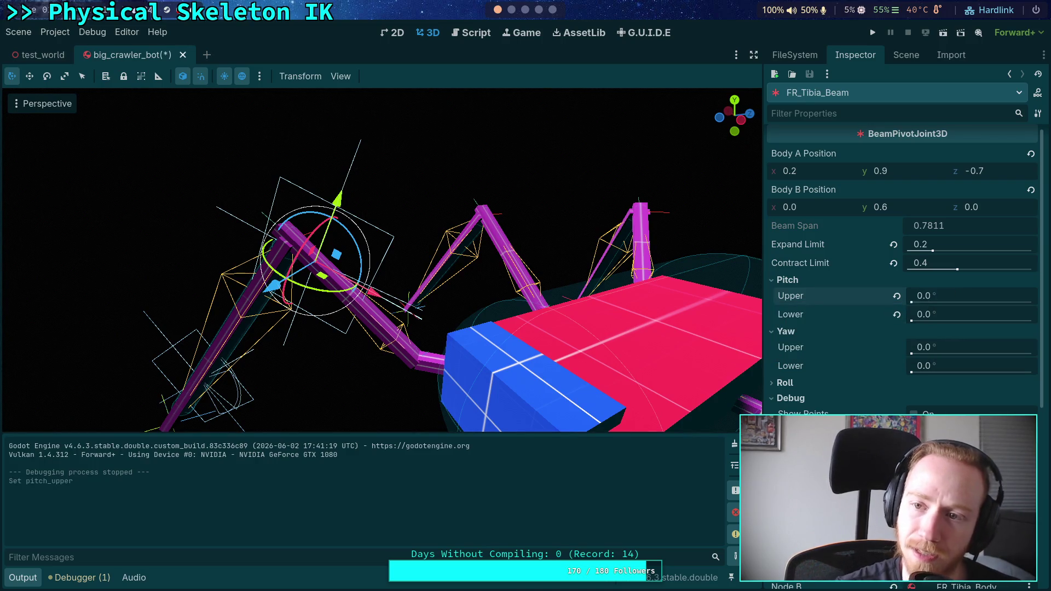
key(ctrl+s)
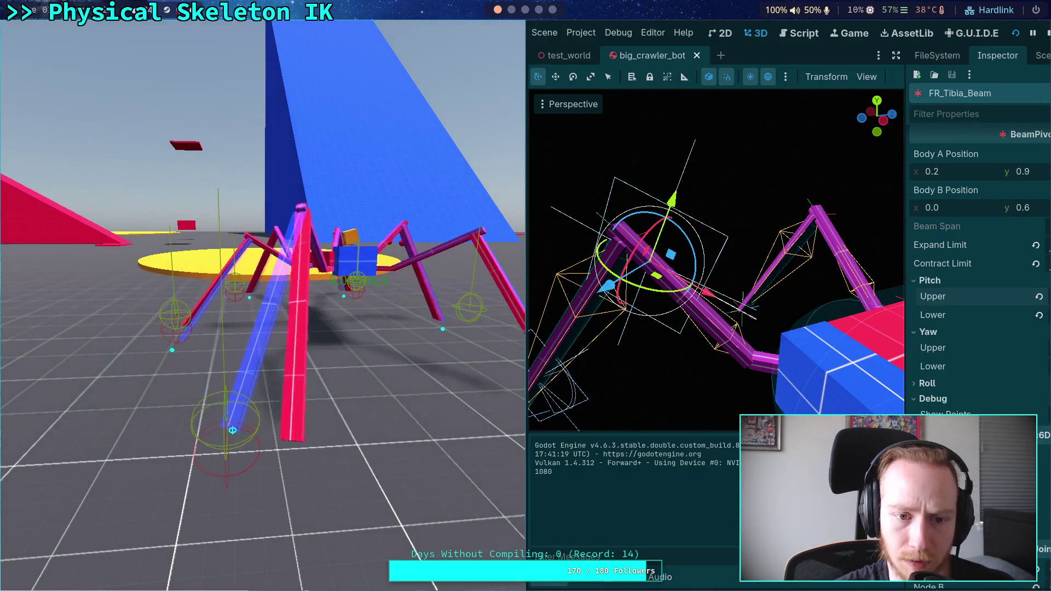
key(F8)
- Restore FR_Tibia_Beam's Pitch Upper to 20° and open the Script workspace
click(979, 299)
text(20)
key(Return)
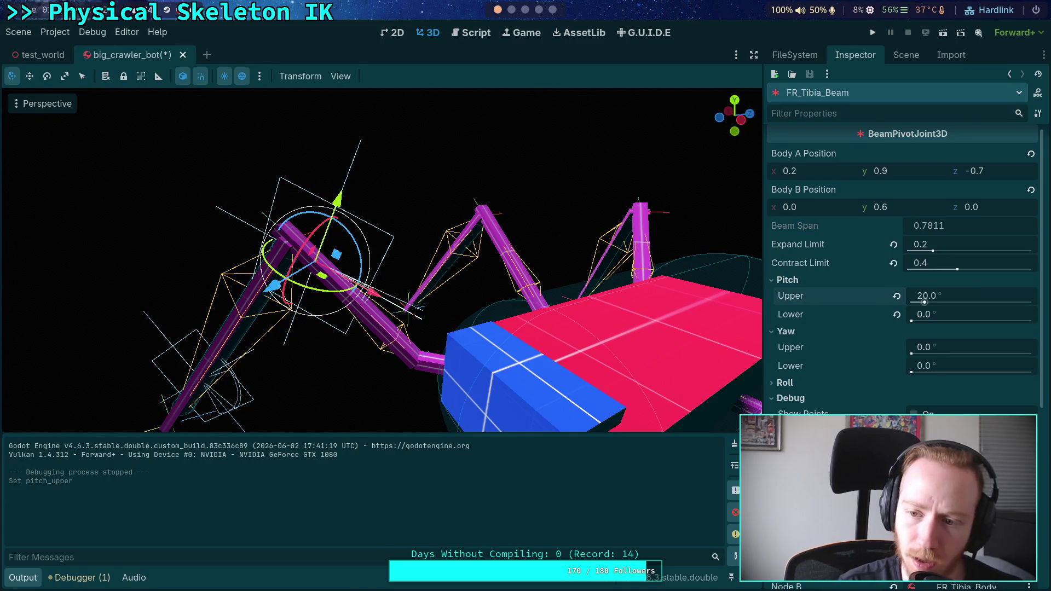
click(470, 33)
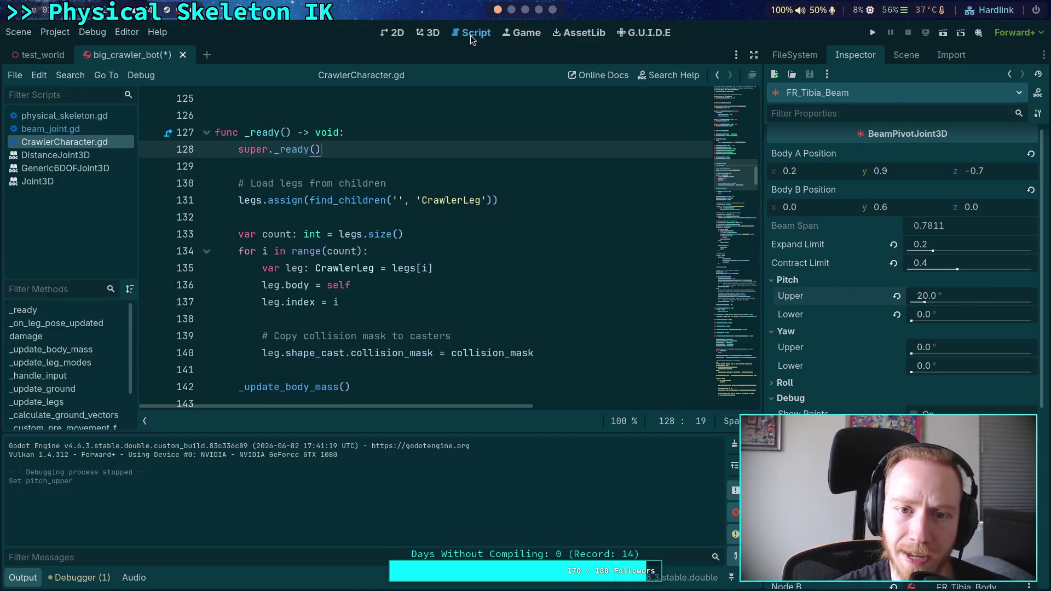
- Open beam_joint.gd and read the roll, yaw and pitch angular-limit code
scroll(442, 289, down, 10)
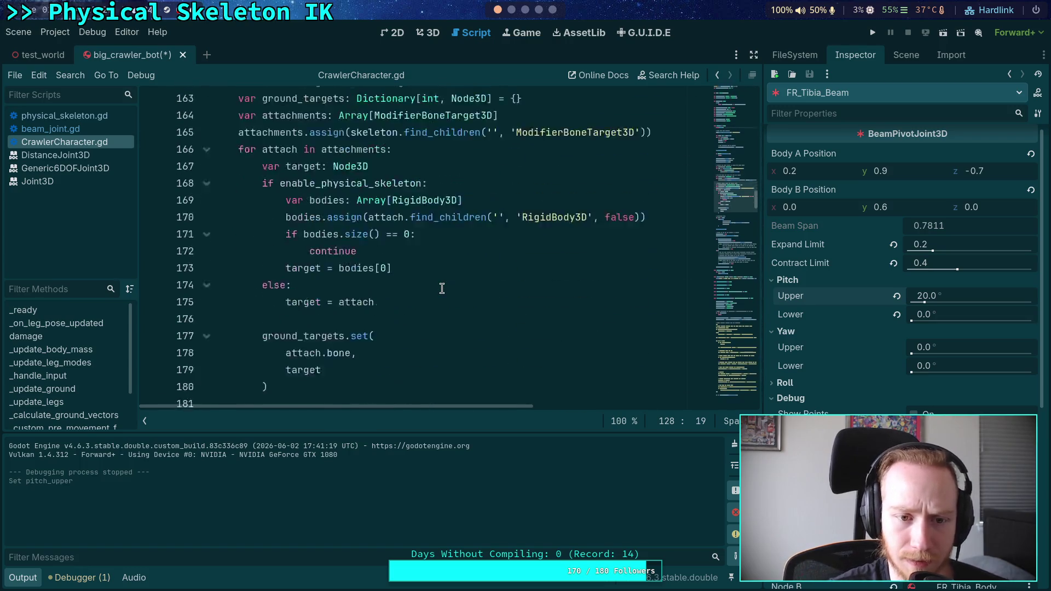
click(74, 129)
scroll(512, 339, down, 6)
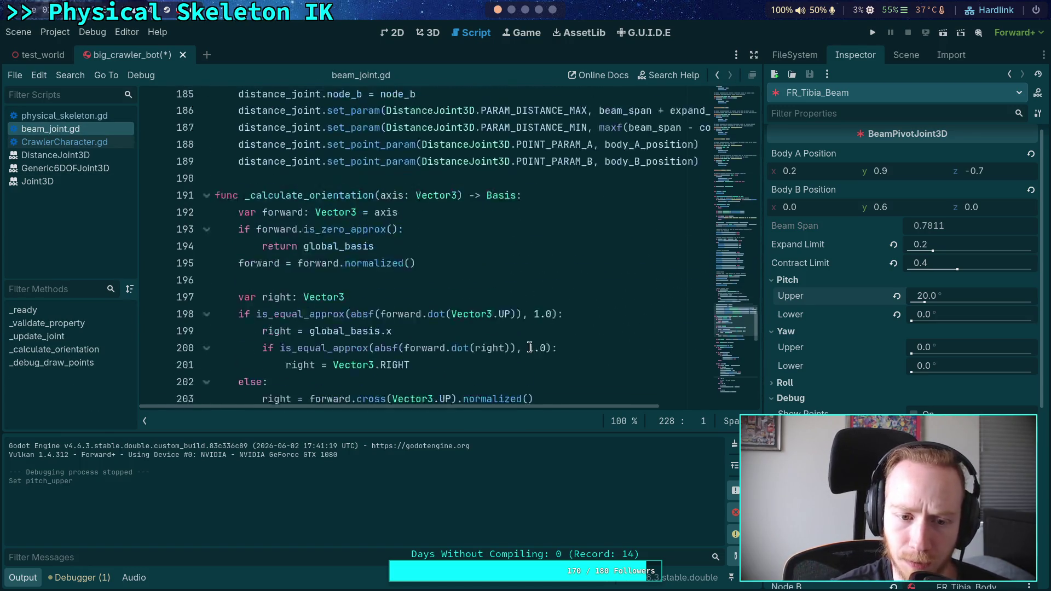
scroll(513, 339, up, 15)
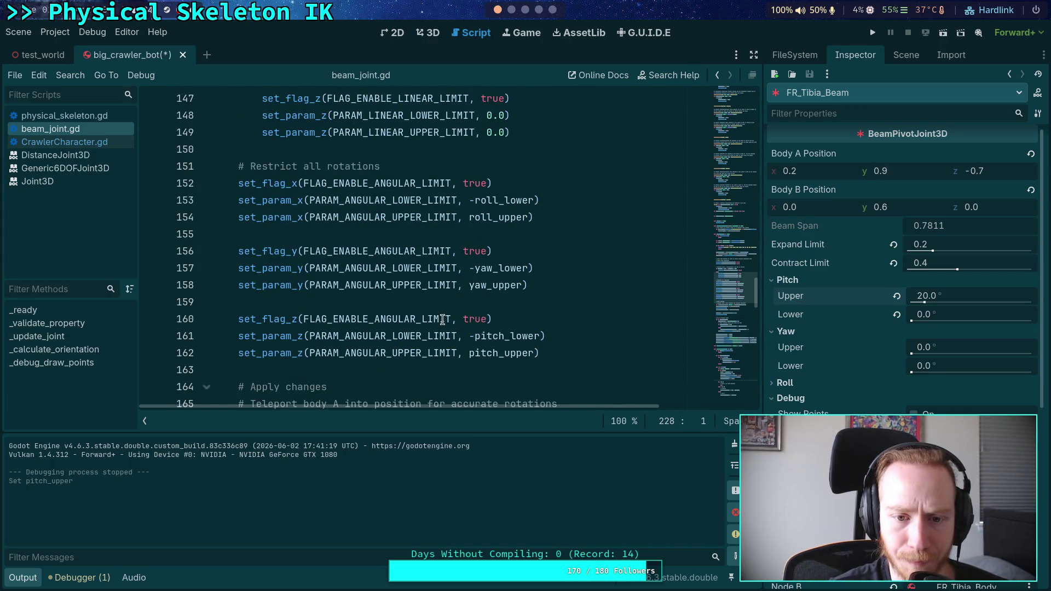
mouse_move(374, 313)
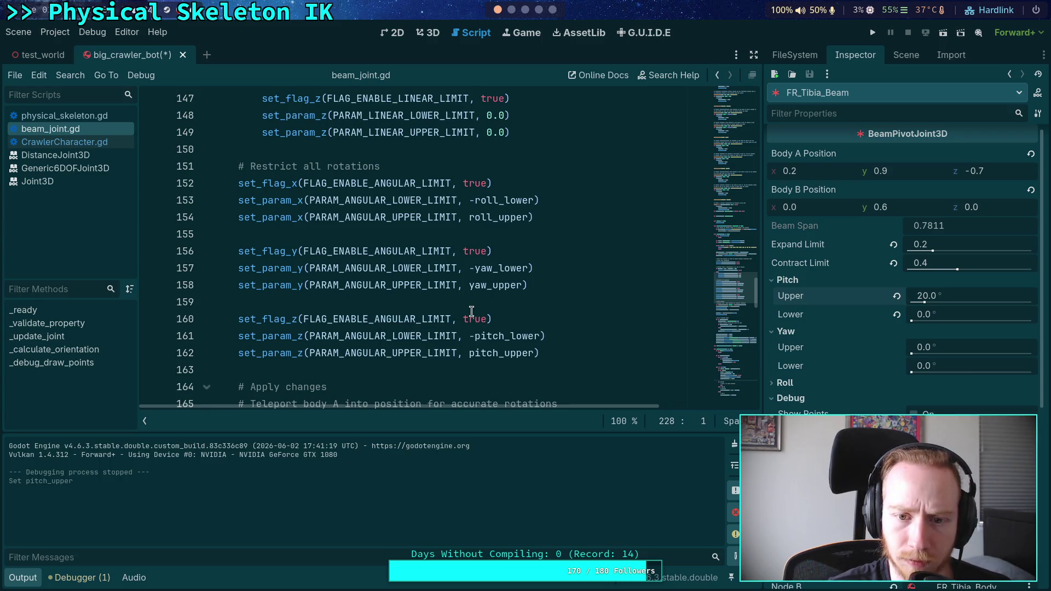
mouse_move(473, 280)
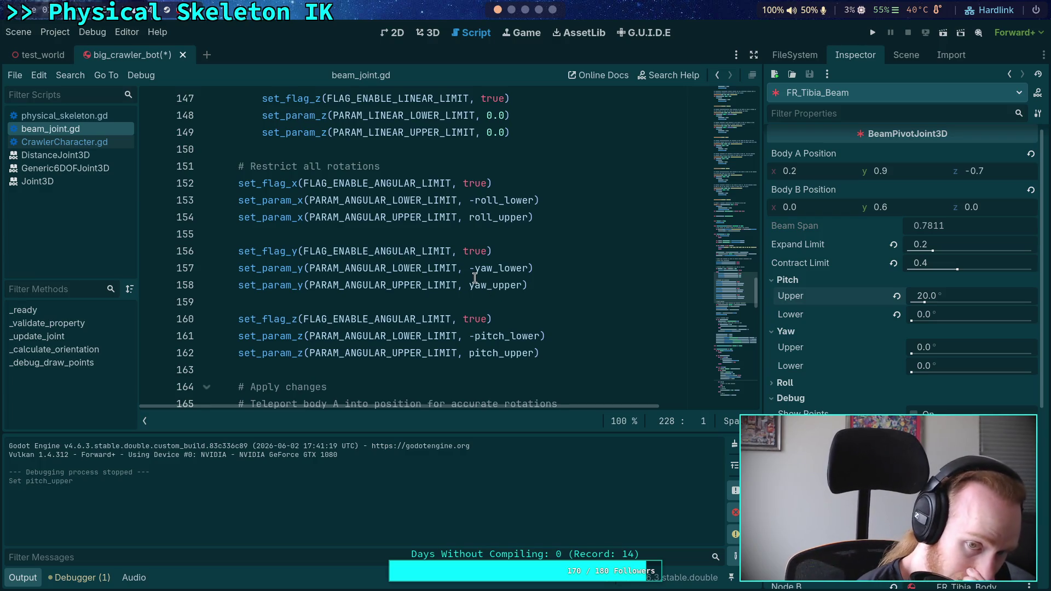
click(546, 252)
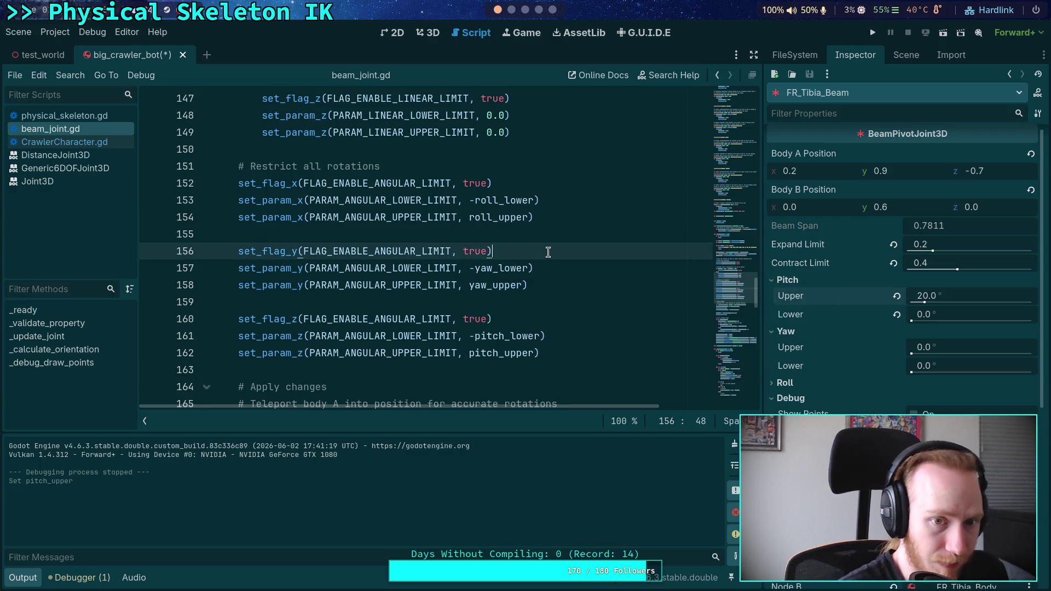
- Add a note comment below the yaw limit flag line in beam_joint.gd and save
key(Return)
text(# NOTE: I don)
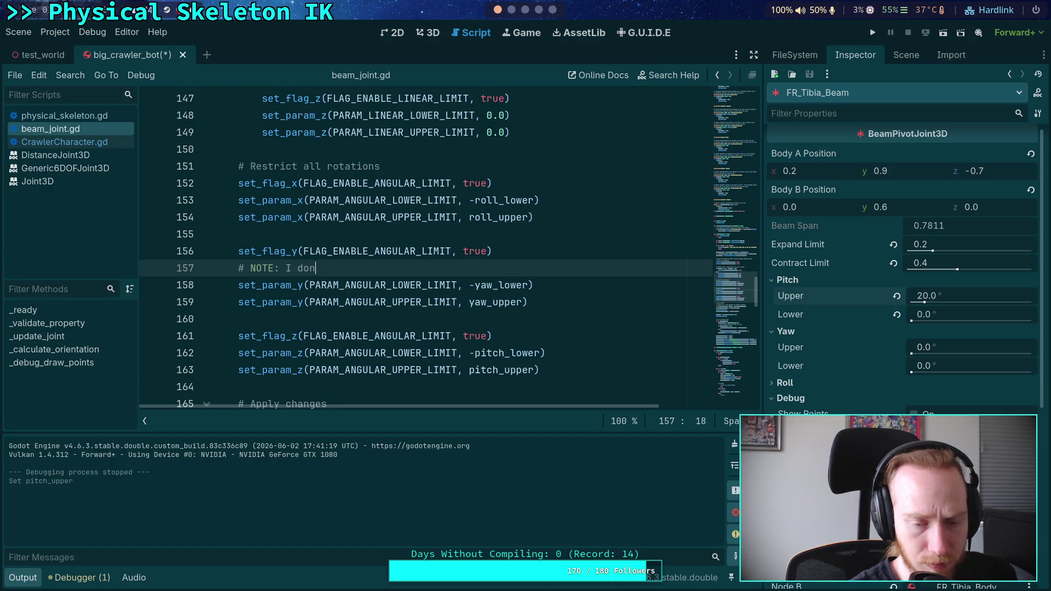
text('t understa)
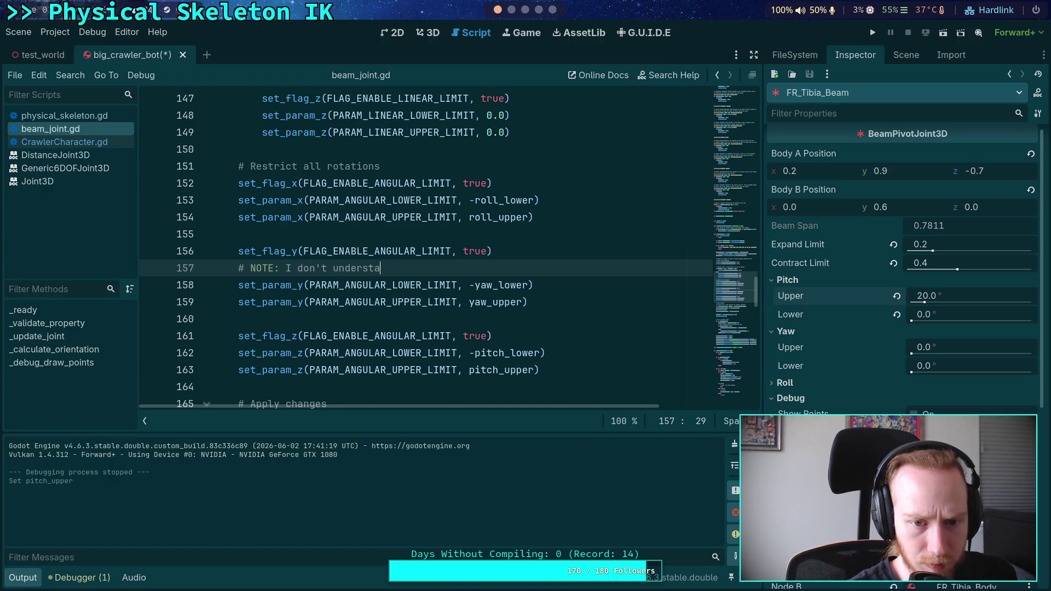
text(nd)
text(, but thes)
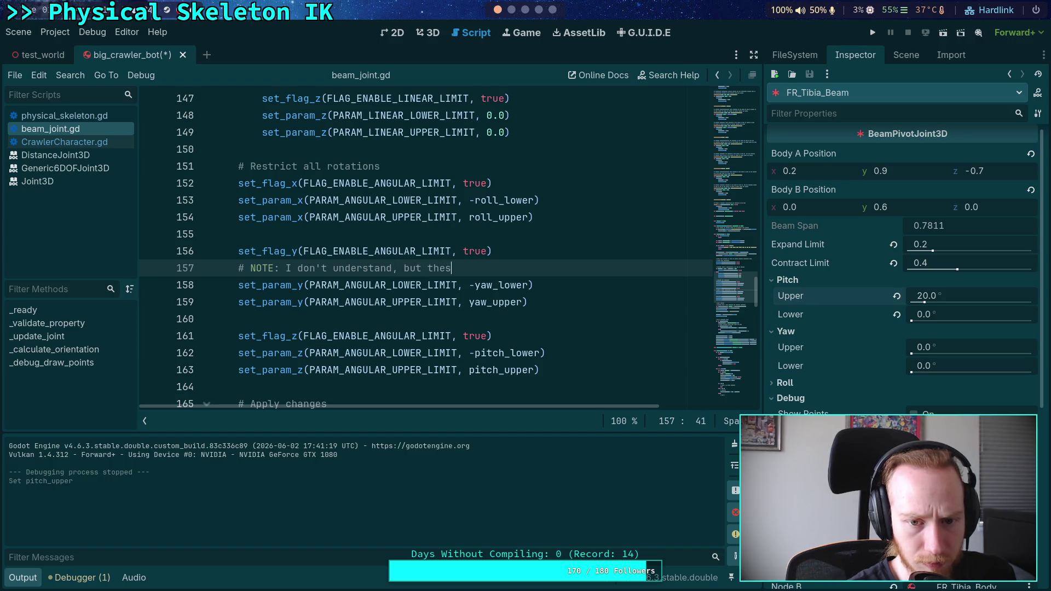
text(e must be flipp)
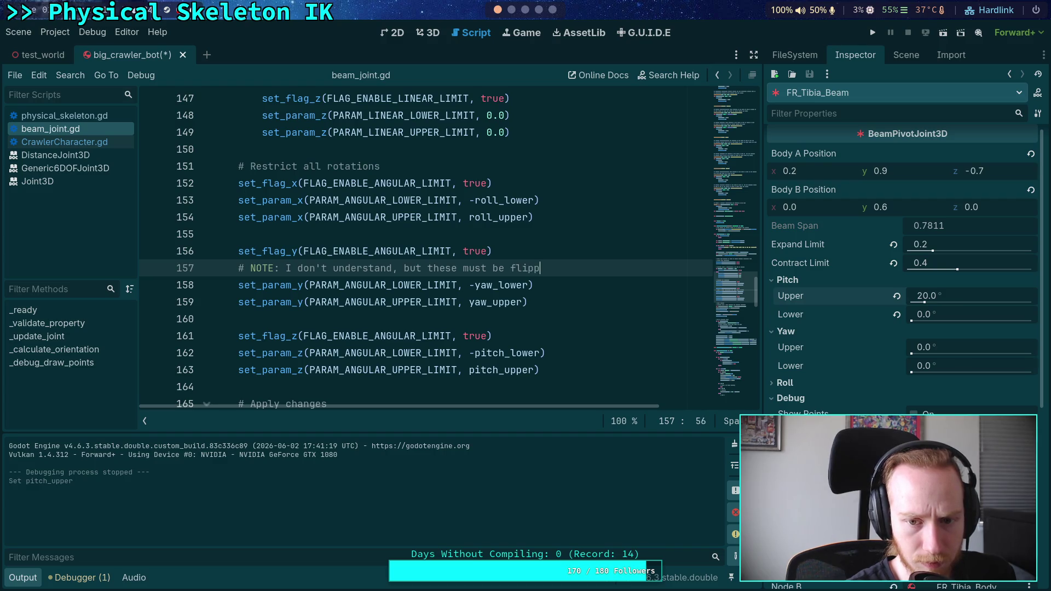
text(ed to stay wit)
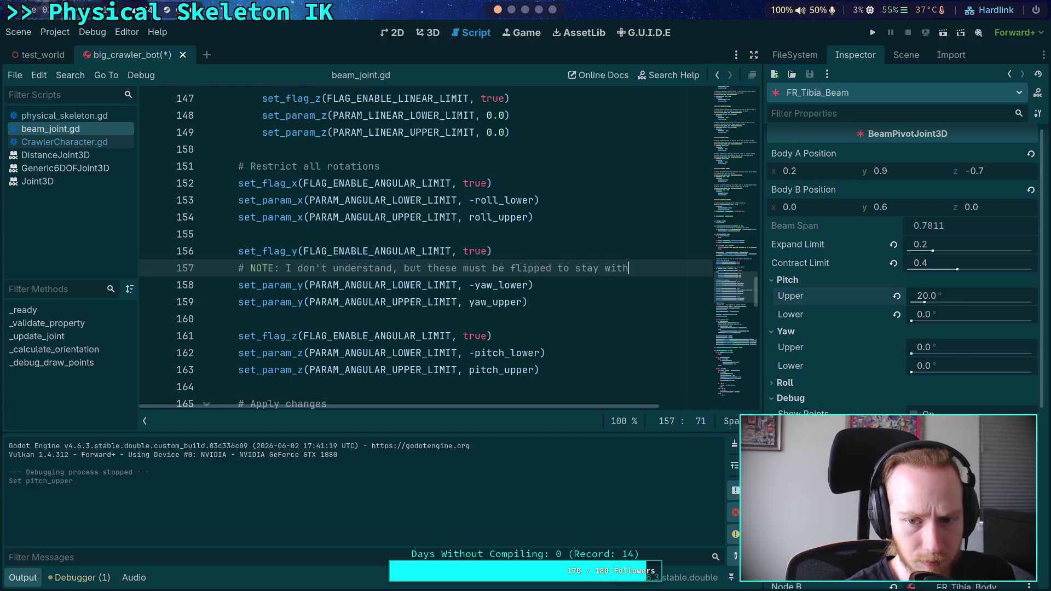
text(h)
key(Return)
key(BackSpace)
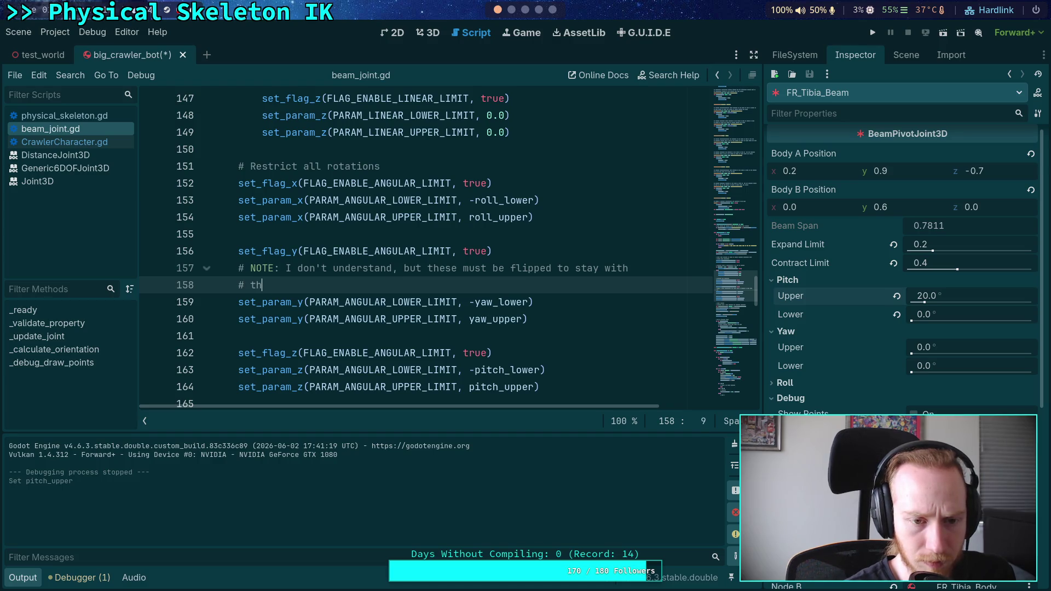
text(the common)
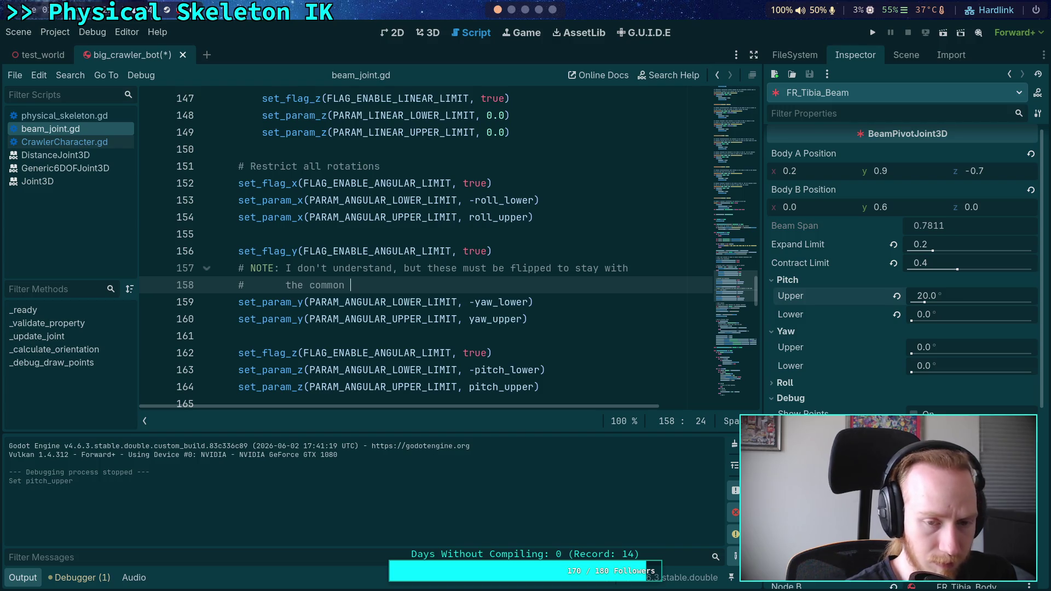
text(+)
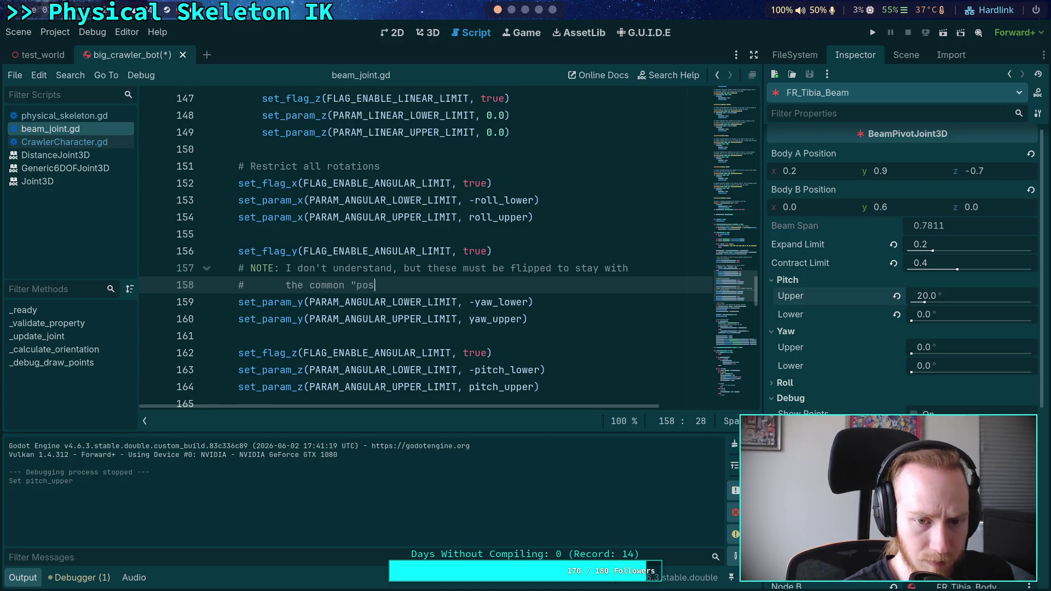
text(is counter)
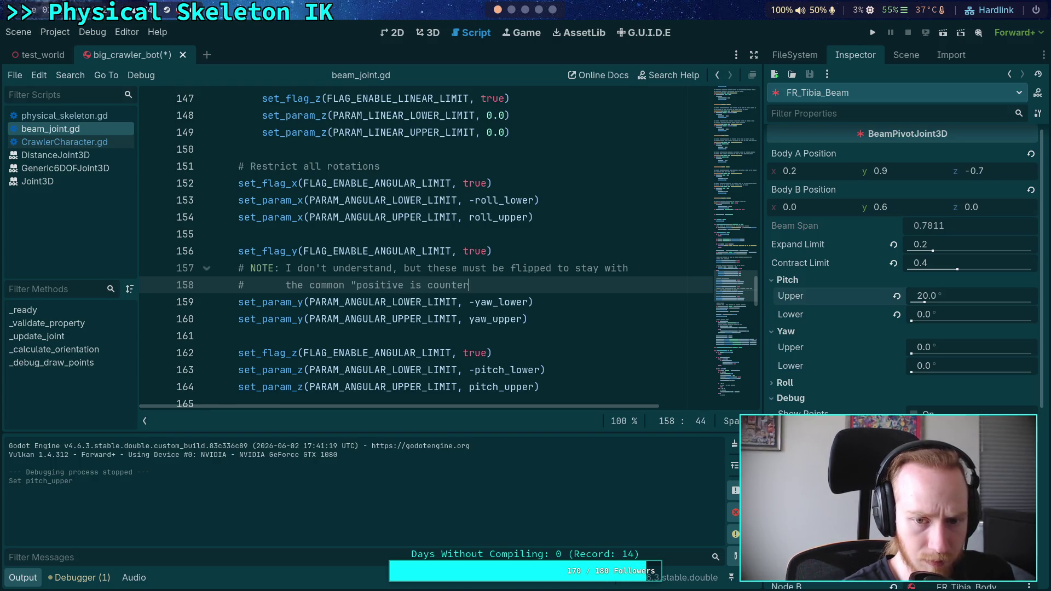
text(ock)
text(se"thing)
text(ot)
key(ctrl+s)
- Check the yaw_lower and yaw_upper property declarations against the limit lines
scroll(597, 268, up, 1)
scroll(547, 285, down, 1)
click(475, 302)
drag(499, 301, 529, 301)
drag(730, 308, 739, 182)
double_click(286, 327)
double_click(295, 191)
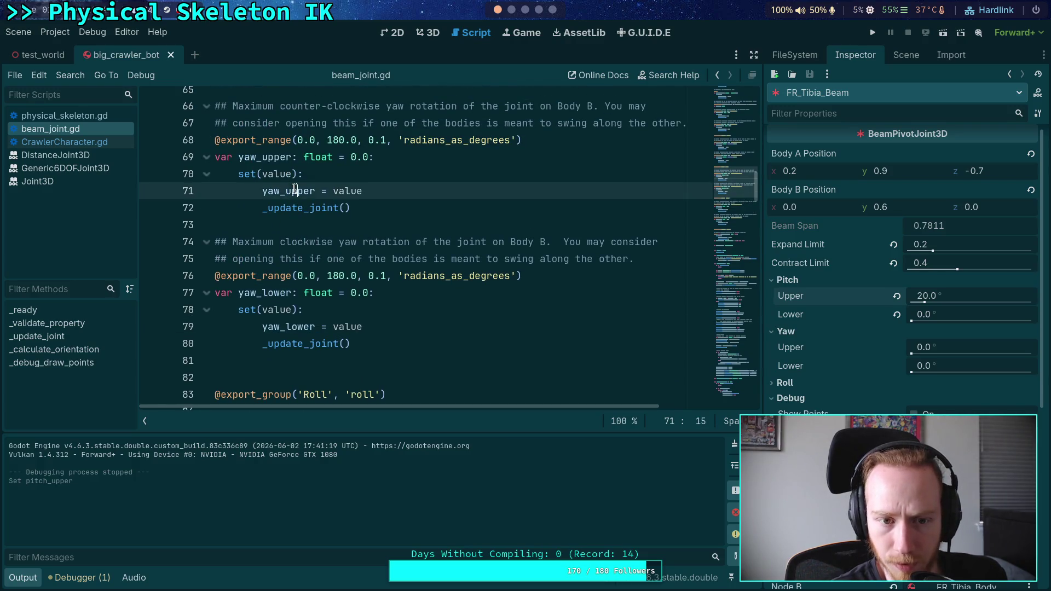
mouse_move(743, 219)
mouse_down()
mouse_move(750, 356)
mouse_move(774, 298)
mouse_move(770, 276)
mouse_up()
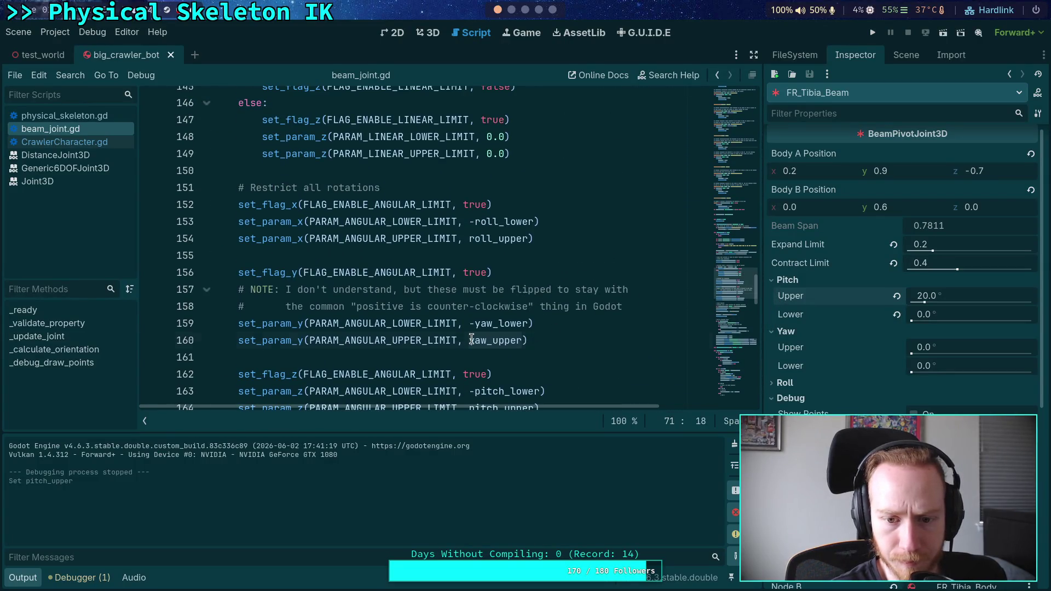
- Swap the yaw limits so line 159 uses -yaw_upper and line 160 yaw_lower, then save
double_click(493, 340)
click(493, 340)
key(Delete)
key(Delete)
key(Delete)
text(lower)
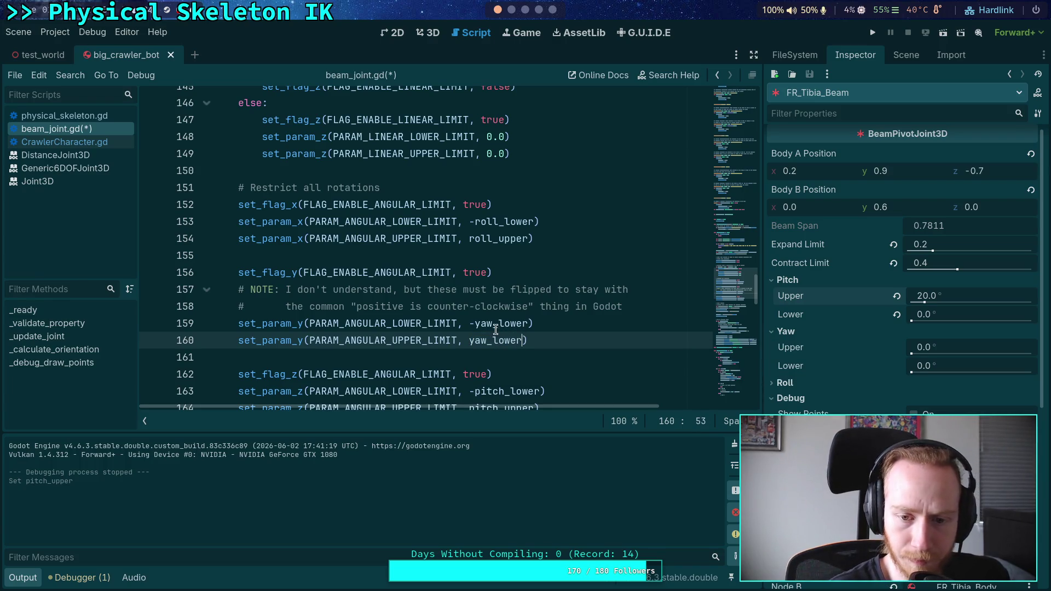
double_click(509, 323)
text(upper)
key(ctrl+s)
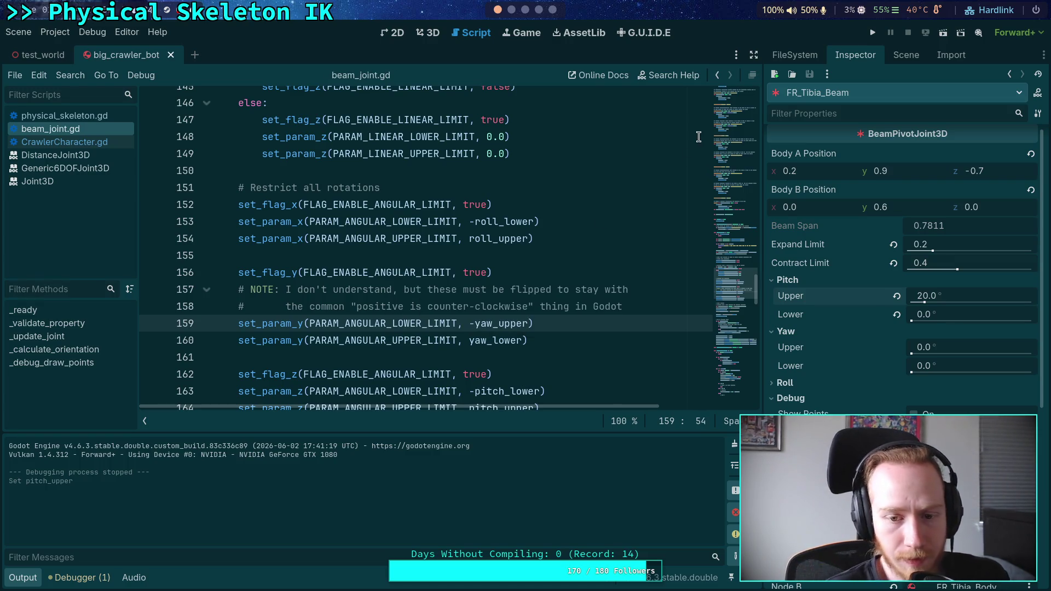
scroll(670, 244, down, 1)
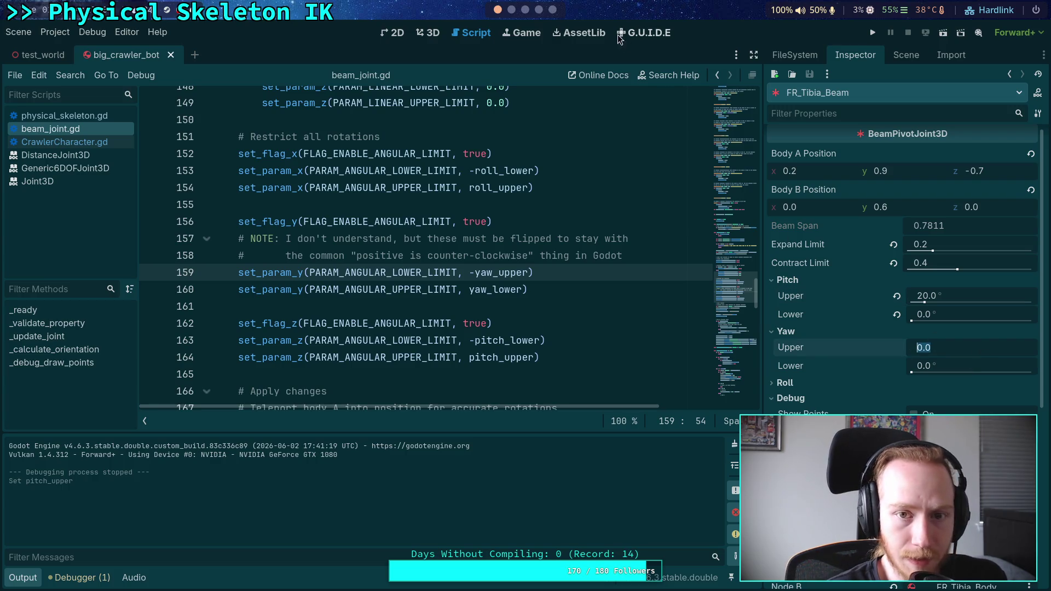
- Switch to the 3D view and look down on the crawler's front leg
click(428, 38)
drag(383, 246, 438, 117)
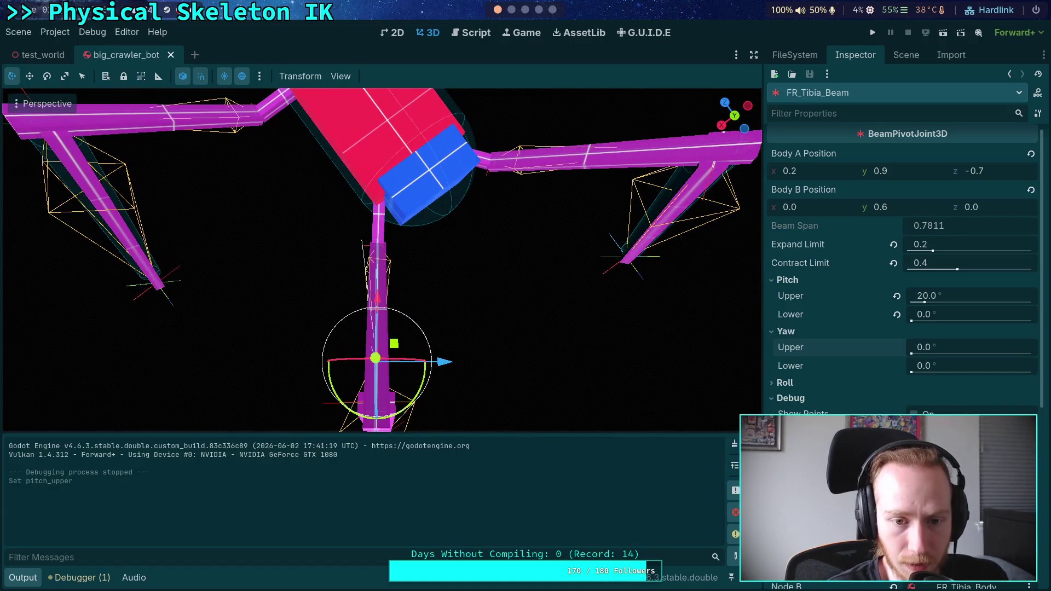
drag(383, 261, 410, 262)
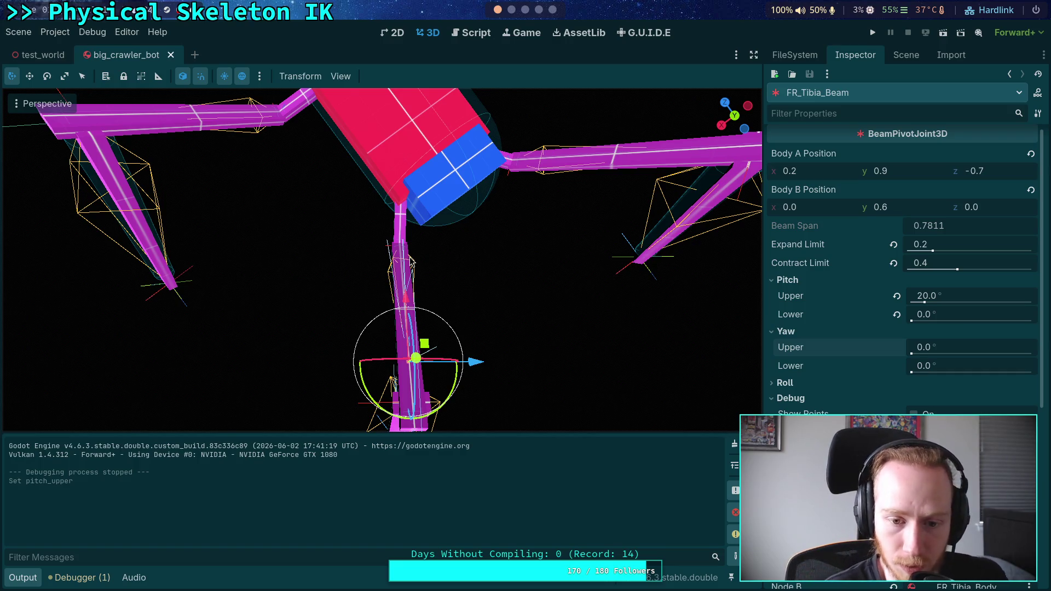
- Set FR_Tibia_Beam's Yaw Upper to 20° and Yaw Lower to 45°, then run the game
click(961, 343)
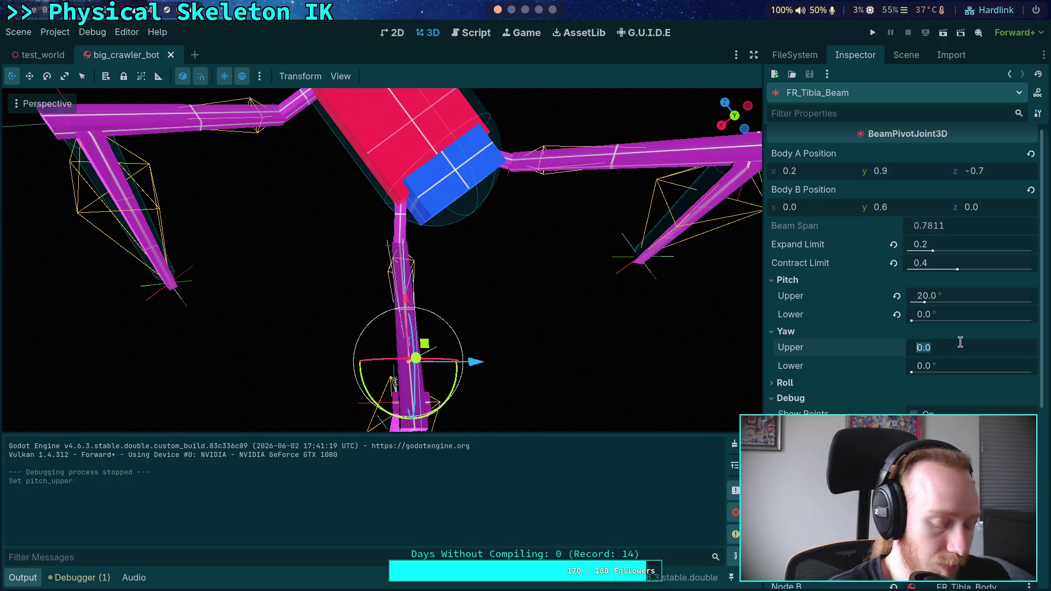
text(15)
key(Return)
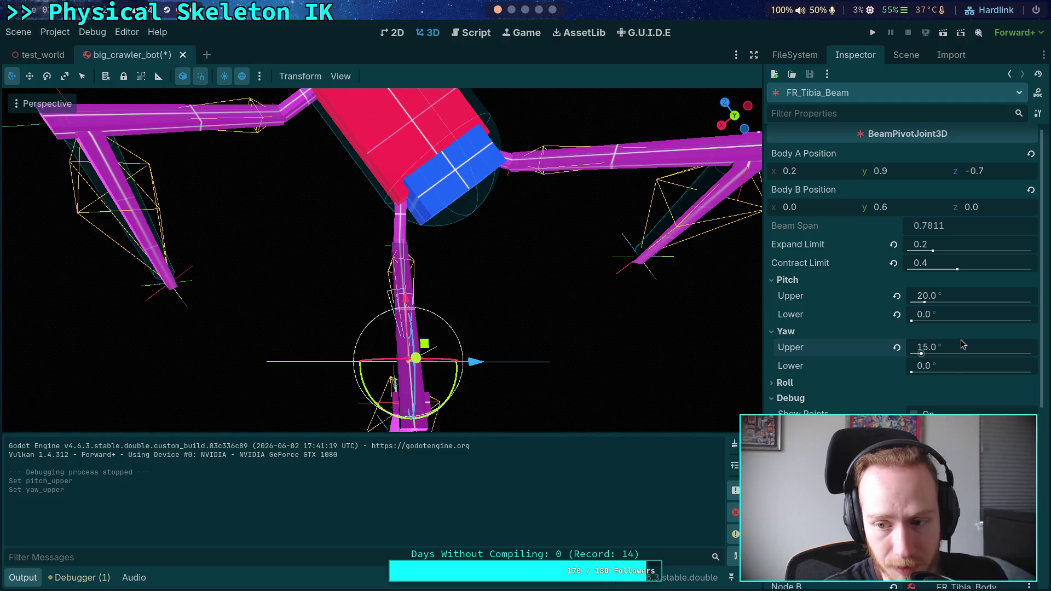
click(969, 348)
text(20)
key(Return)
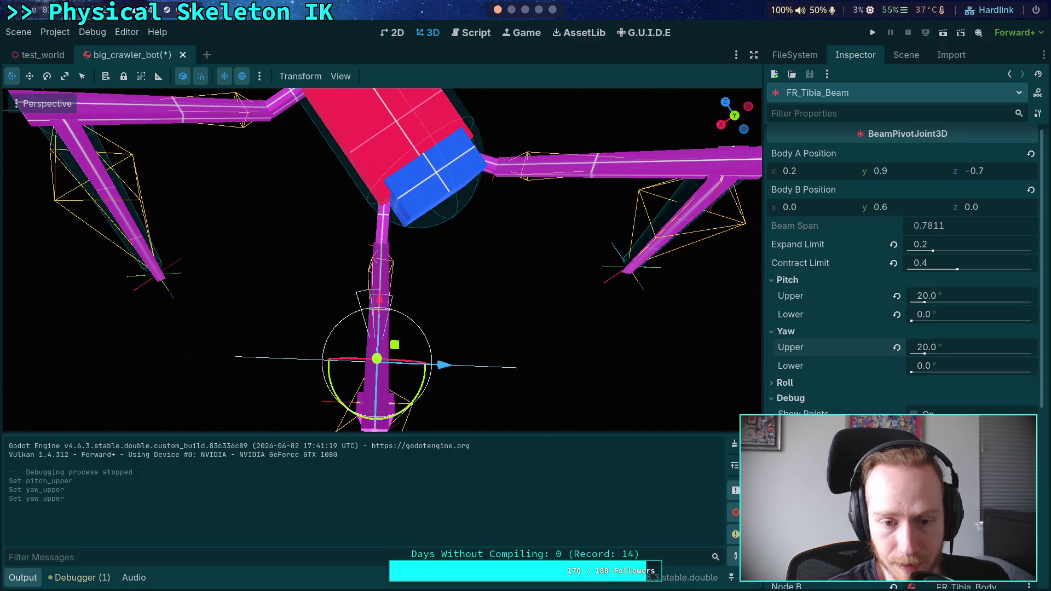
click(954, 367)
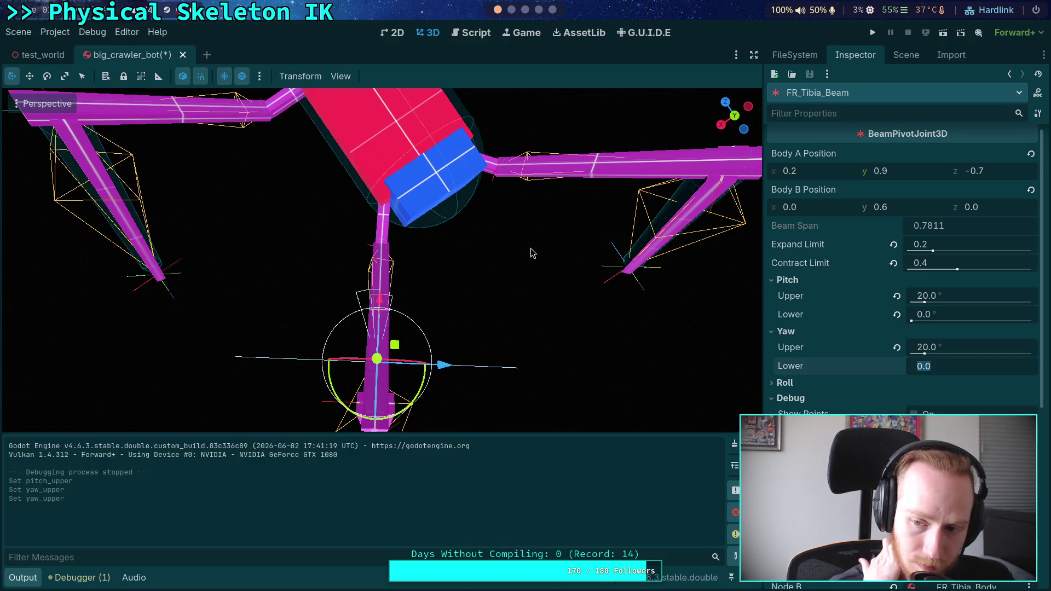
text(45)
key(Return)
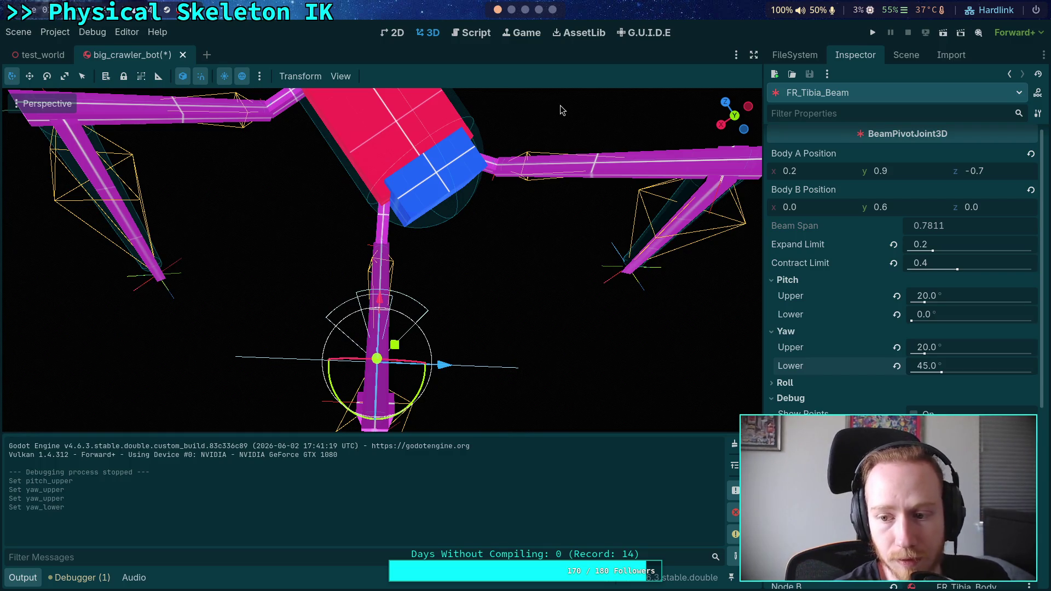
click(873, 34)
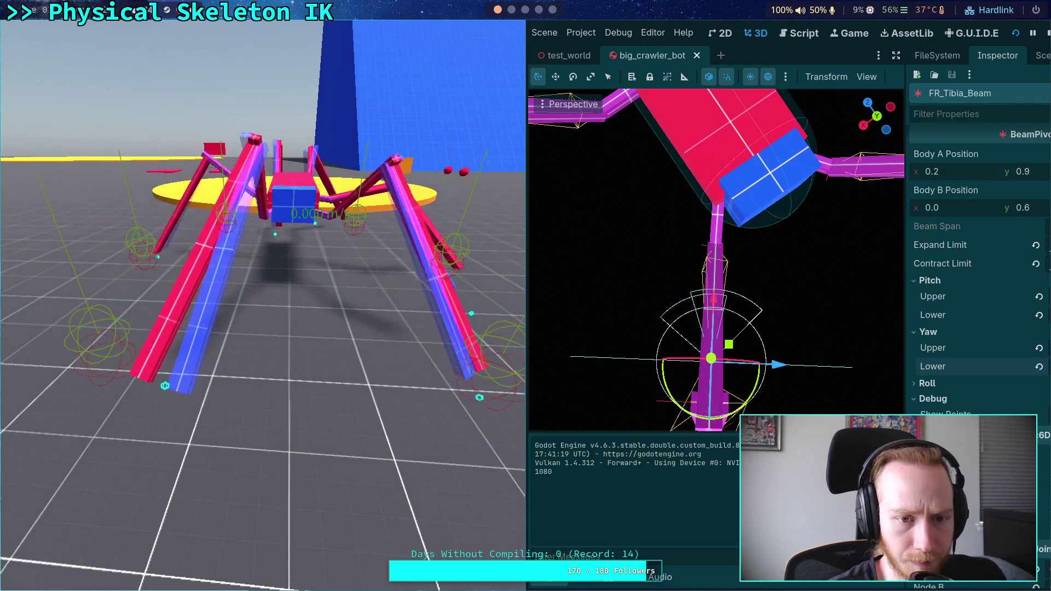
- Stop the test run after watching the spider with 20°/45° yaw limits
click(1048, 34)
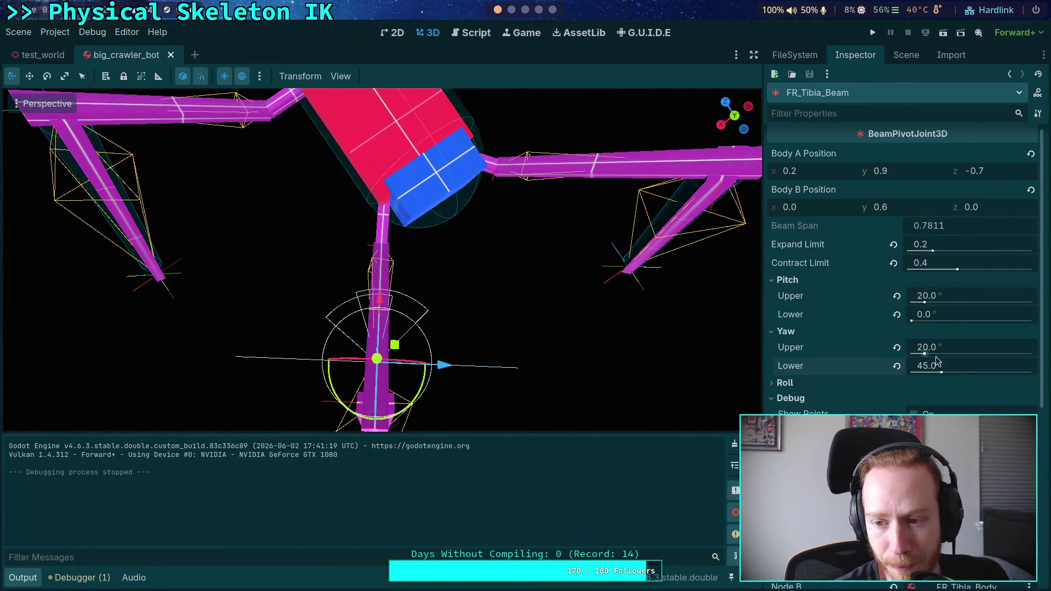
- Set Yaw Upper to 0° and run the crawler
click(962, 349)
text(0)
key(Return)
key(F5)
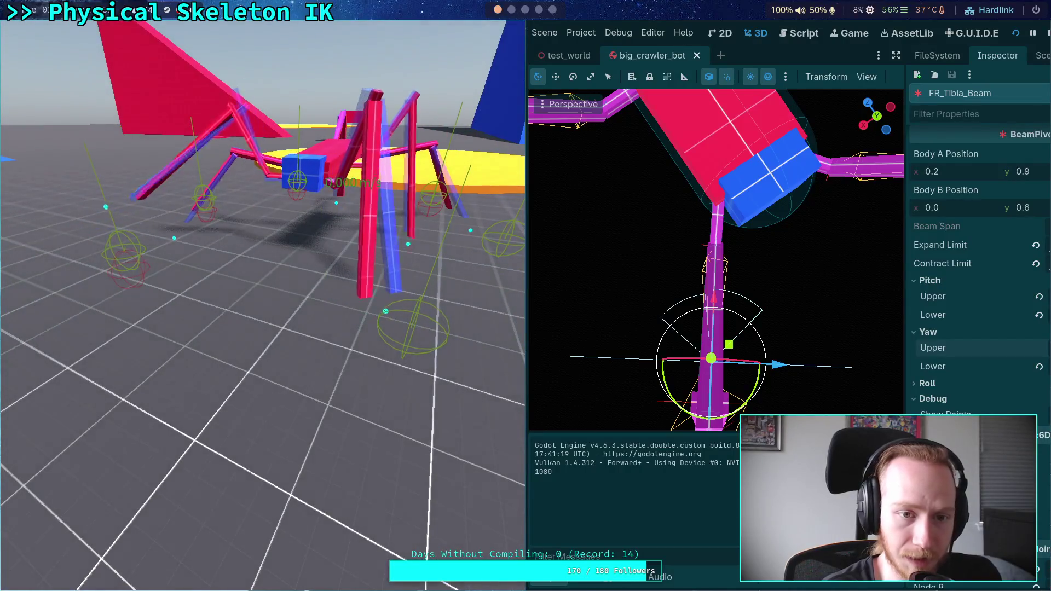
- Stop the game and enter 15 as the Yaw Upper limit
click(1047, 35)
click(954, 347)
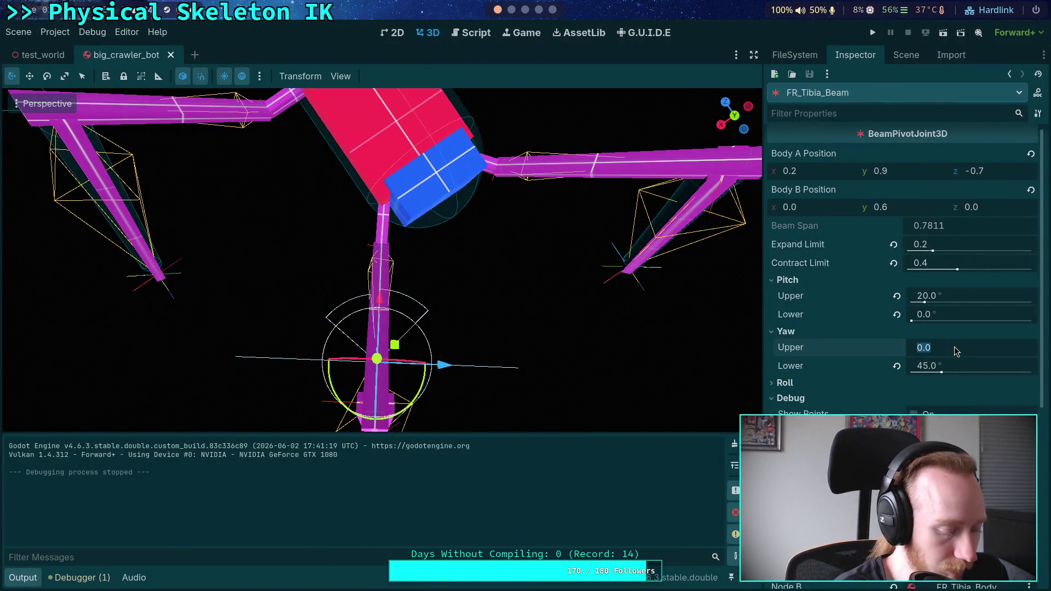
text(15)
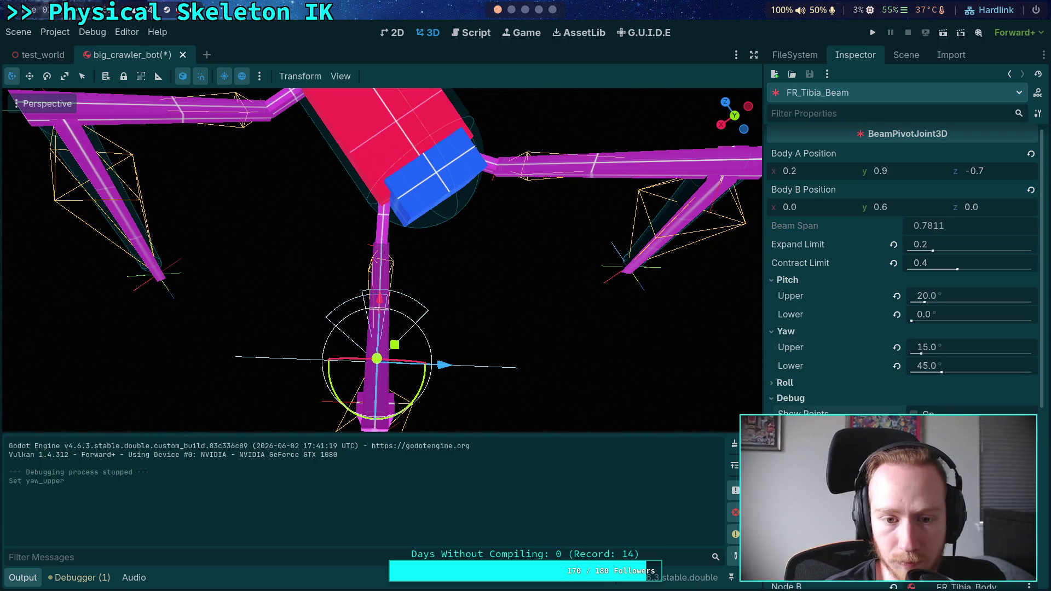
- Collapse Debug, reselect FR_Tibia_Beam, save the crawler scene and run it with 15° upper yaw
click(792, 401)
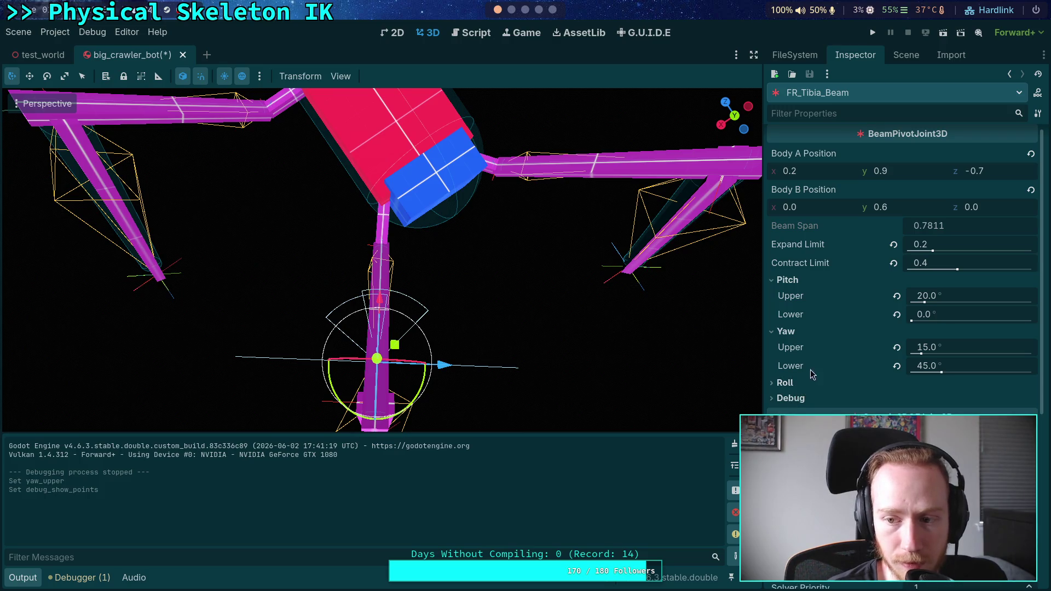
click(906, 54)
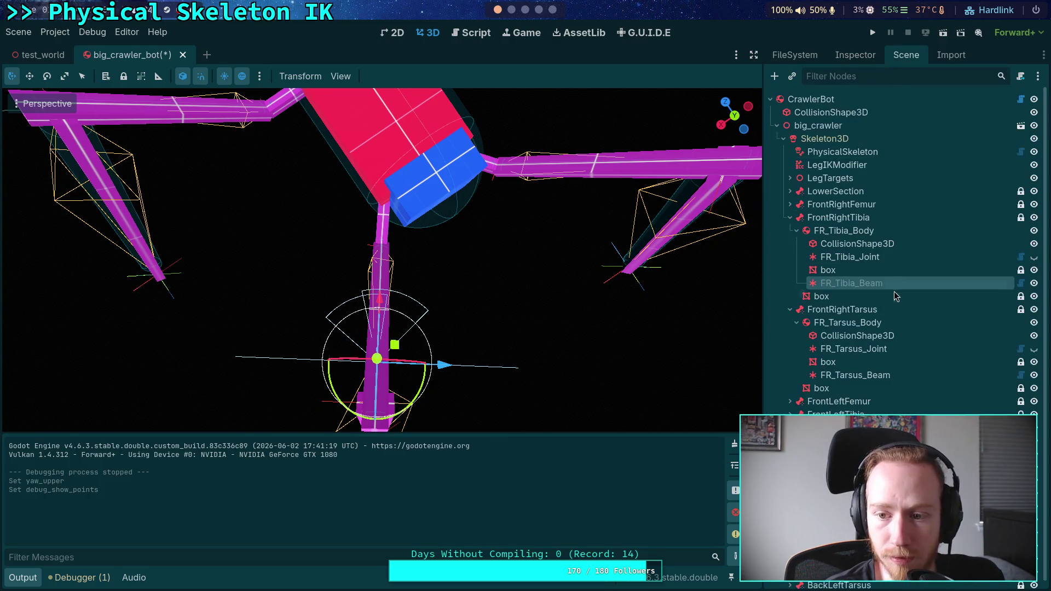
click(869, 257)
click(860, 285)
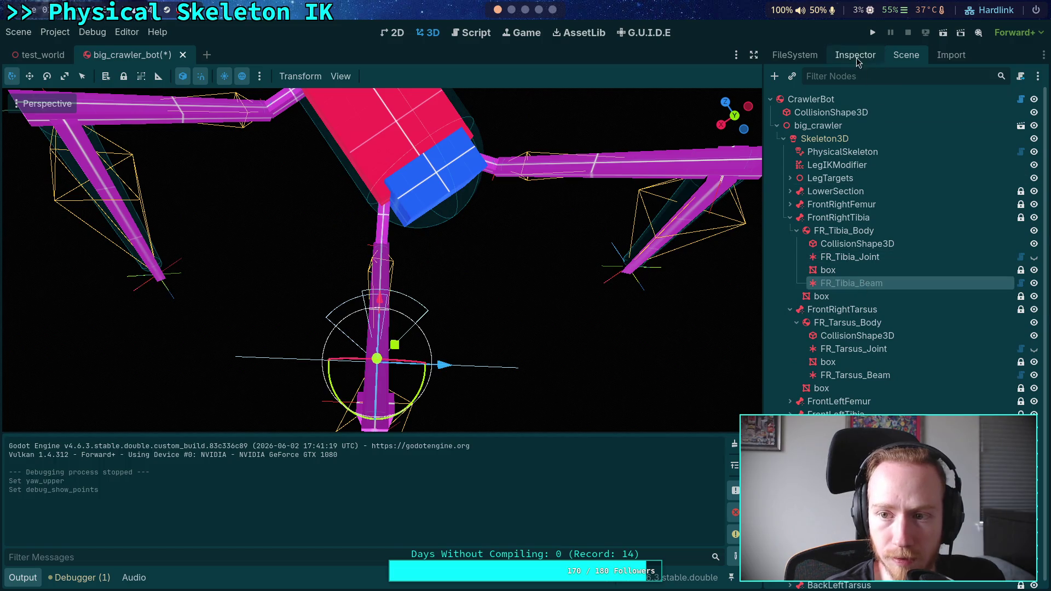
click(857, 59)
scroll(849, 383, down, 5)
scroll(904, 263, up, 2)
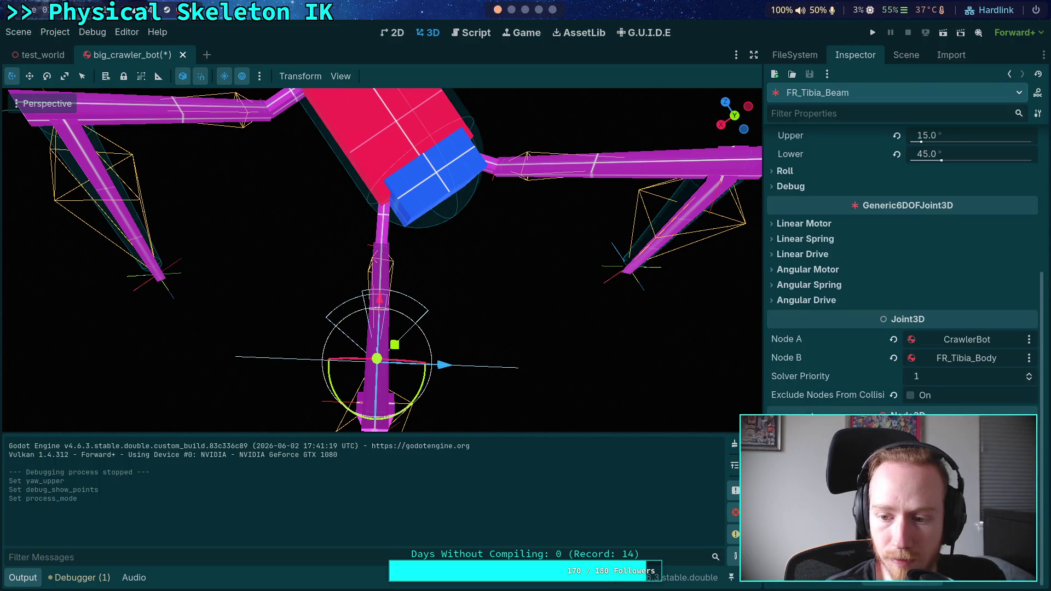
scroll(838, 397, up, 6)
key(ctrl+s)
click(873, 32)
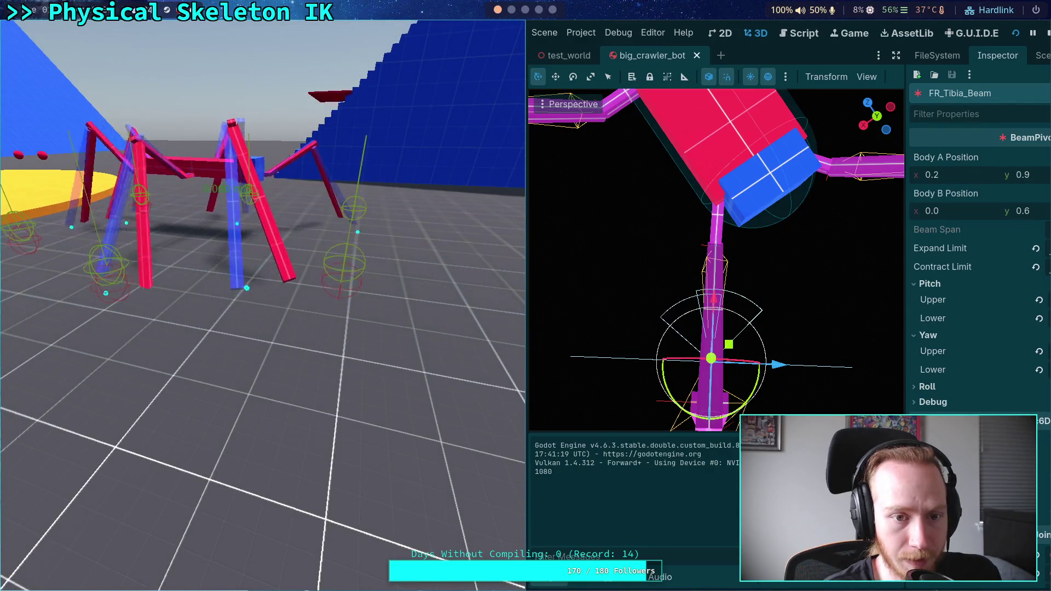
- Stop the running game and show the PhysicalSkeleton node's properties in the Inspector
click(1047, 33)
click(906, 55)
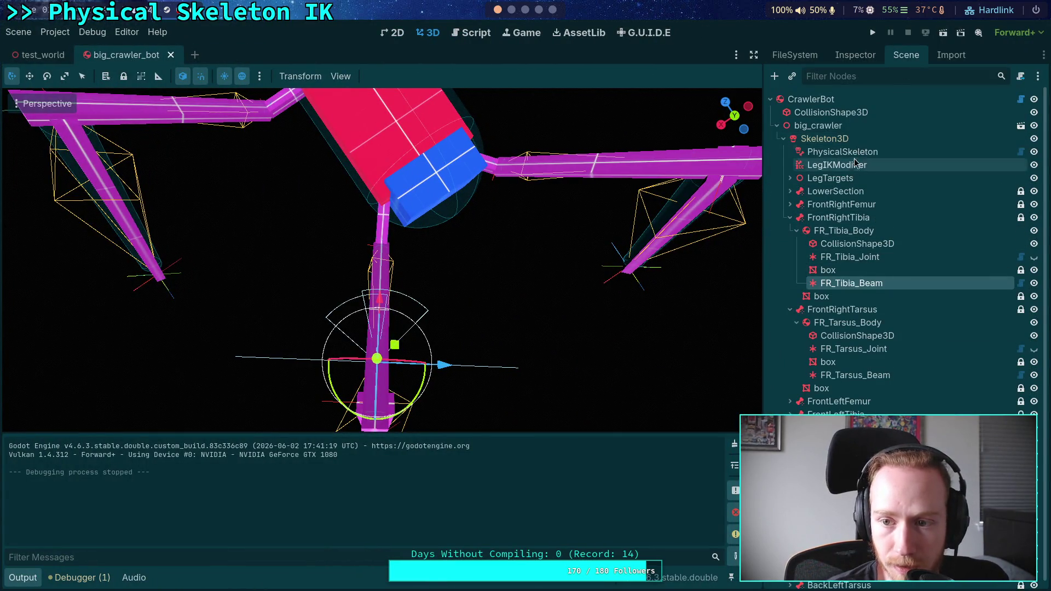
click(846, 152)
click(855, 55)
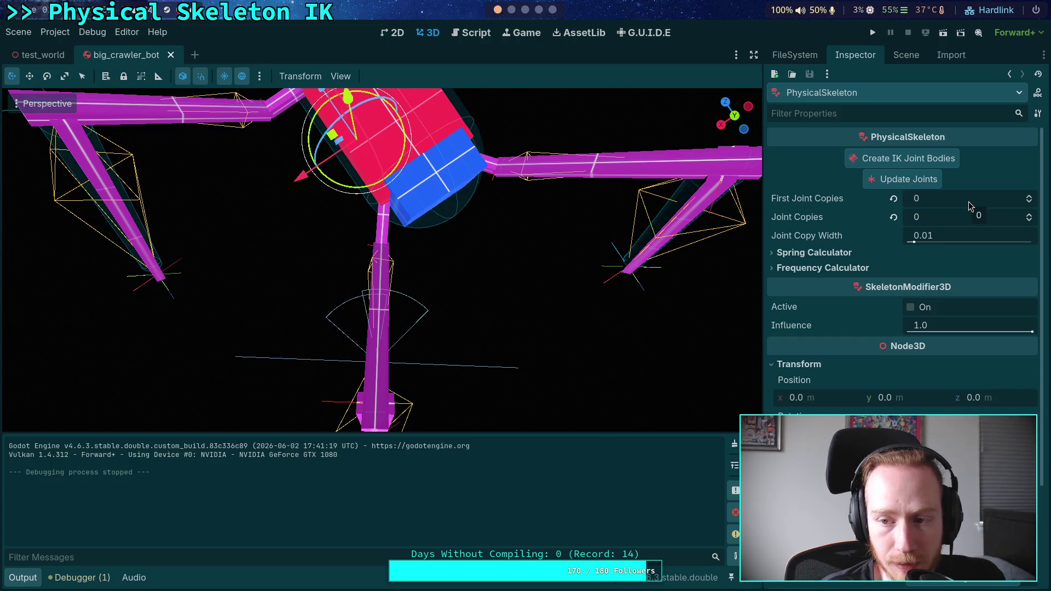
- Set First Joint Copies to 1 and Joint Copy Width to 0.12, then test-run the crawler
click(1030, 196)
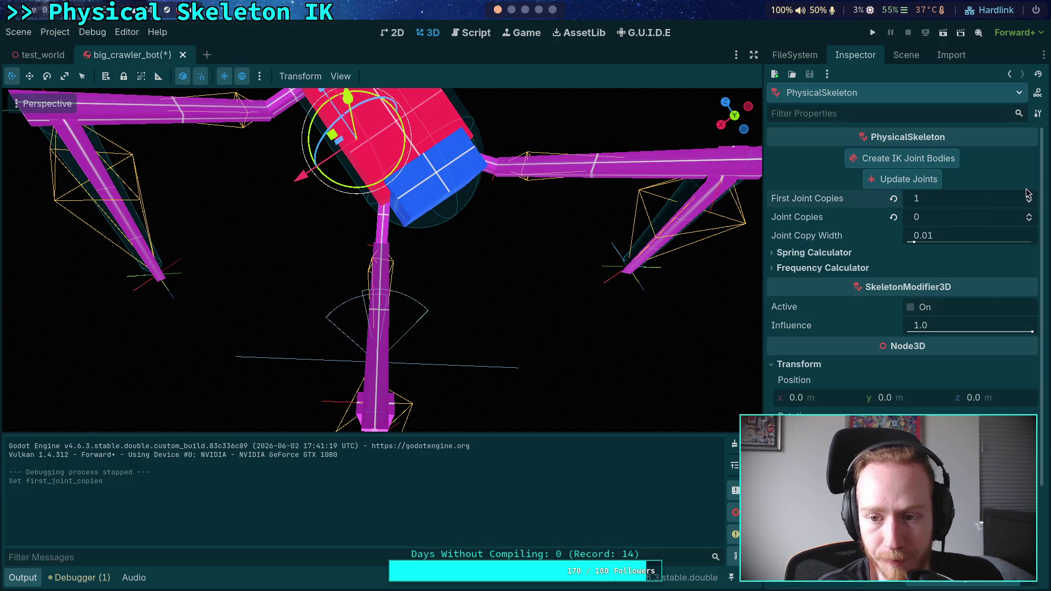
click(971, 239)
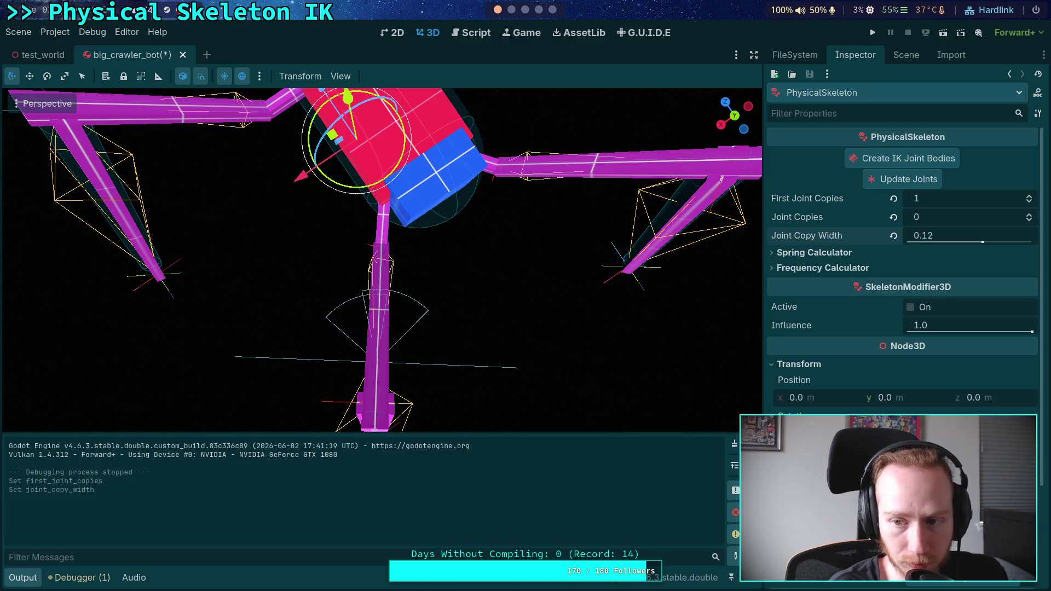
click(875, 33)
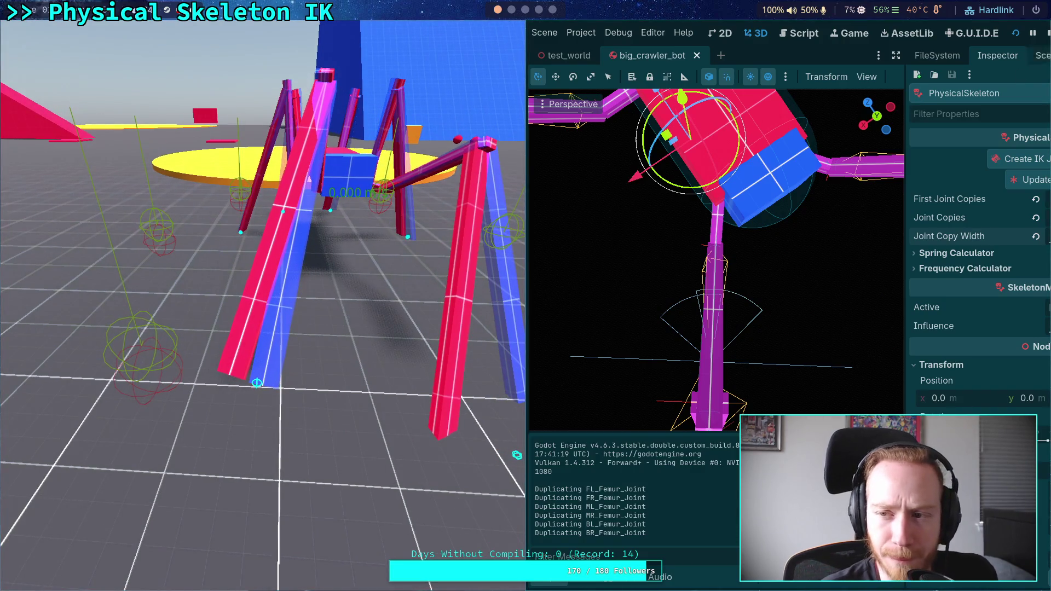
click(1048, 34)
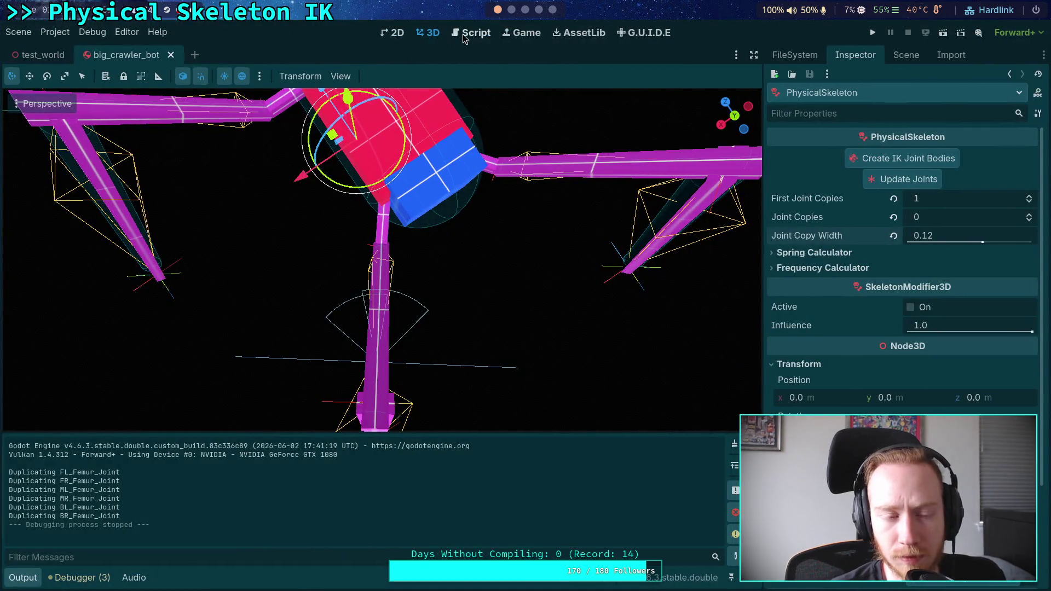
- Open physical_skeleton.gd in the script editor and browse through its code
click(462, 34)
scroll(356, 336, down, 10)
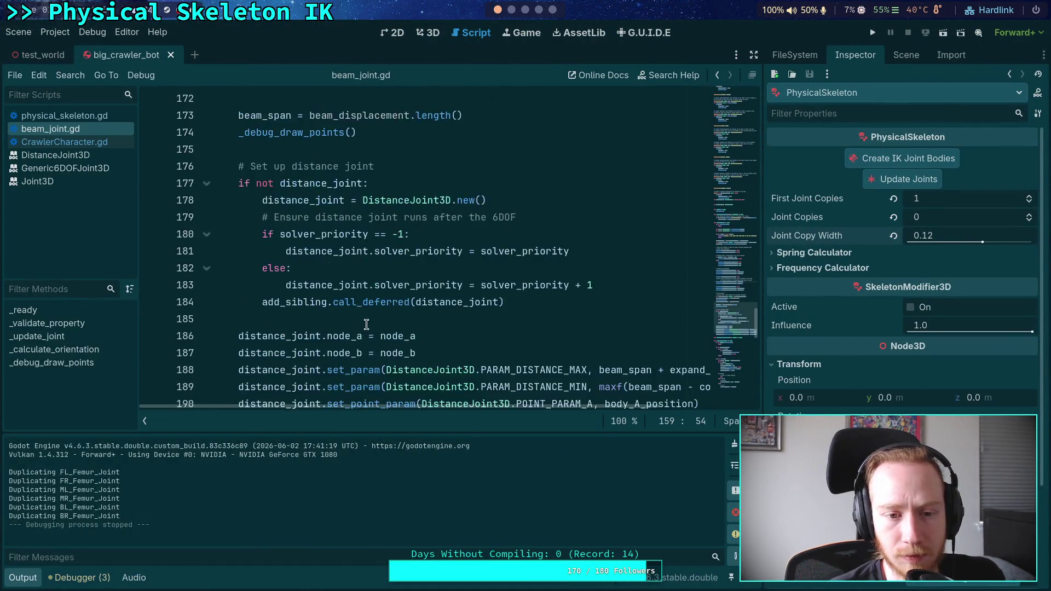
scroll(366, 324, down, 10)
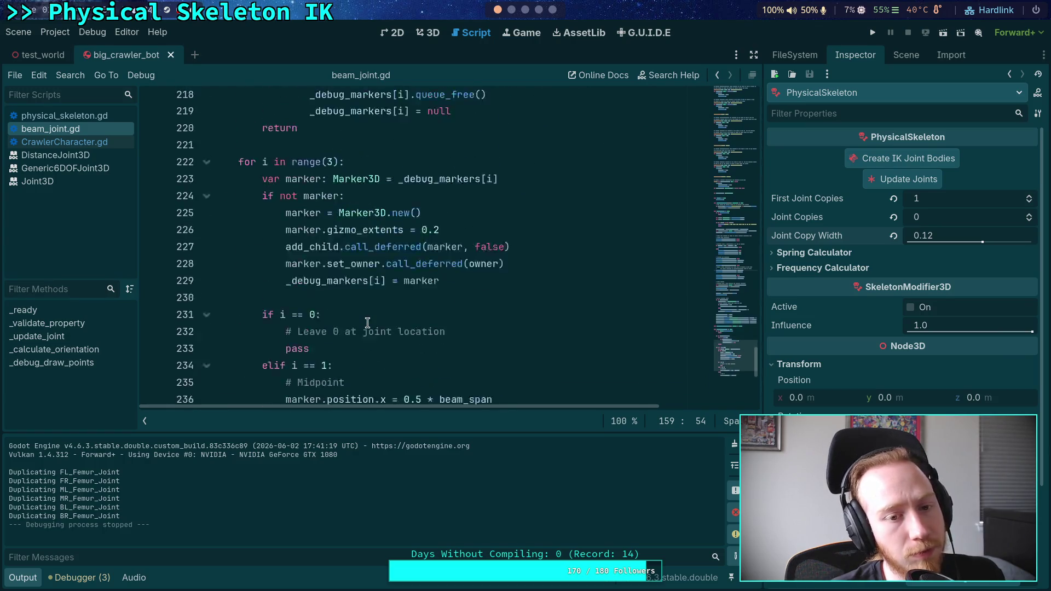
scroll(216, 213, up, 10)
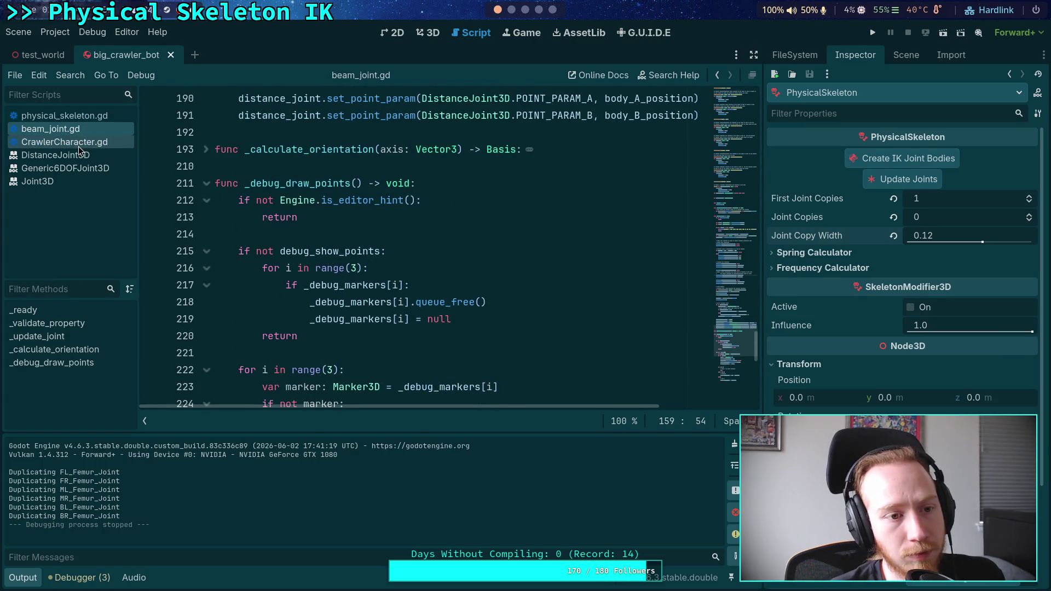
click(90, 118)
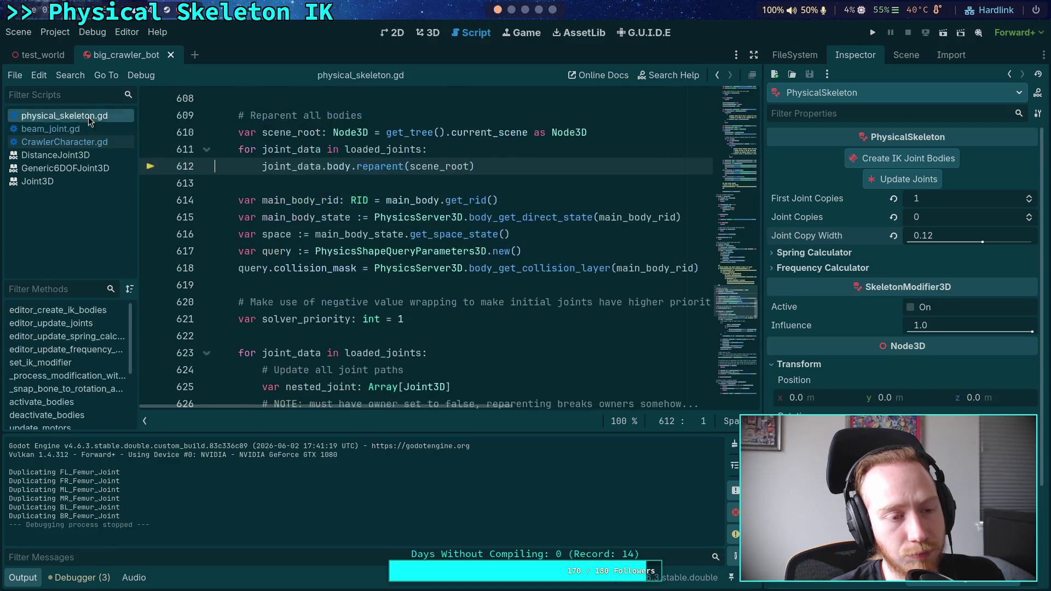
scroll(394, 268, up, 3)
scroll(394, 268, down, 7)
scroll(394, 268, down, 20)
scroll(395, 267, down, 6)
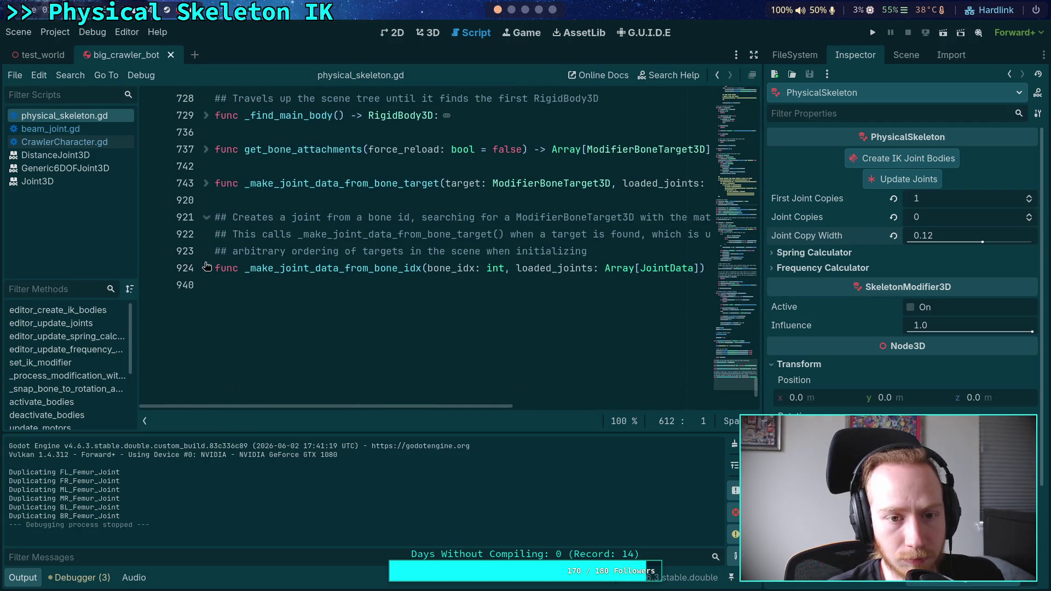
scroll(203, 263, up, 7)
- Fold _duplicate_joint, glance at beam_joint.gd, then close physical_skeleton.gd
click(207, 253)
scroll(230, 240, up, 20)
scroll(230, 239, up, 20)
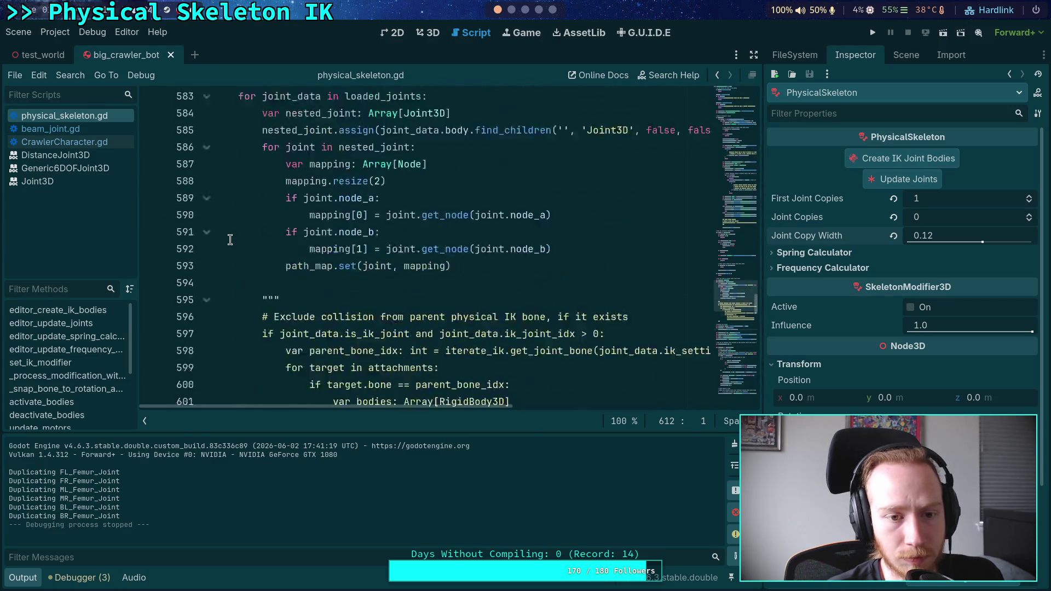
scroll(230, 239, down, 20)
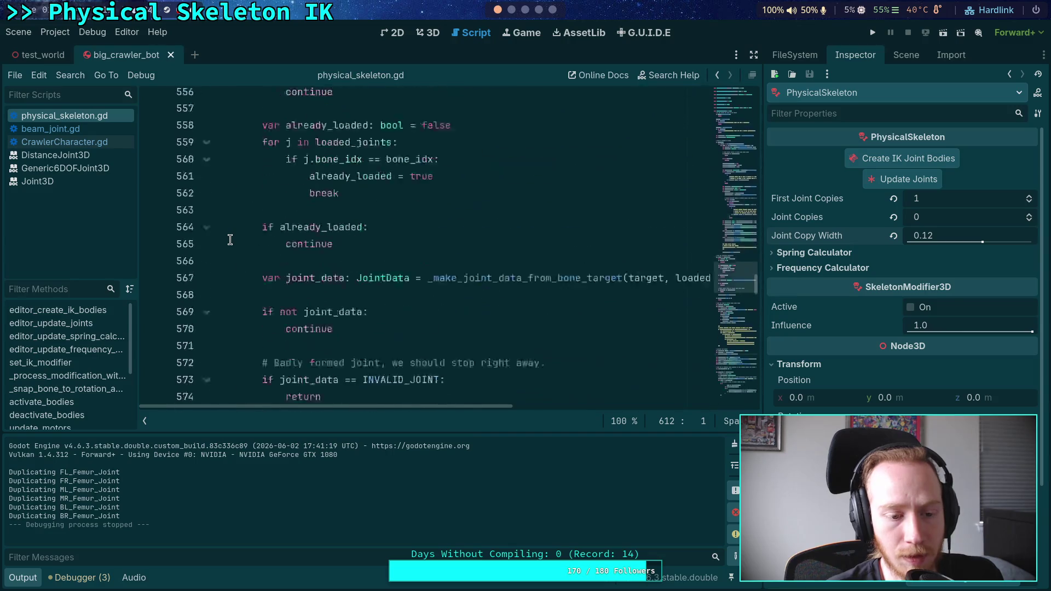
click(329, 267)
click(50, 129)
click(65, 115)
right_click(70, 118)
click(96, 162)
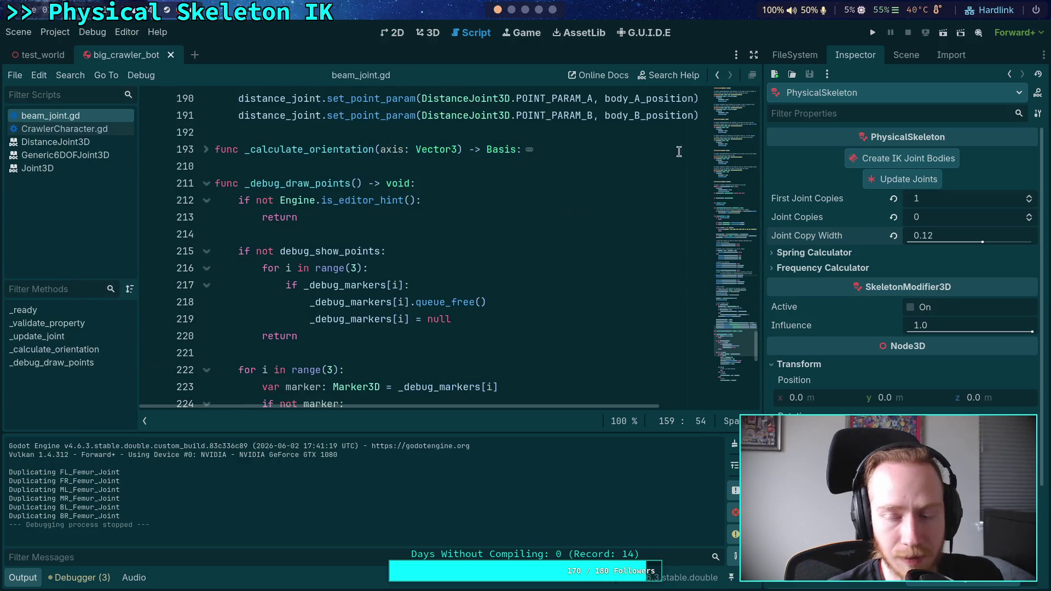
- Reopen physical_skeleton.gd with the scene tree shown in the side dock
click(906, 55)
click(1021, 152)
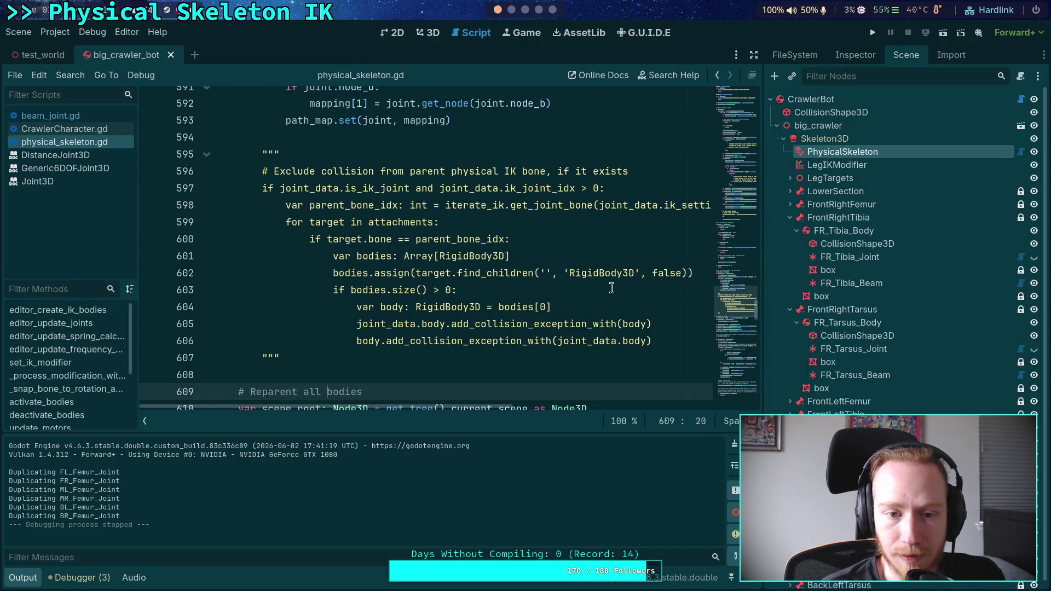
scroll(735, 342, down, 5)
drag(728, 315, 750, 203)
scroll(525, 253, up, 2)
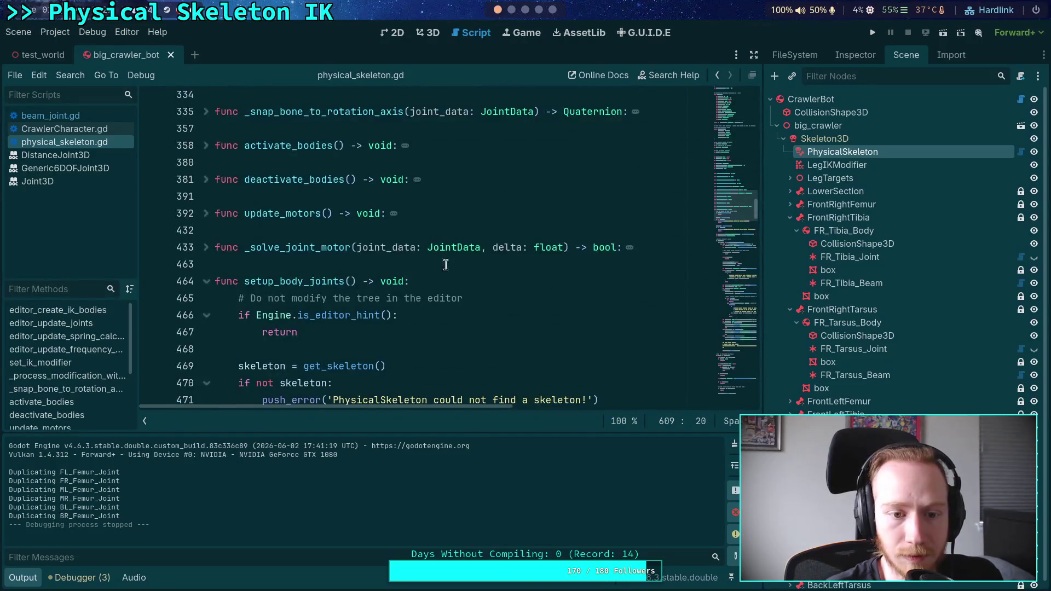
- Fold setup_body_joints and unfold update_motors and _solve_joint_motor to reach the zero-velocity assignment
click(207, 282)
click(206, 214)
click(304, 230)
scroll(383, 241, down, 7)
scroll(403, 243, down, 5)
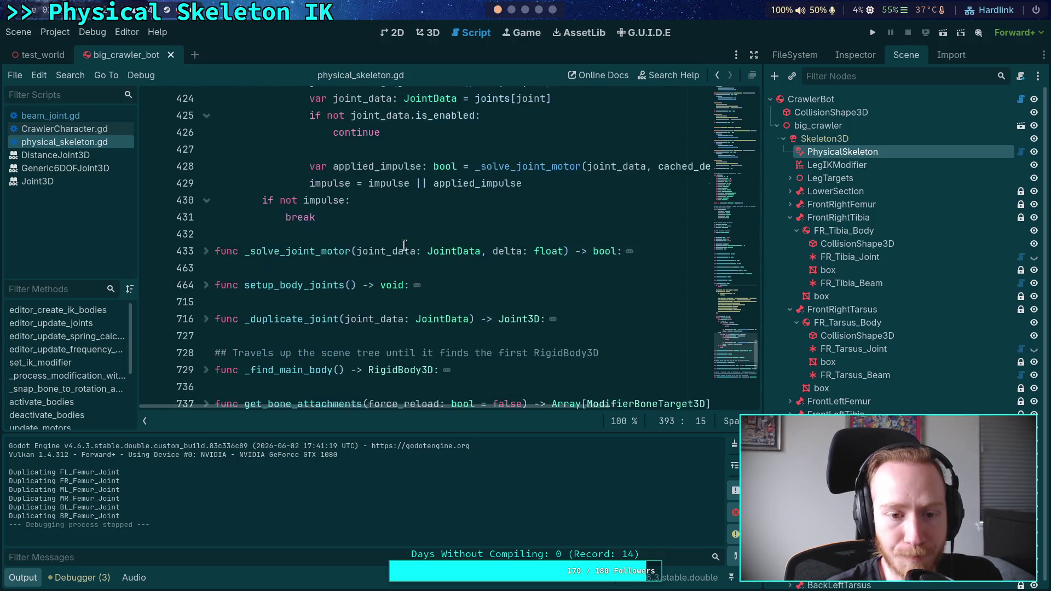
scroll(404, 244, up, 5)
scroll(217, 294, down, 4)
triple_click(217, 296)
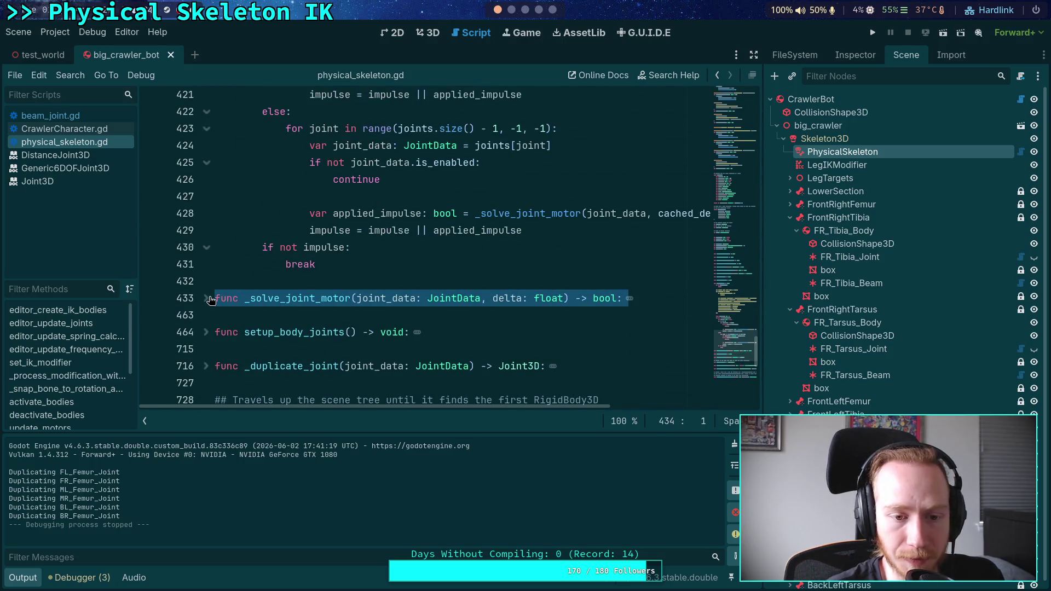
scroll(410, 250, down, 5)
click(518, 249)
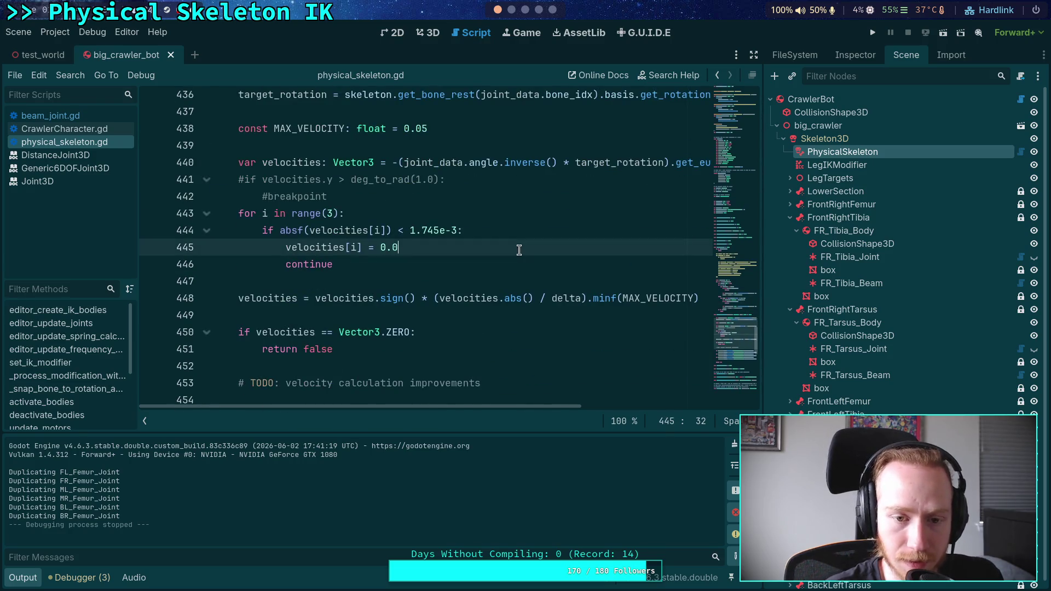
- Insert an 'elif i == 2:' branch after the continue line in _solve_joint_motor
click(466, 267)
key(Return)
text(elif)
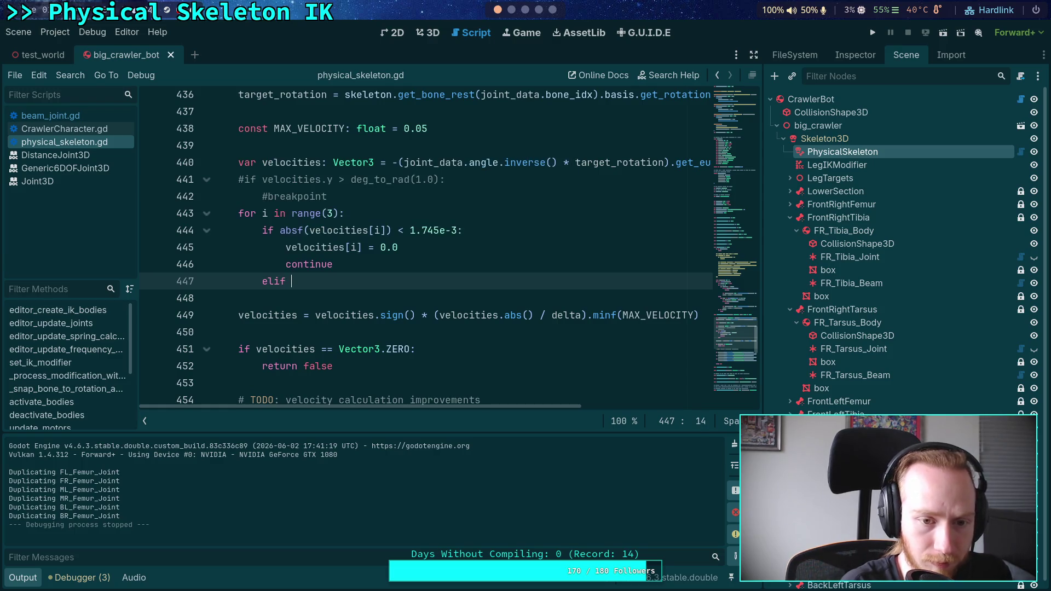
text(v)
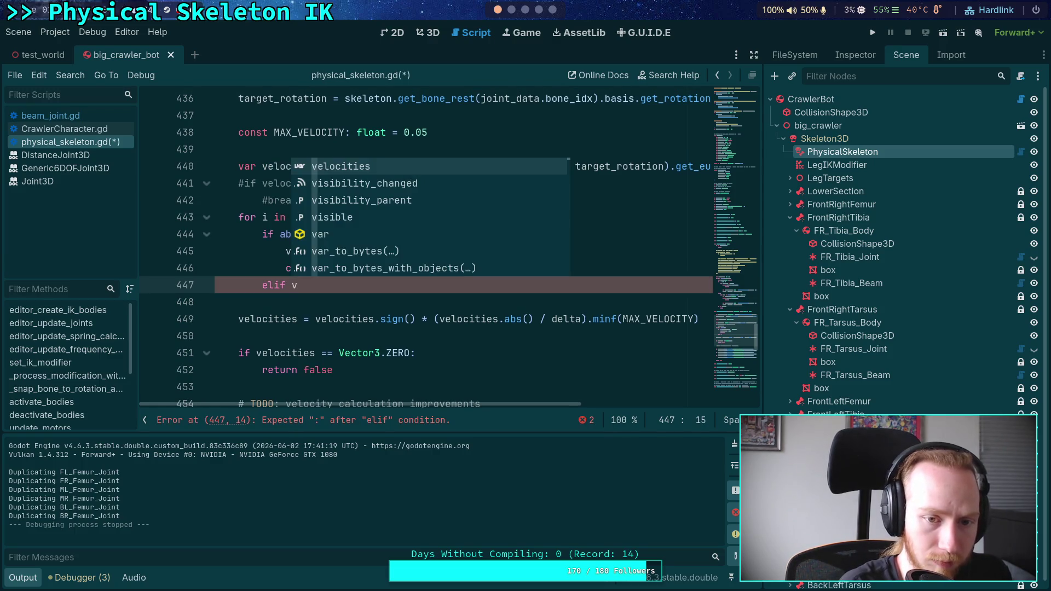
key(BackSpace)
text(i == )
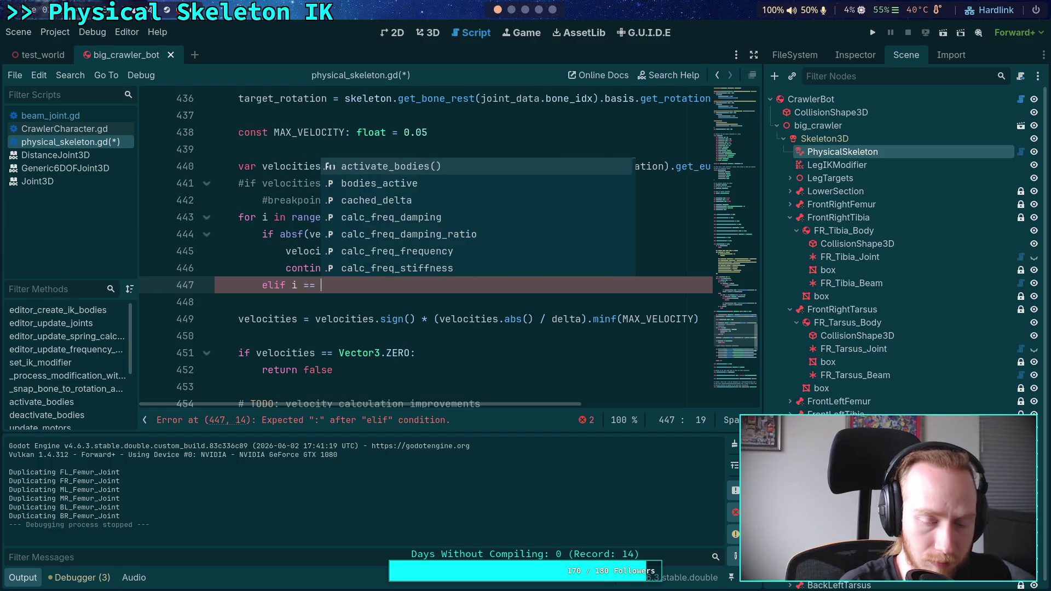
text(2:)
key(Return)
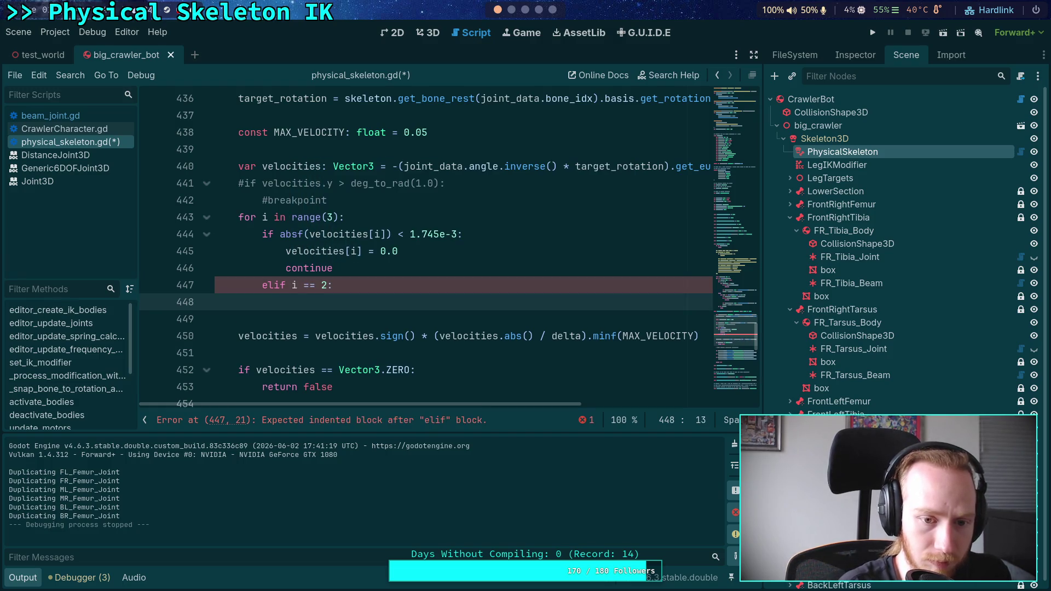
- Add 'velocities[i] = -velocities[i]' under the elif, save the script, and run the project
text(ver)
key(BackSpace)
text(l)
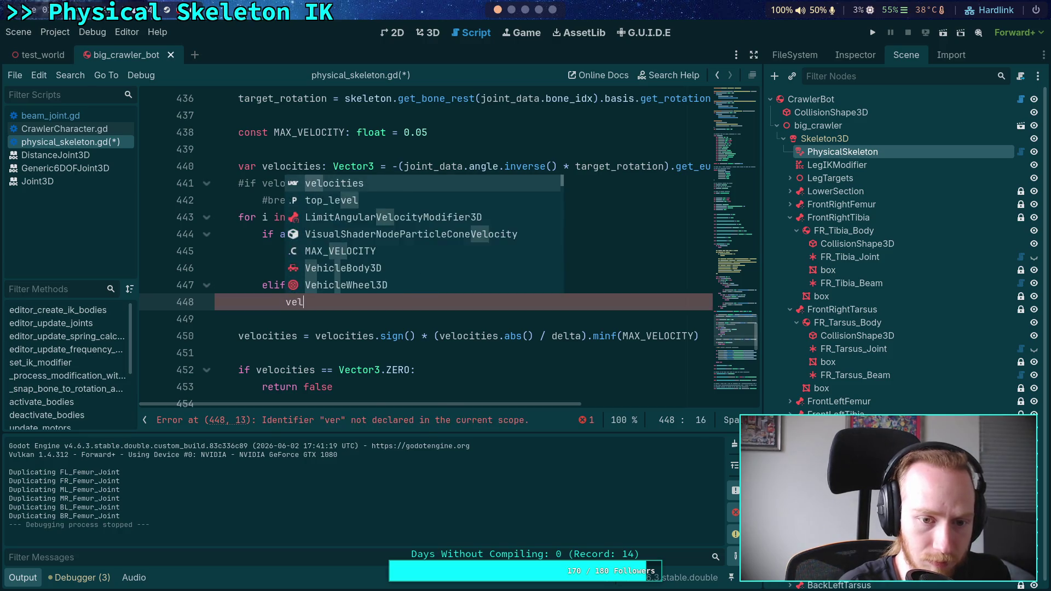
text(ocities)
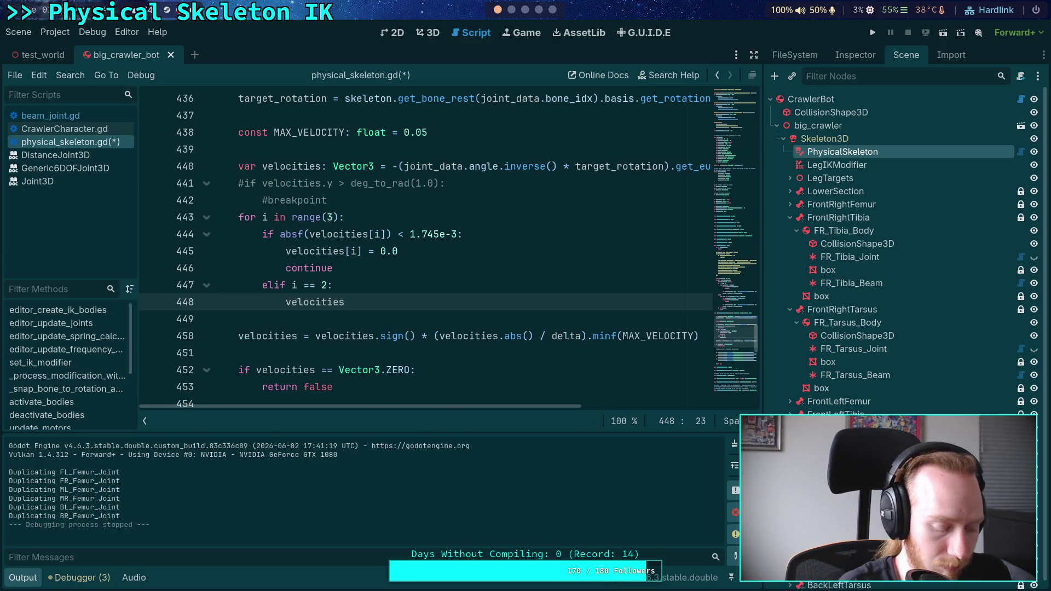
text([i] = -)
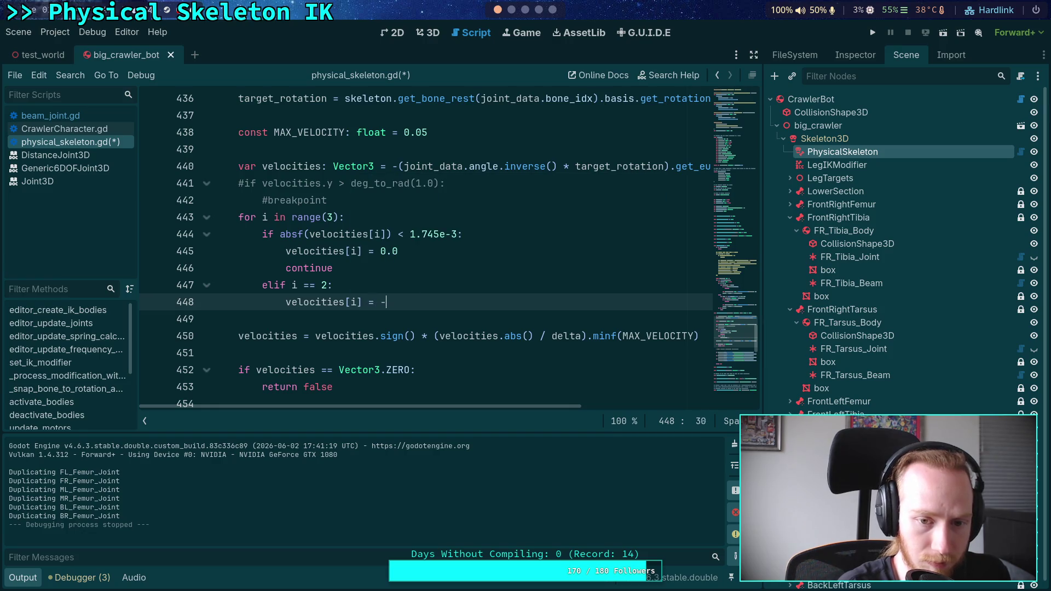
key(BackSpace)
key(BackSpace)
key(BackSpace)
text(locities[i)
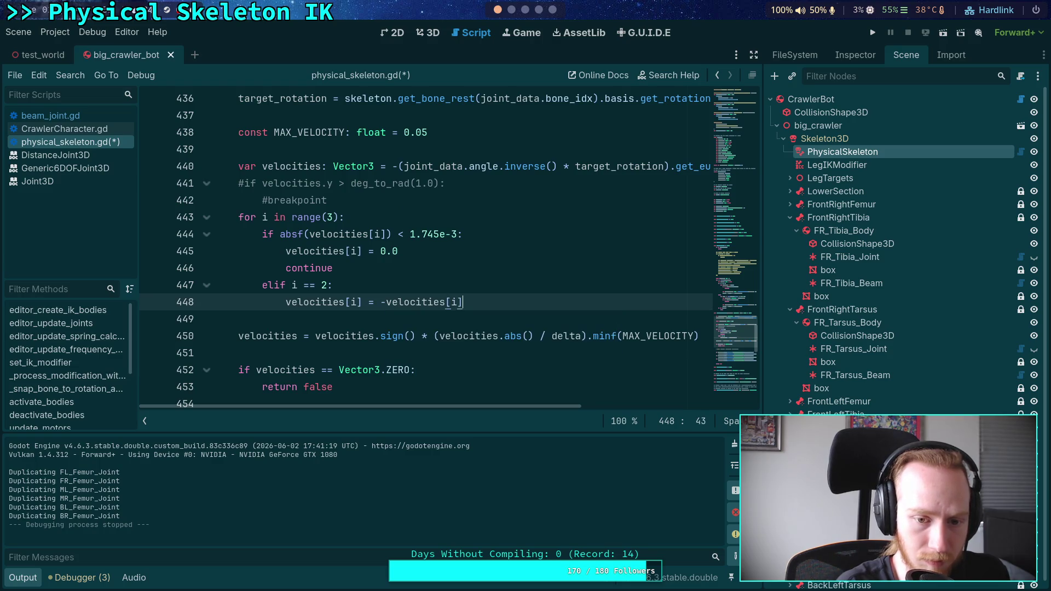
key(ctrl+s)
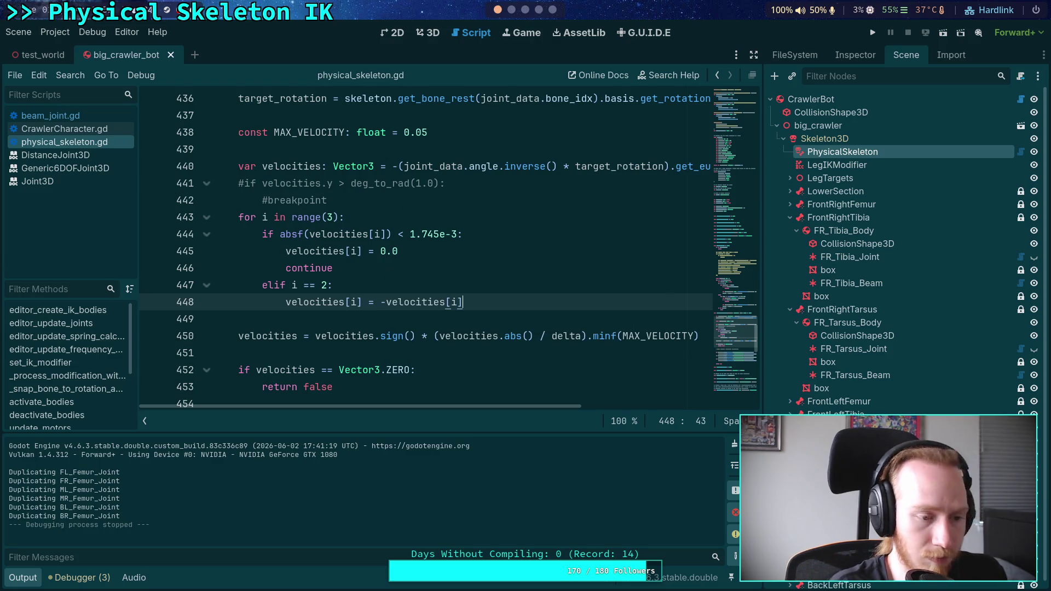
click(872, 32)
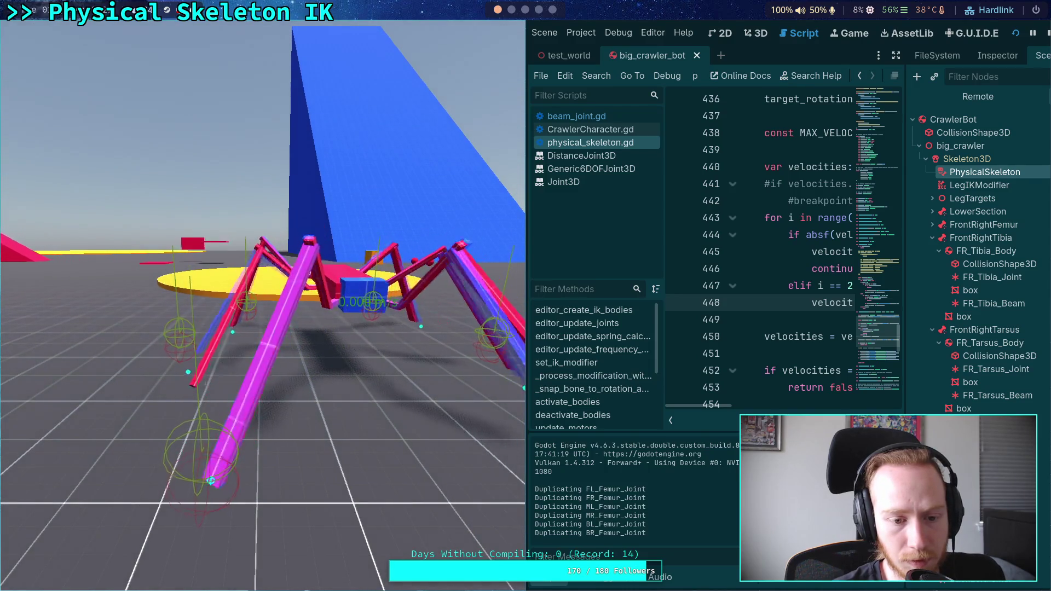
- Stop the game and comment out the elif branch on lines 447–448 with Ctrl+K
click(1047, 33)
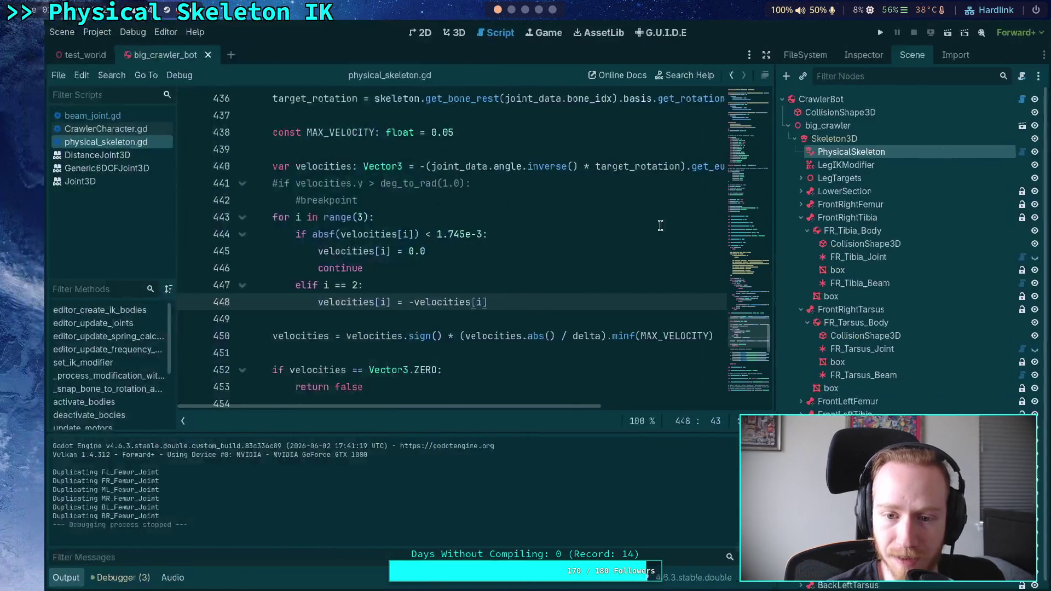
drag(263, 285, 307, 299)
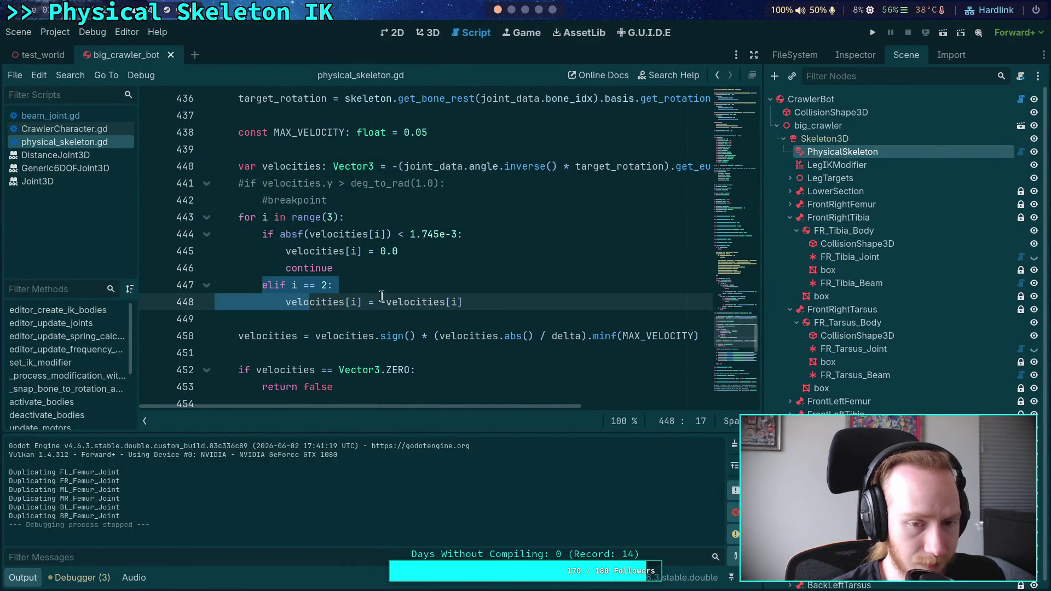
key(ctrl+k)
click(465, 280)
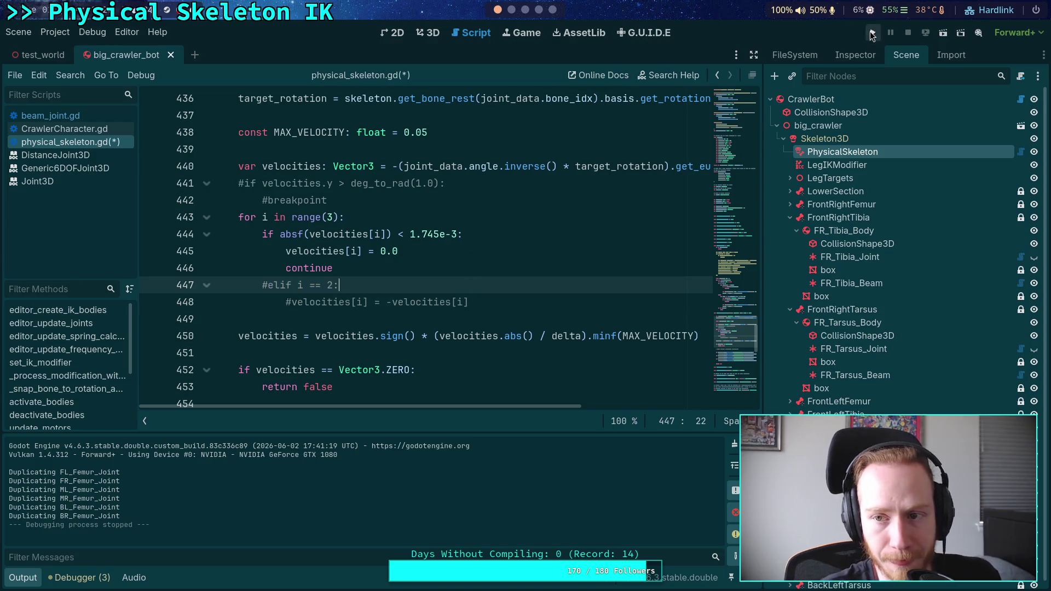
- Run the crawler with the negation branch disabled, watch it, then stop the game
click(872, 32)
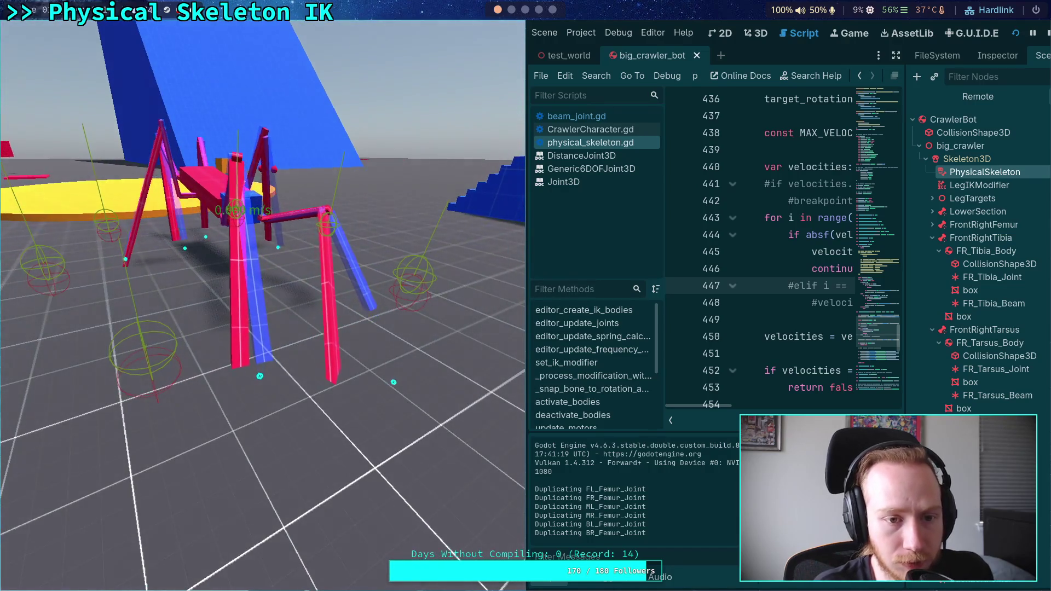
click(1047, 34)
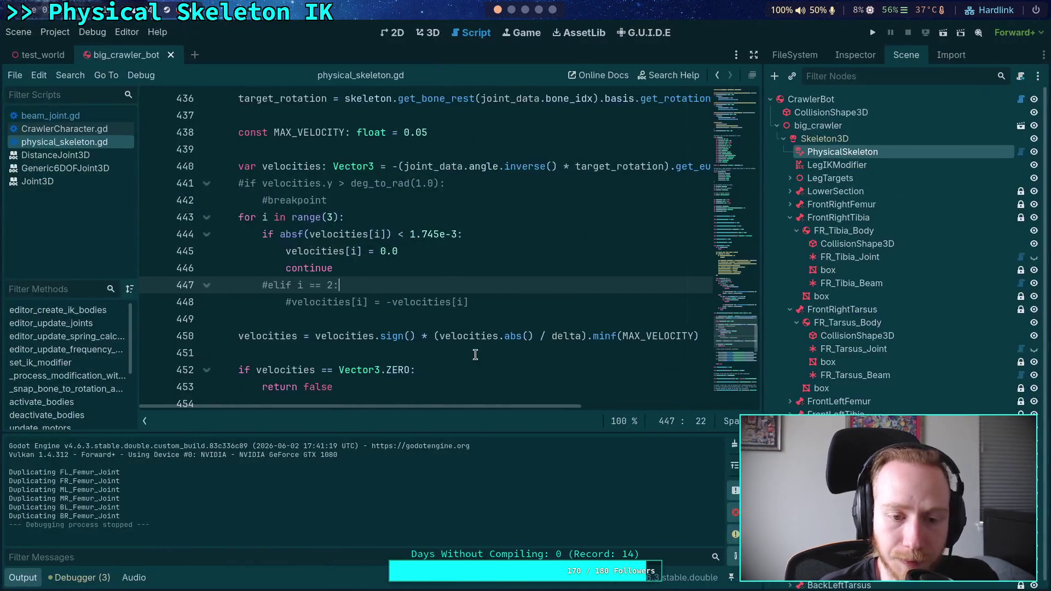
- Delete the commented-out elif lines 447–448 from _solve_joint_motor and save physical_skeleton.gd
drag(481, 306, 491, 276)
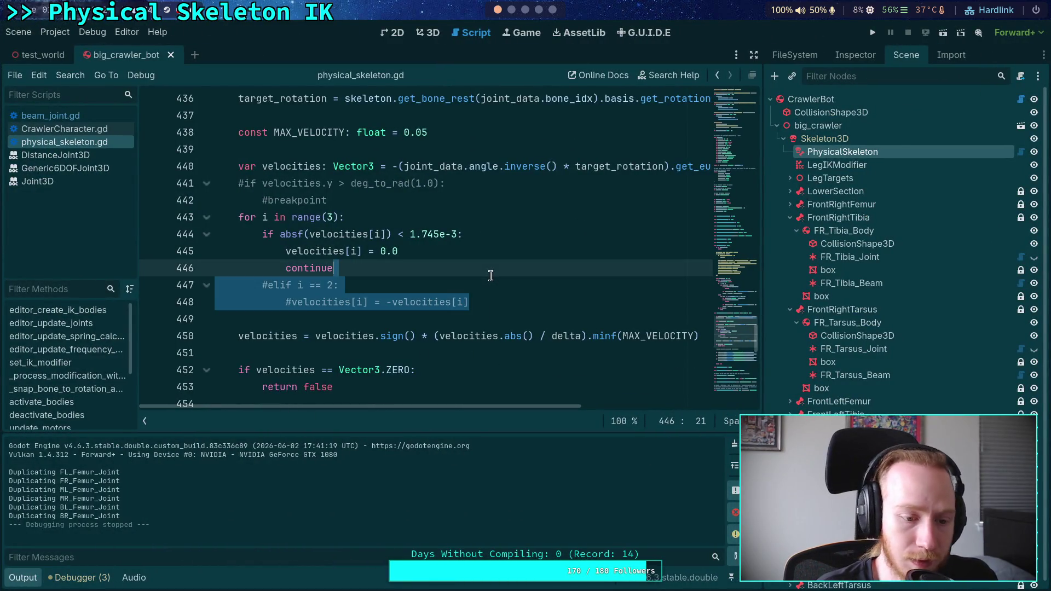
key(BackSpace)
key(ctrl+s)
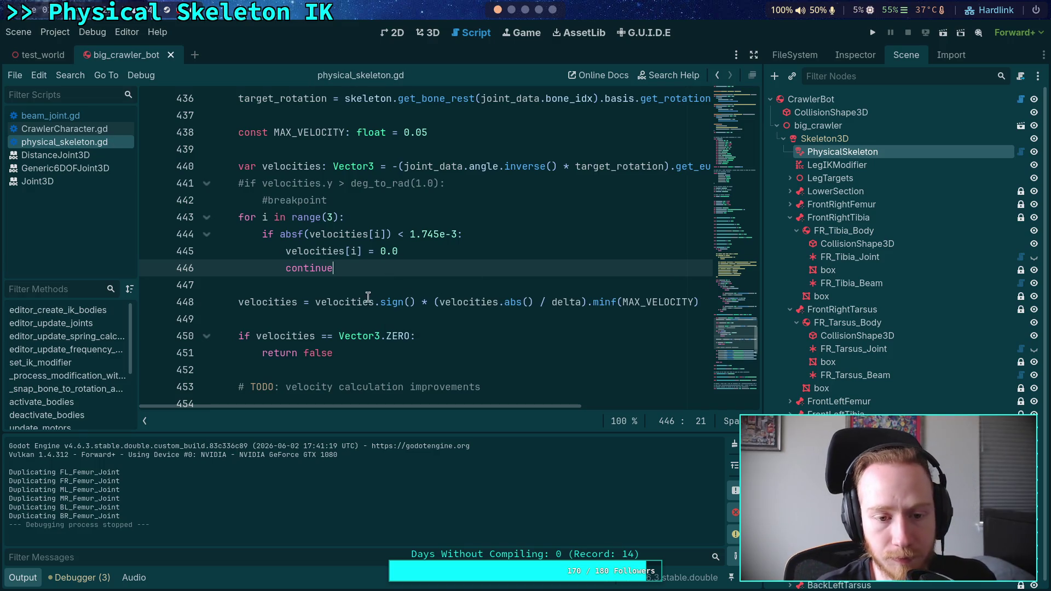
key(Down)
scroll(267, 359, up, 2)
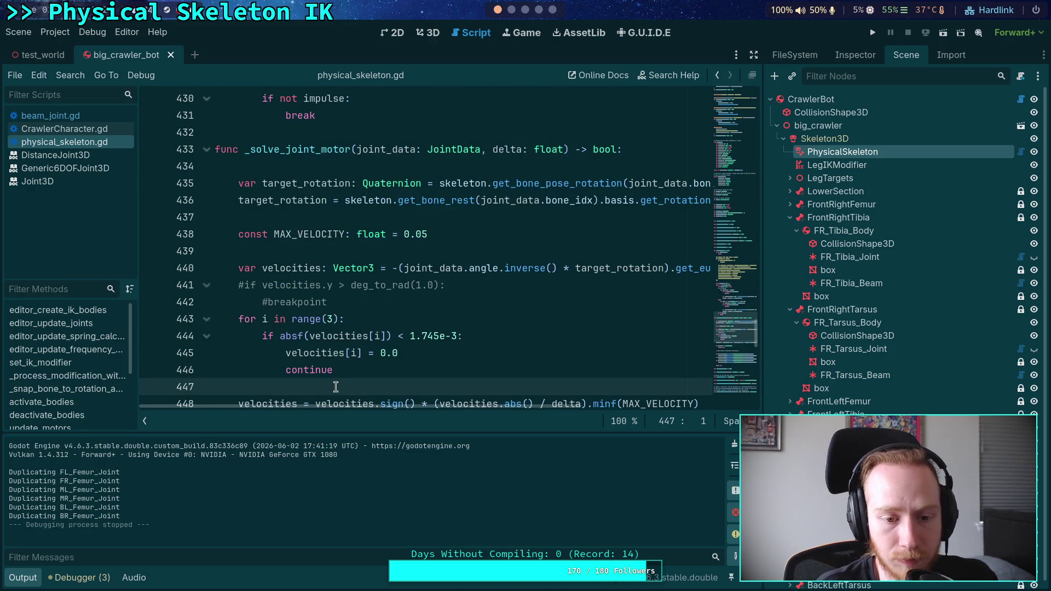
scroll(383, 376, down, 1)
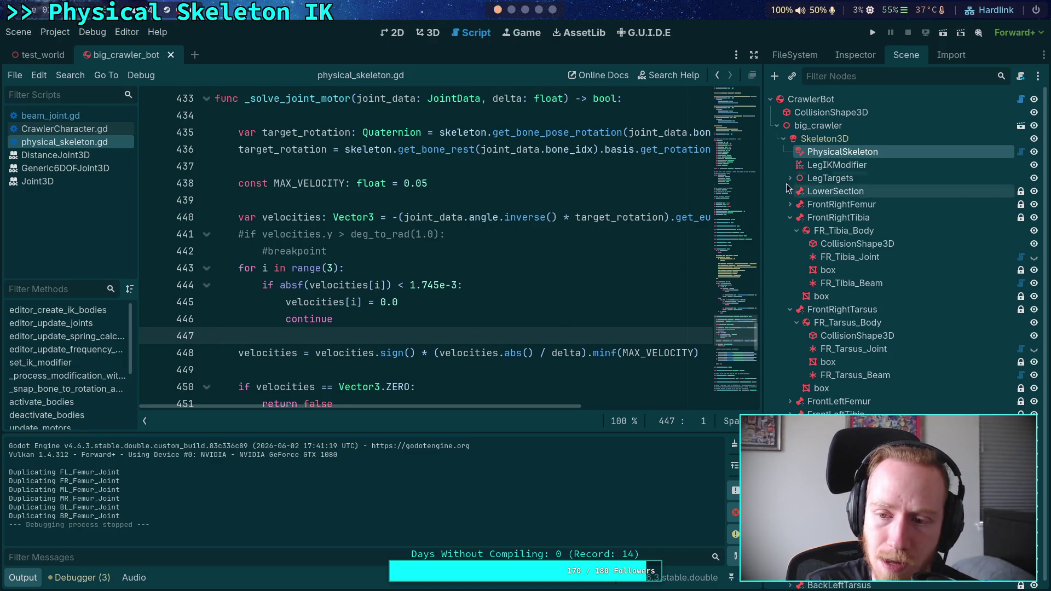
click(429, 37)
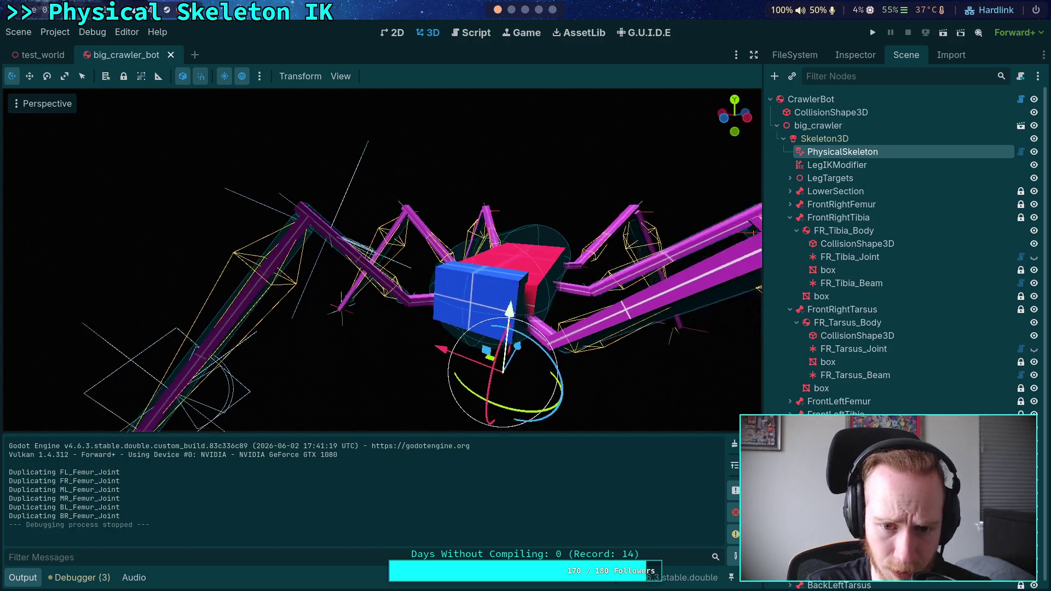
- Enable Debug > Show Points on FR_Tibia_Beam and orbit the view to the front-right leg
click(854, 283)
click(855, 54)
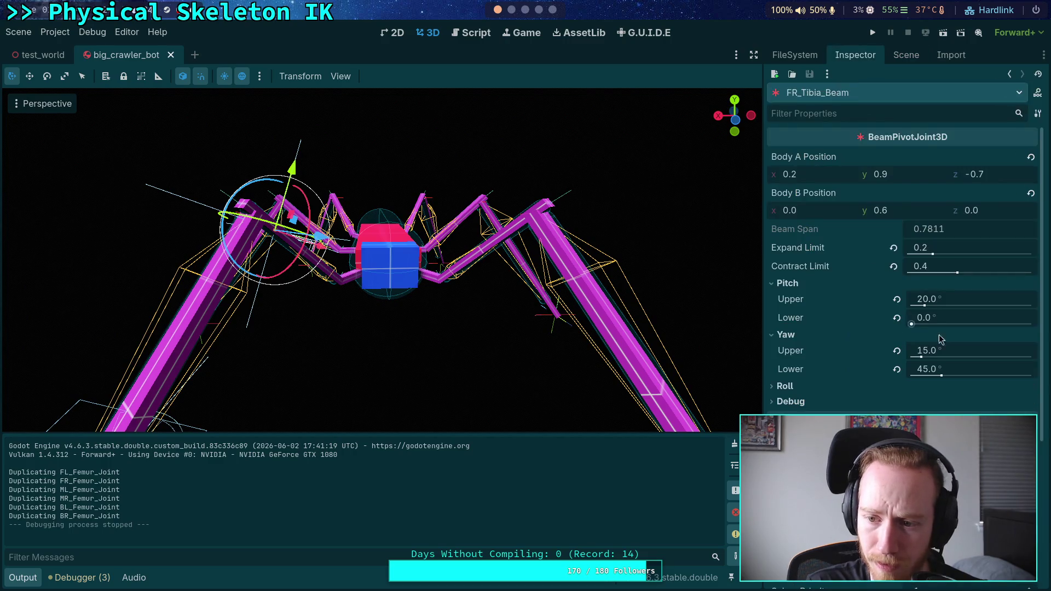
click(791, 402)
click(915, 418)
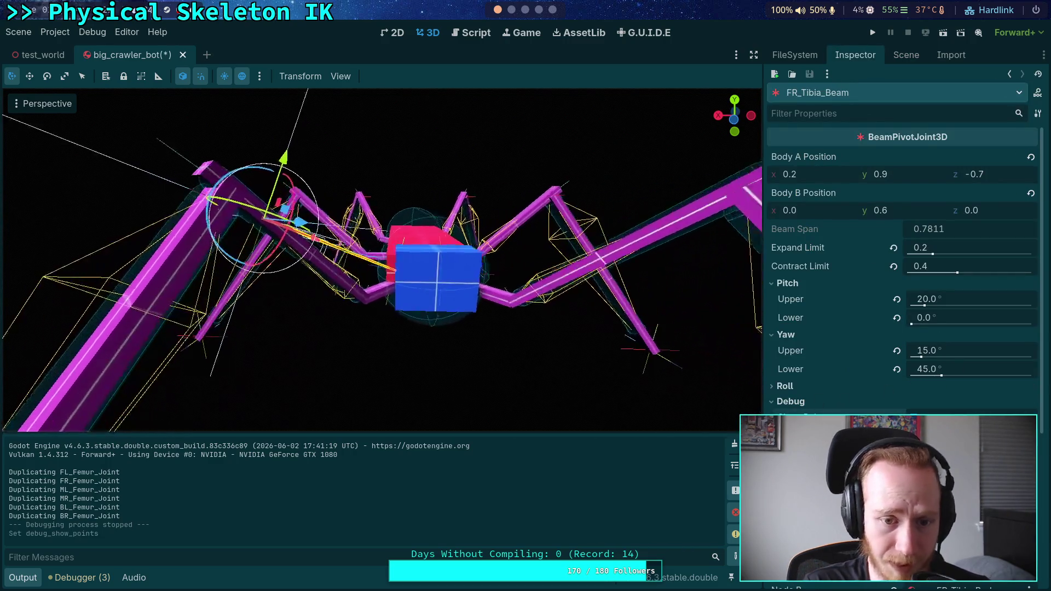
drag(121, 363, 137, 353)
mouse_move(382, 260)
mouse_down()
mouse_move(408, 245)
mouse_move(748, 336)
mouse_up()
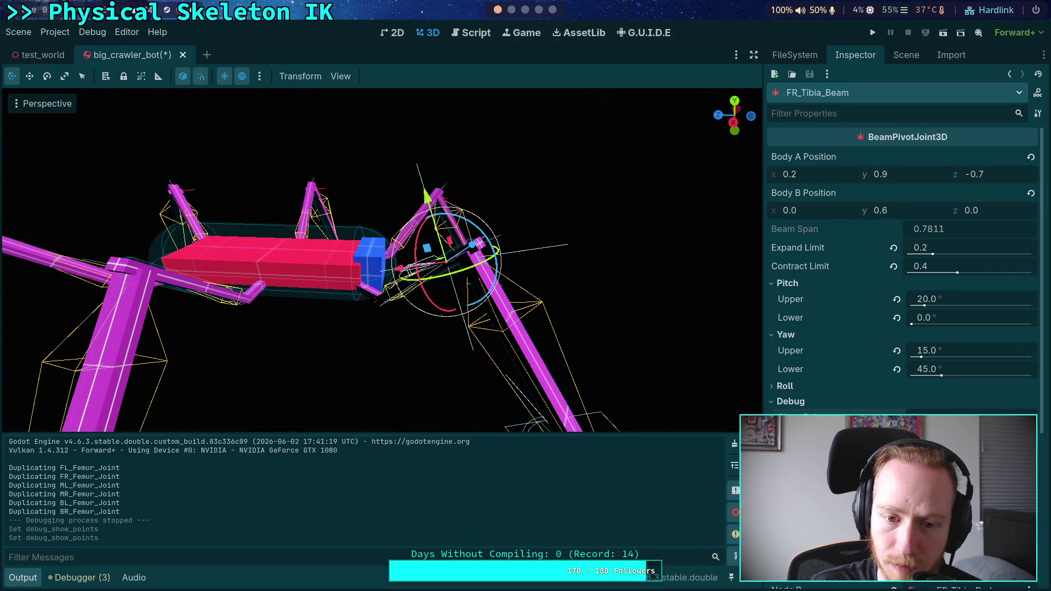
click(907, 55)
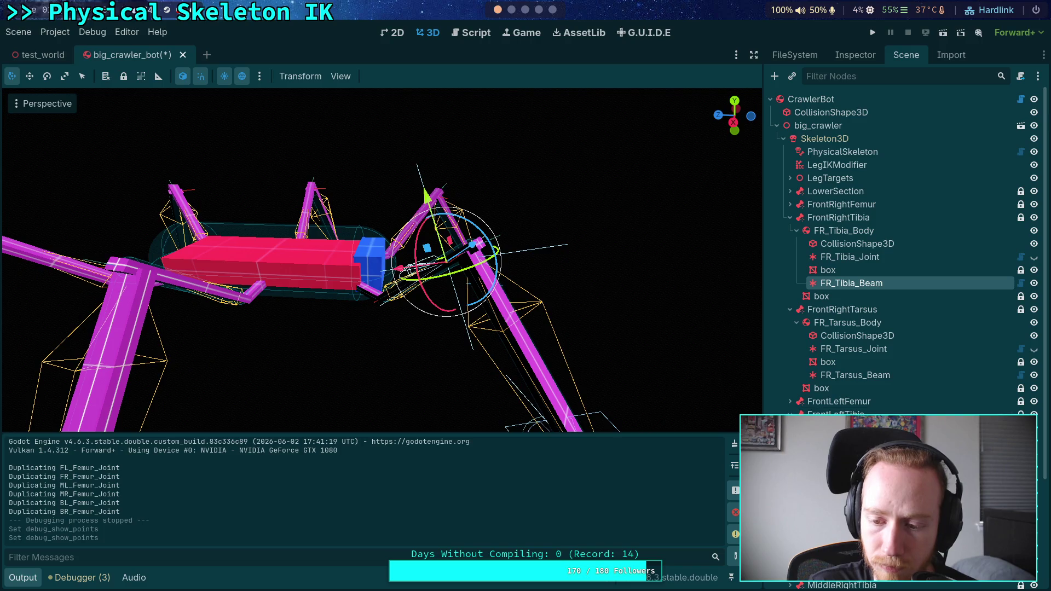
- Duplicate FR_Tarsus_Beam, move the copy to the front-left leg, and rename it FL_Tarsus_Beam
click(851, 378)
right_click(851, 378)
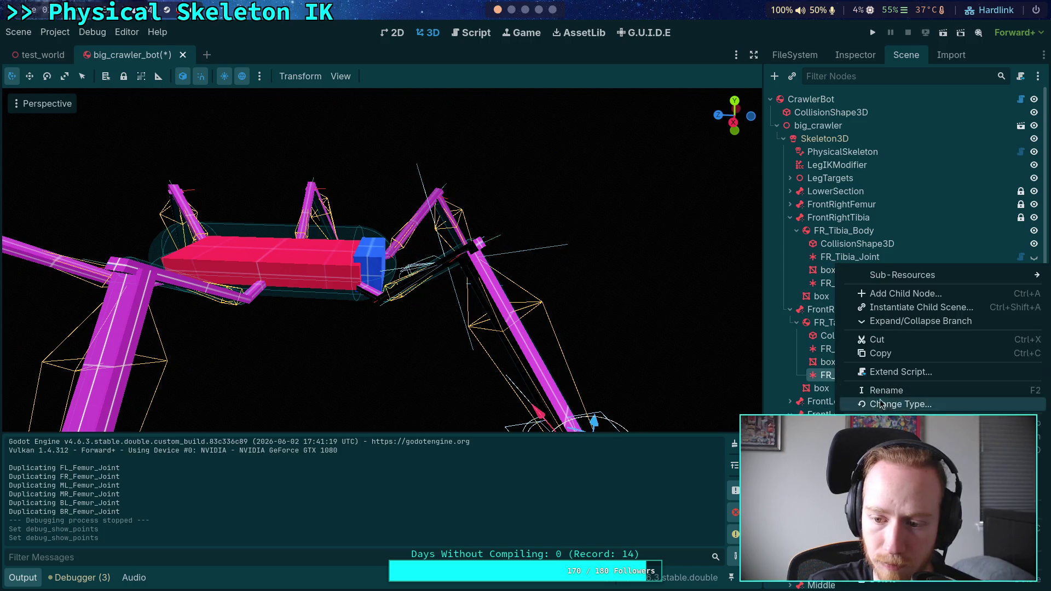
key(ctrl+d)
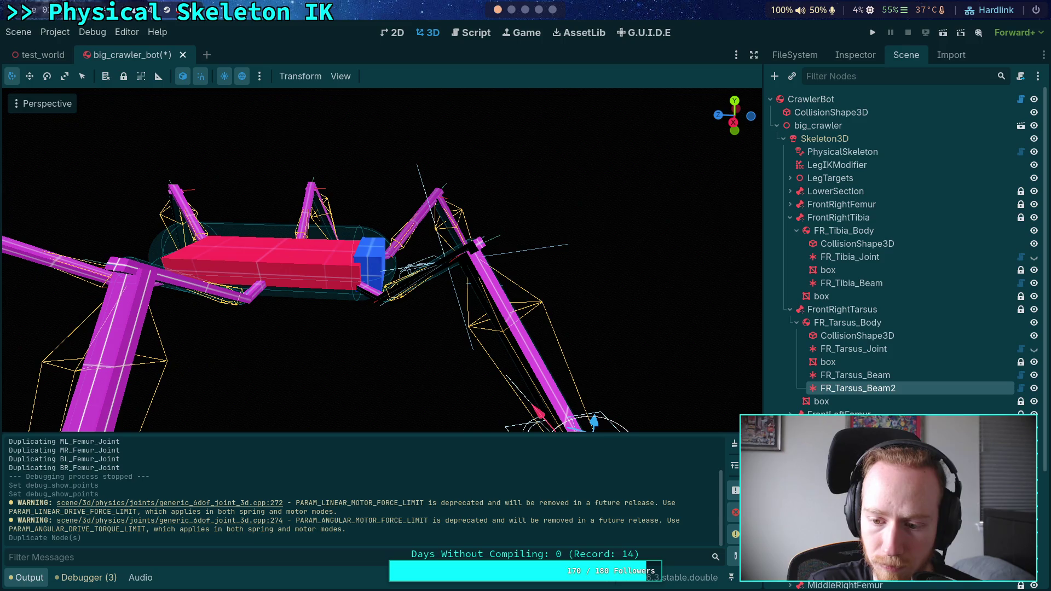
drag(858, 388, 838, 414)
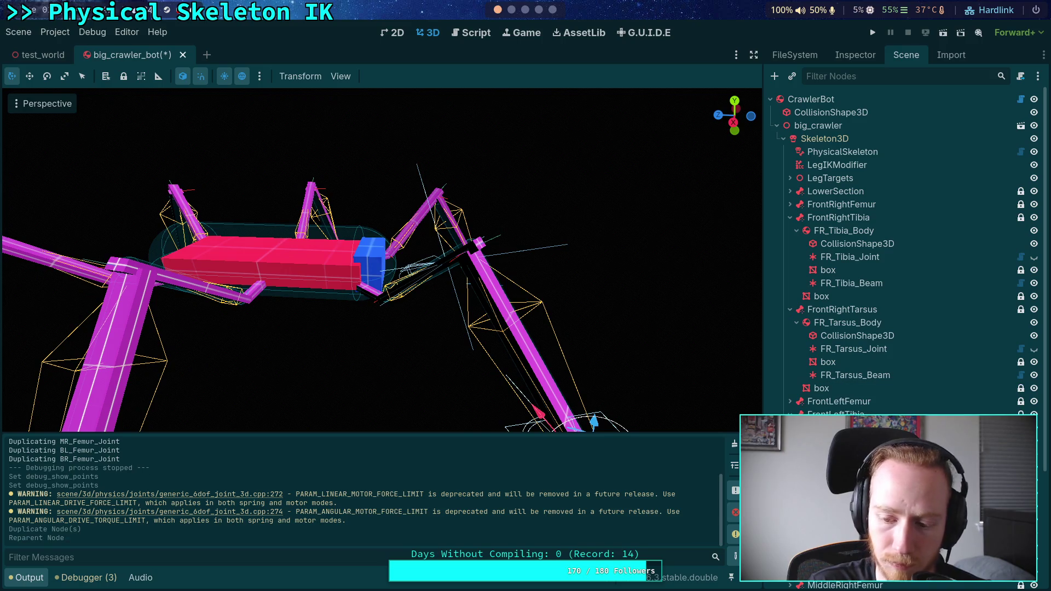
key(Return)
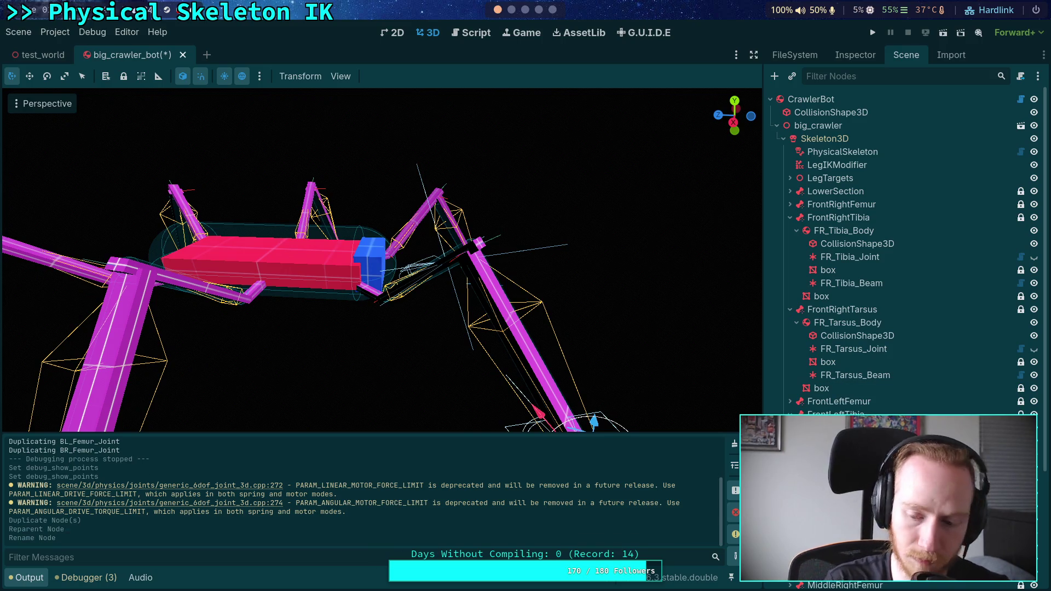
key(Return)
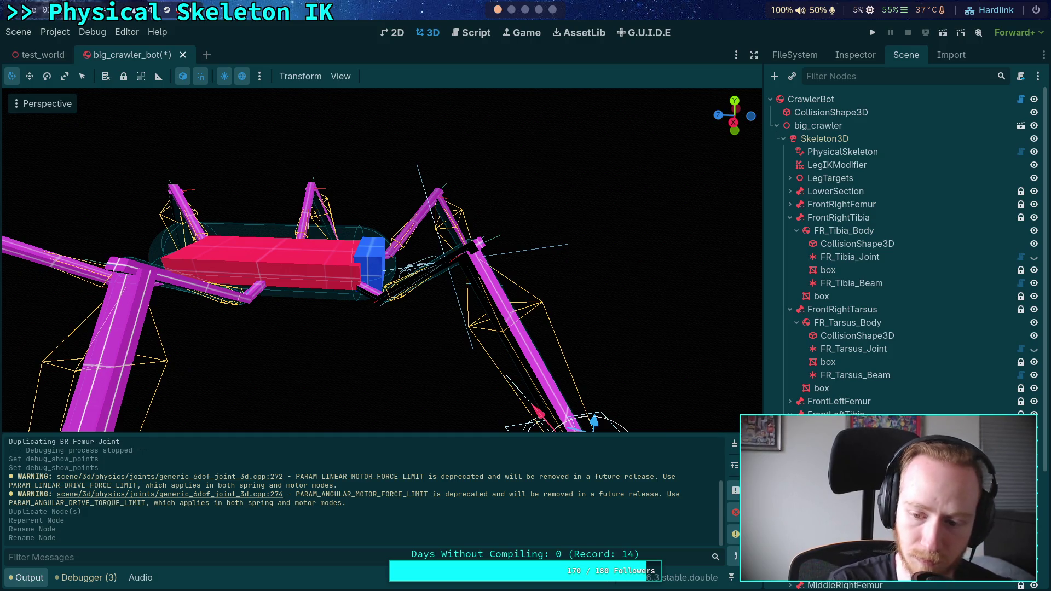
- Set FL_Tarsus_Beam's Node A to FL_Tibia_Body and Node B to FL_Tarsus_Body
click(864, 57)
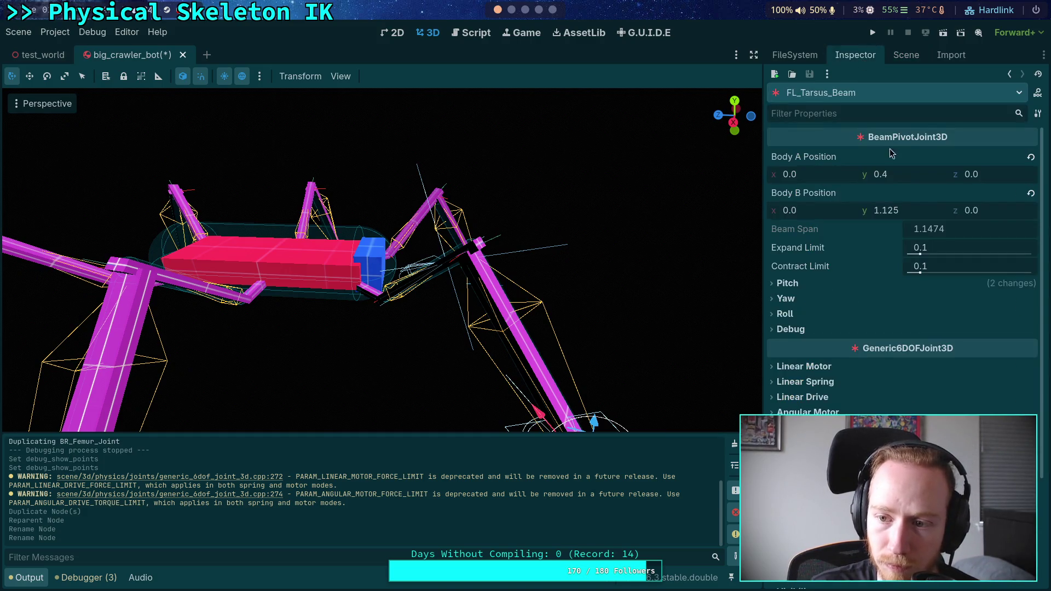
click(930, 477)
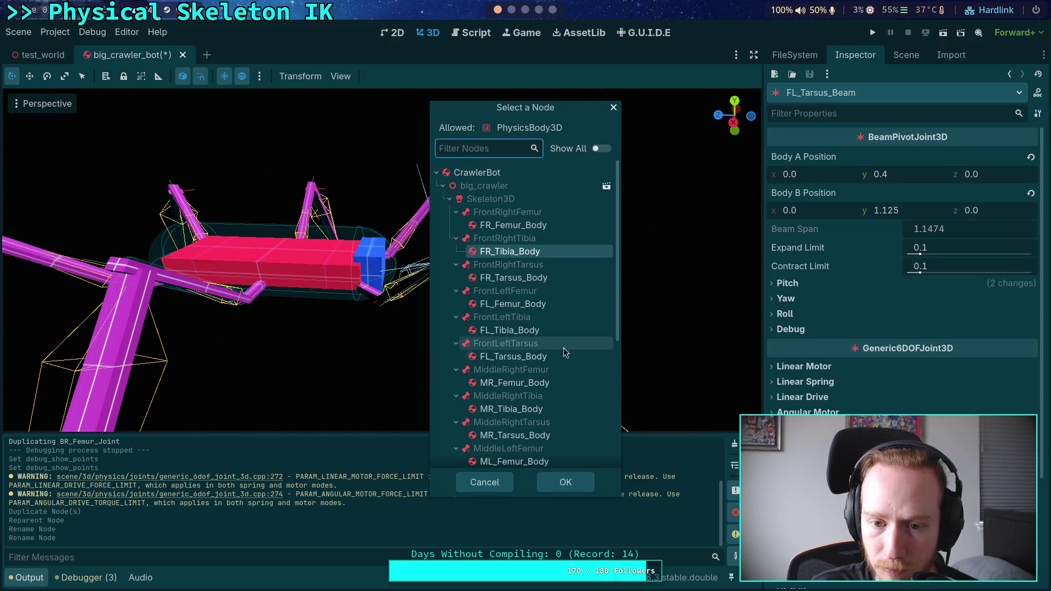
click(534, 332)
click(565, 483)
click(931, 493)
click(515, 357)
click(565, 482)
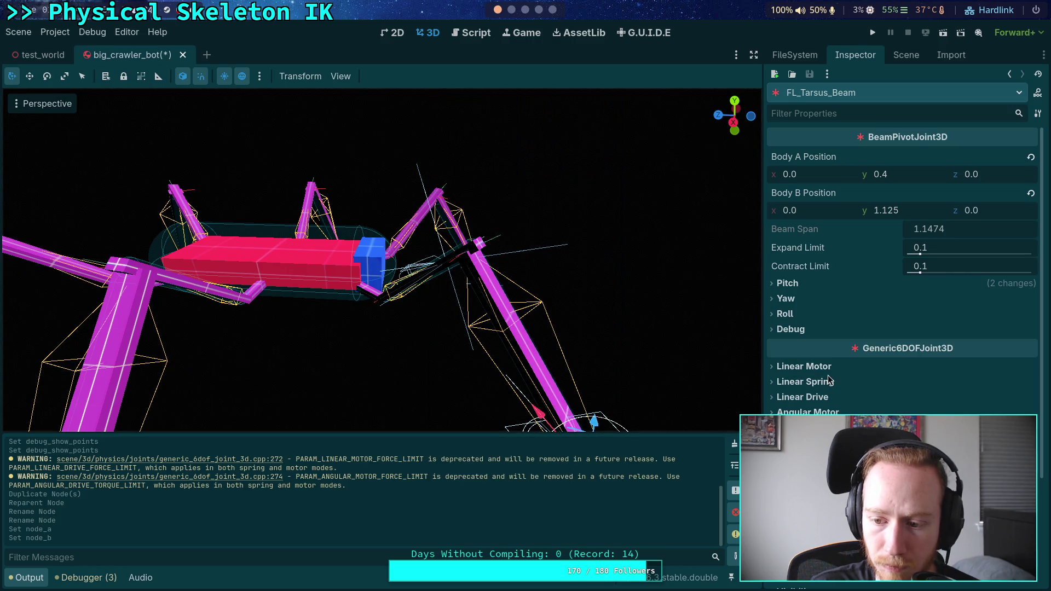
- Try Body A Position y of 0.3, then restore it to 0.4
drag(661, 337, 580, 252)
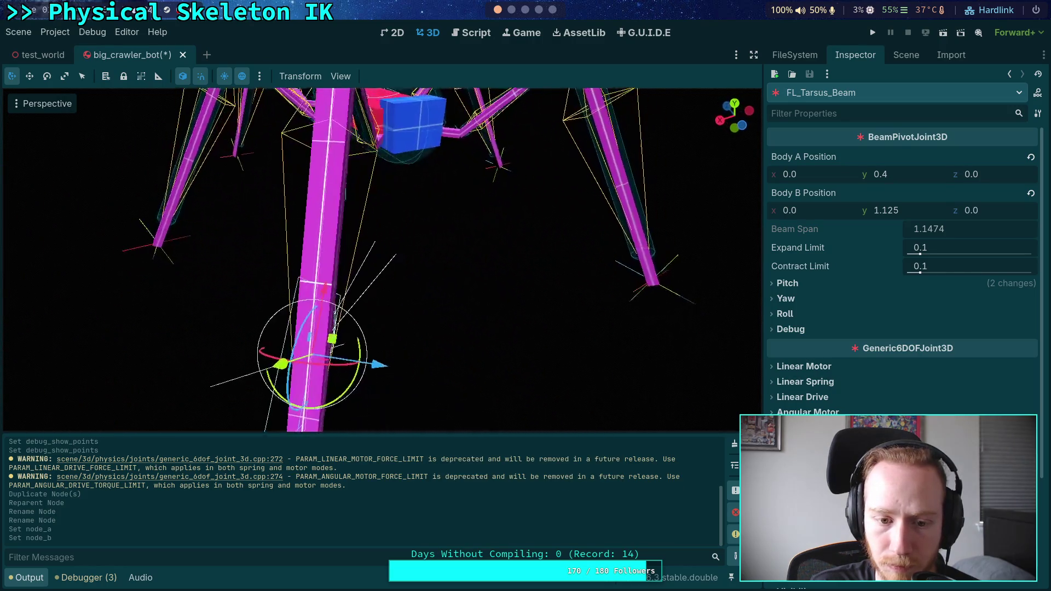
scroll(384, 260, down, 5)
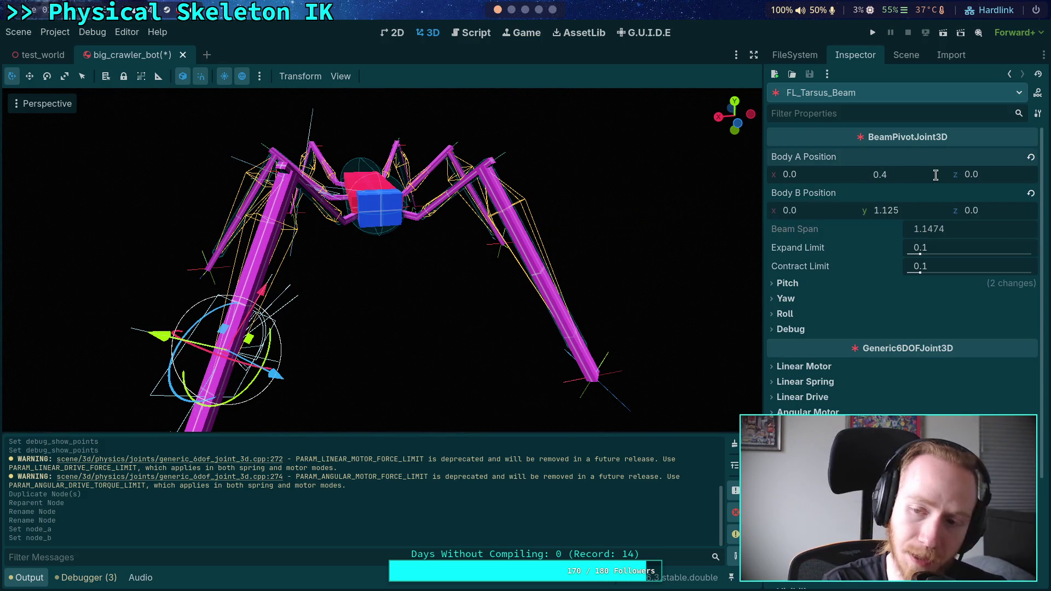
text(0.3)
key(Return)
click(881, 174)
key(Return)
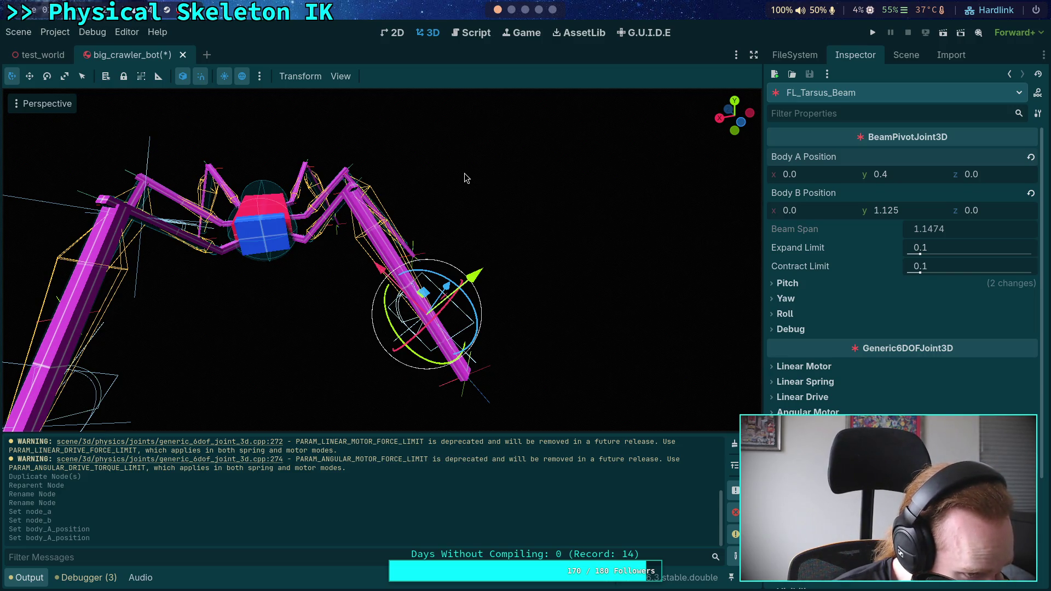
click(472, 34)
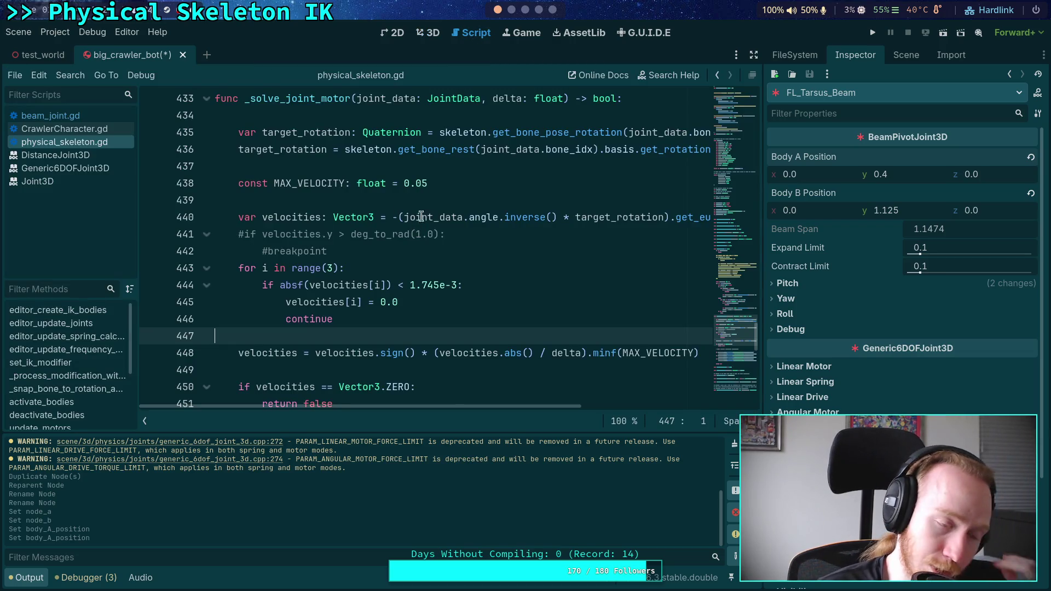
- Hide the output log and bring up beam_joint.gd in the script editor
scroll(416, 228, up, 15)
scroll(416, 230, up, 2)
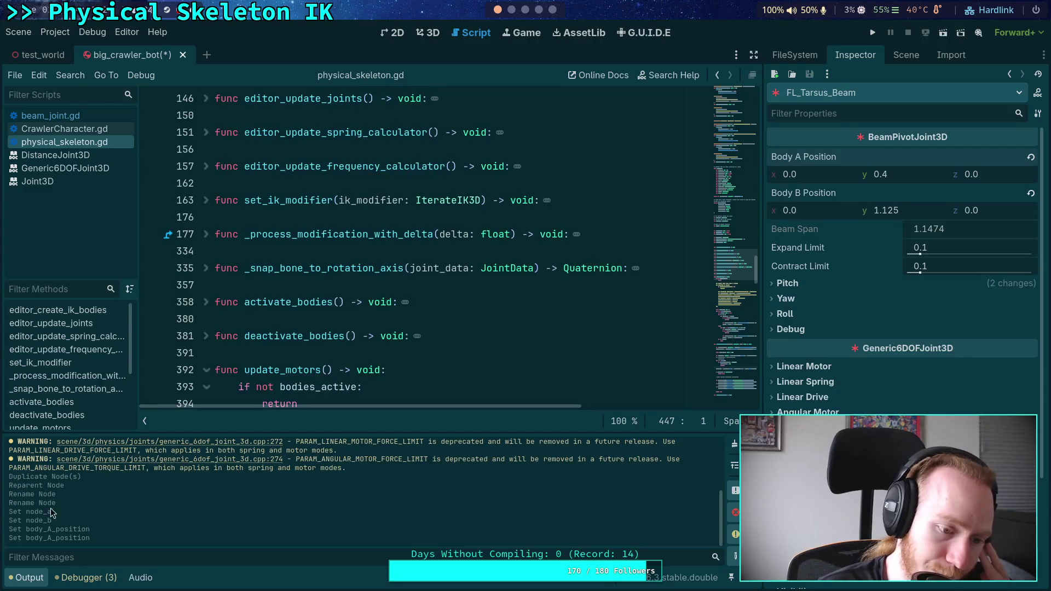
click(26, 578)
scroll(302, 331, up, 5)
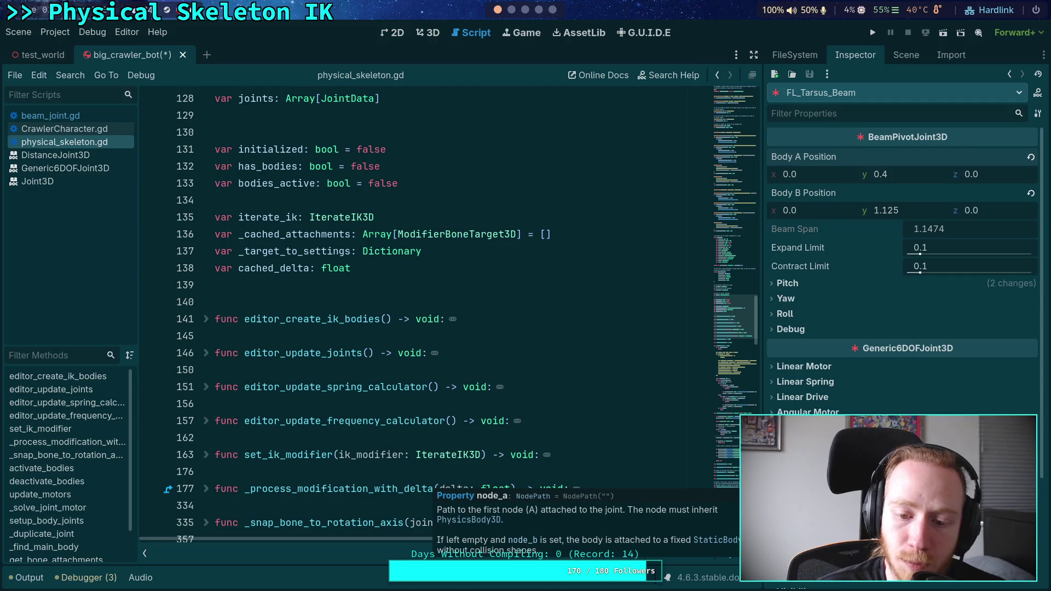
scroll(405, 353, down, 2)
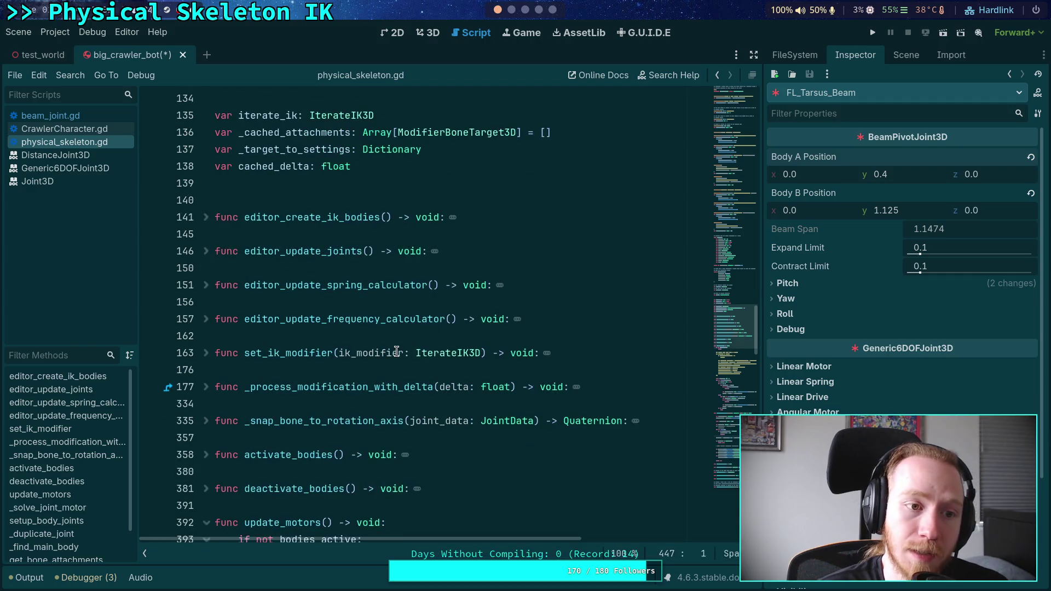
click(50, 115)
scroll(368, 349, up, 5)
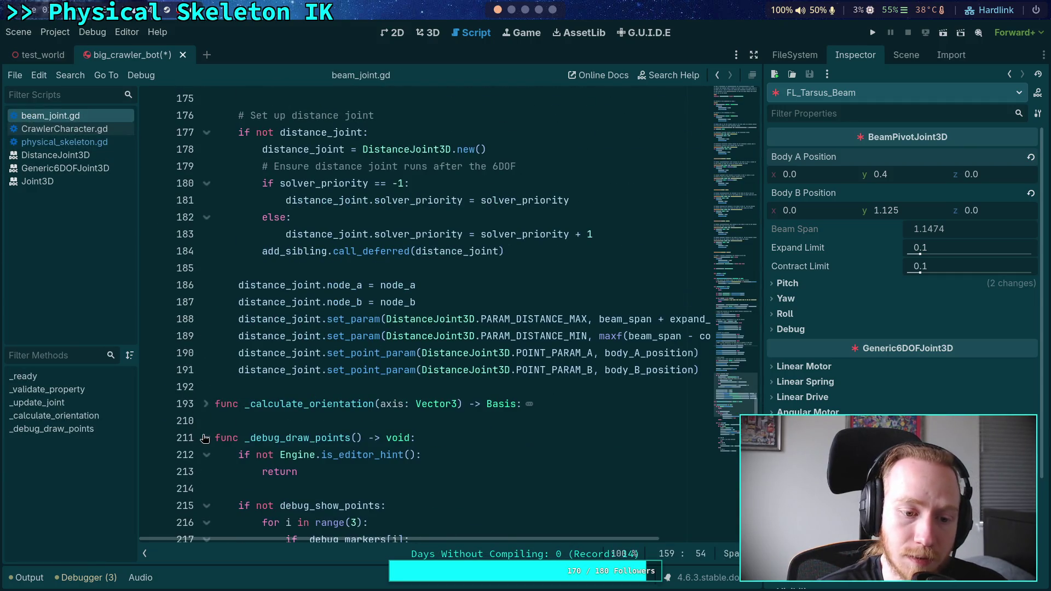
scroll(204, 439, up, 20)
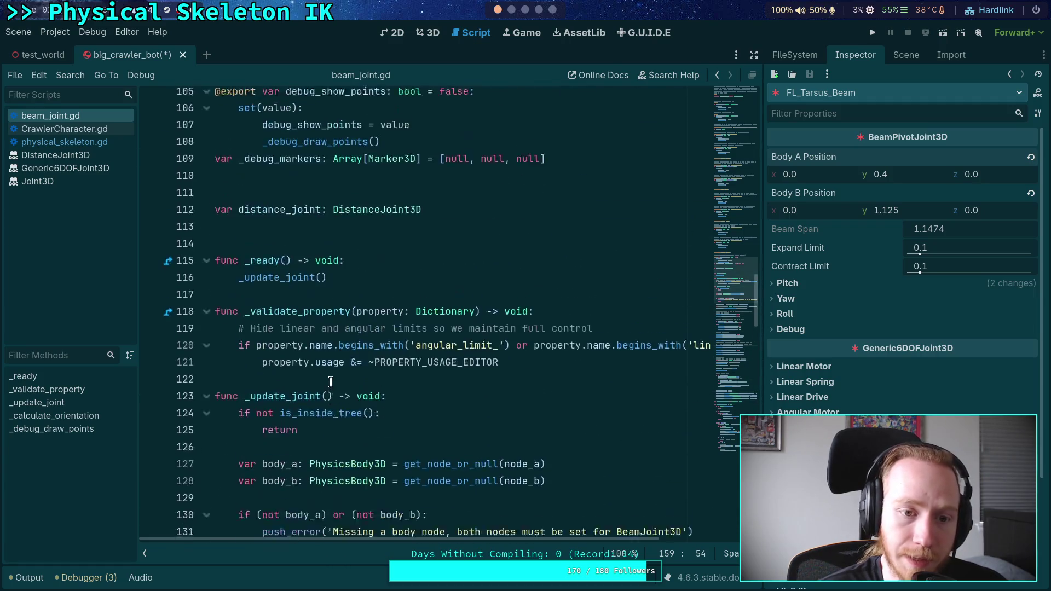
- Below line 122, add an 'Update joint when nodes change' comment and a _set function declaration
click(392, 382)
scroll(438, 382, down, 3)
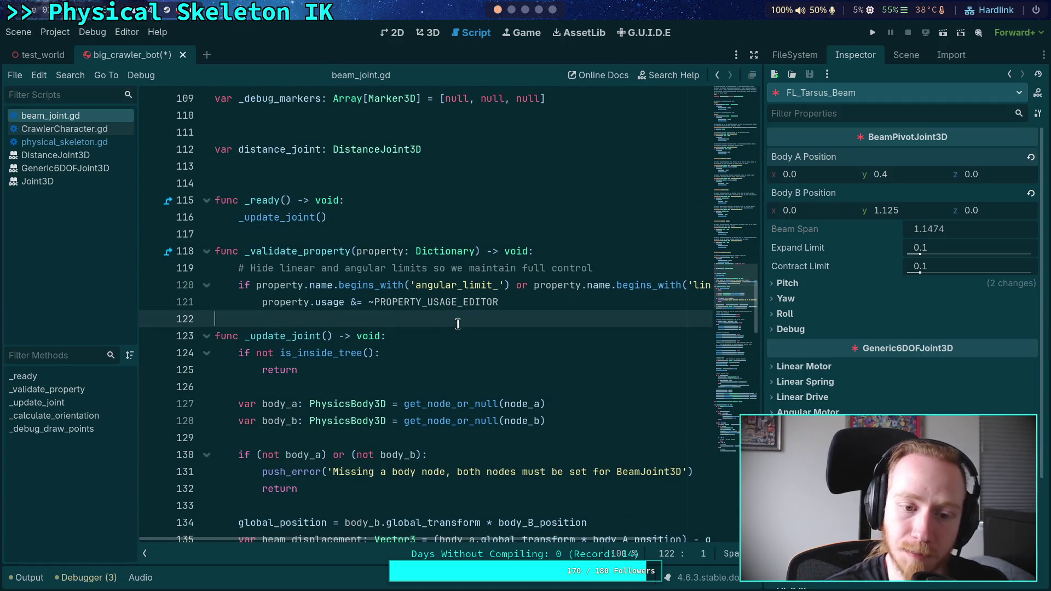
key(Return)
key(Return)
key(Up)
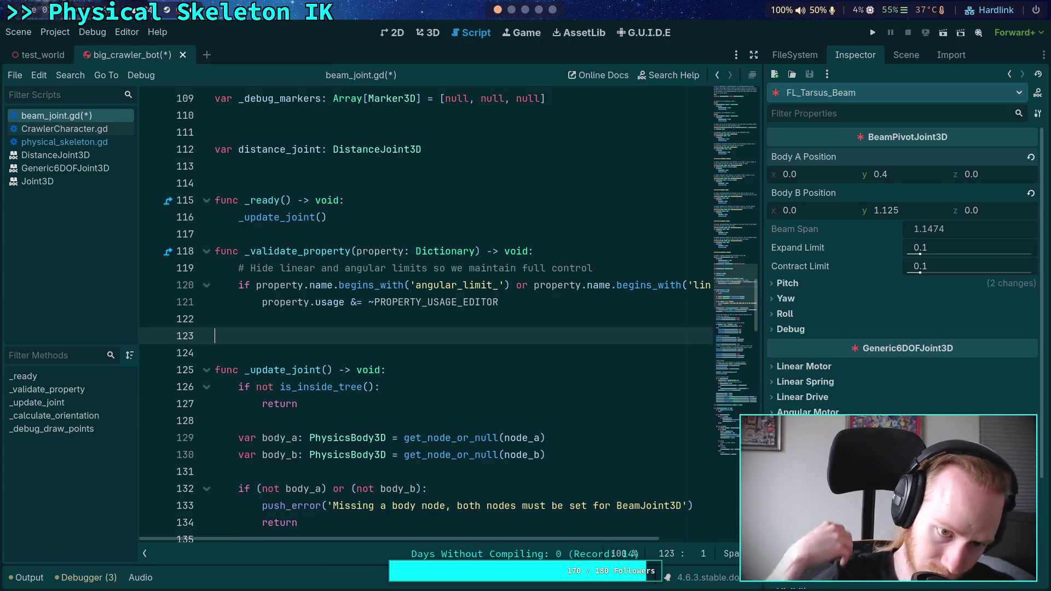
text(pdat)
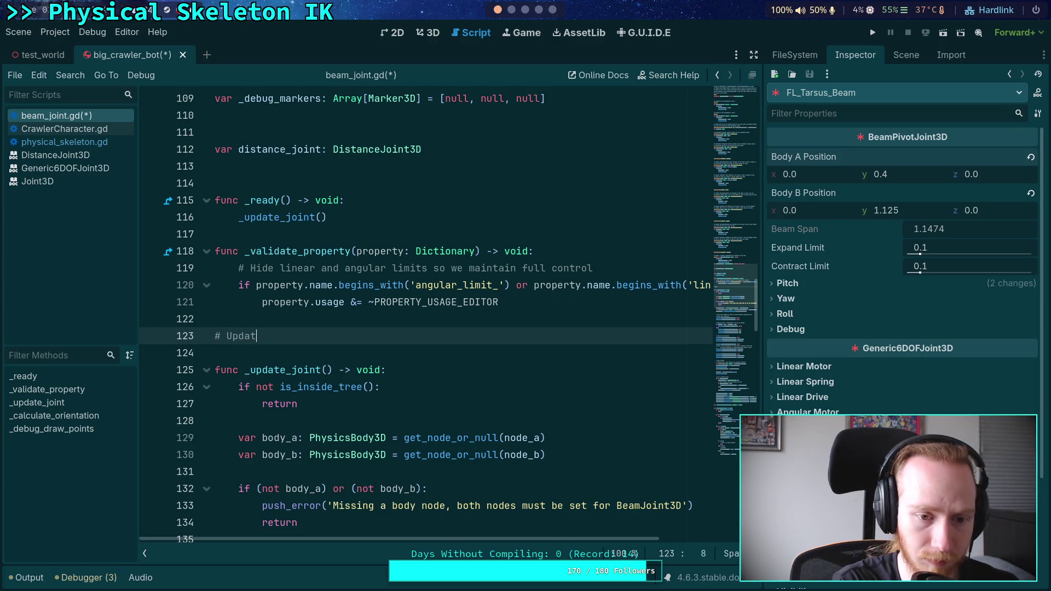
text(e joint wh)
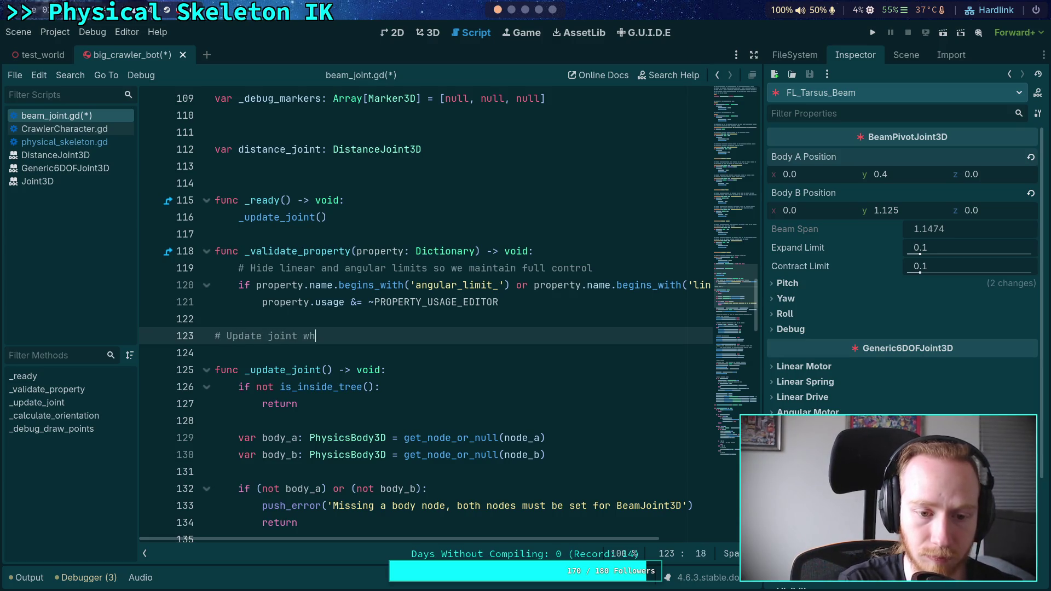
text(en nodes gc)
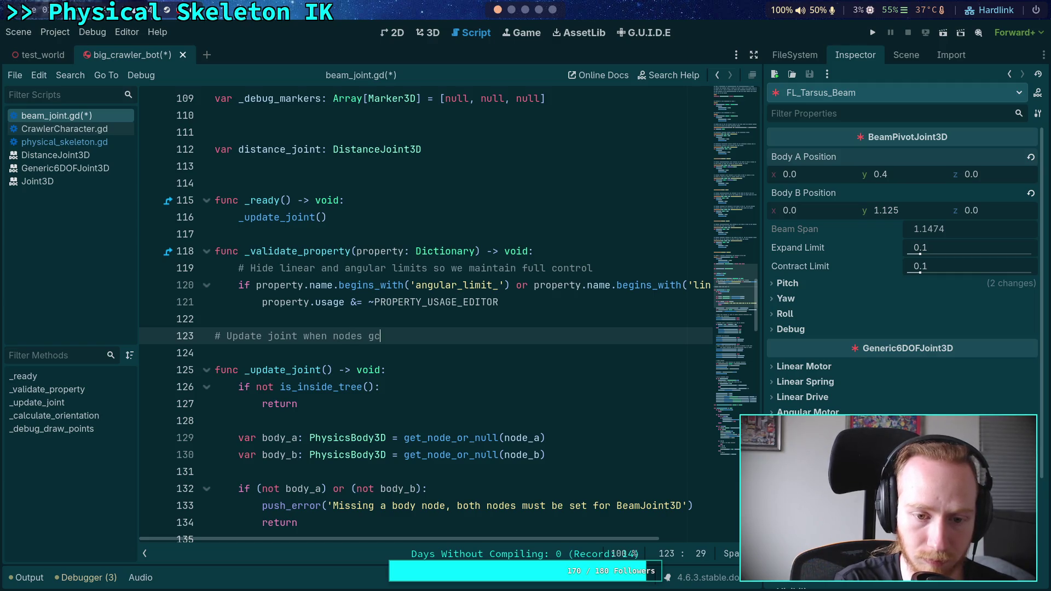
key(BackSpace)
key(BackSpace)
text(change)
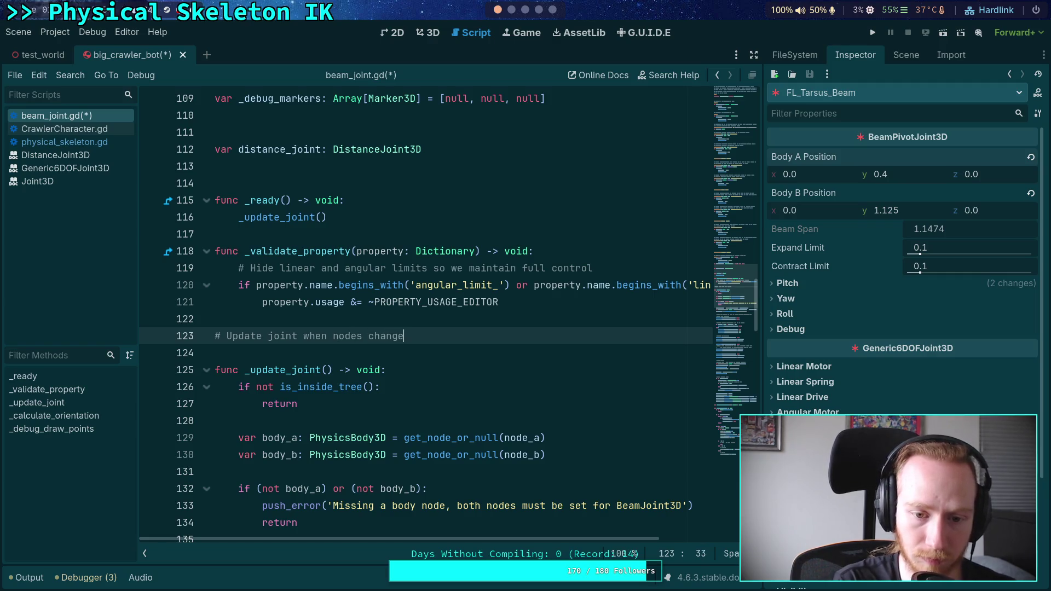
key(Return)
key(BackSpace)
text(func _s)
key(Return)
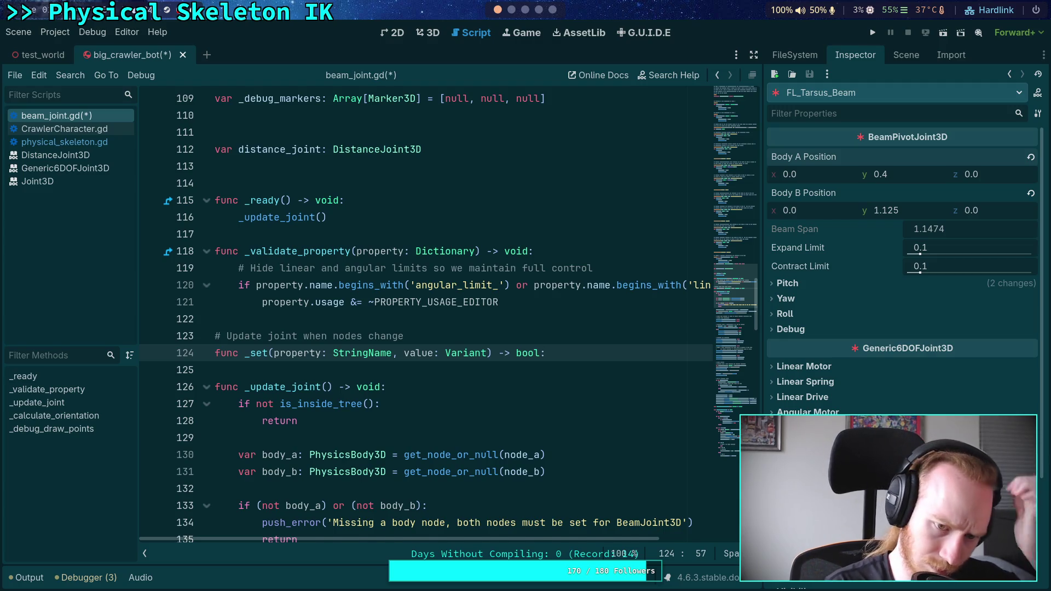
key(Return)
- Start _set with an if checking whether the property is 'node_a' or 'node_b'
text(if pr)
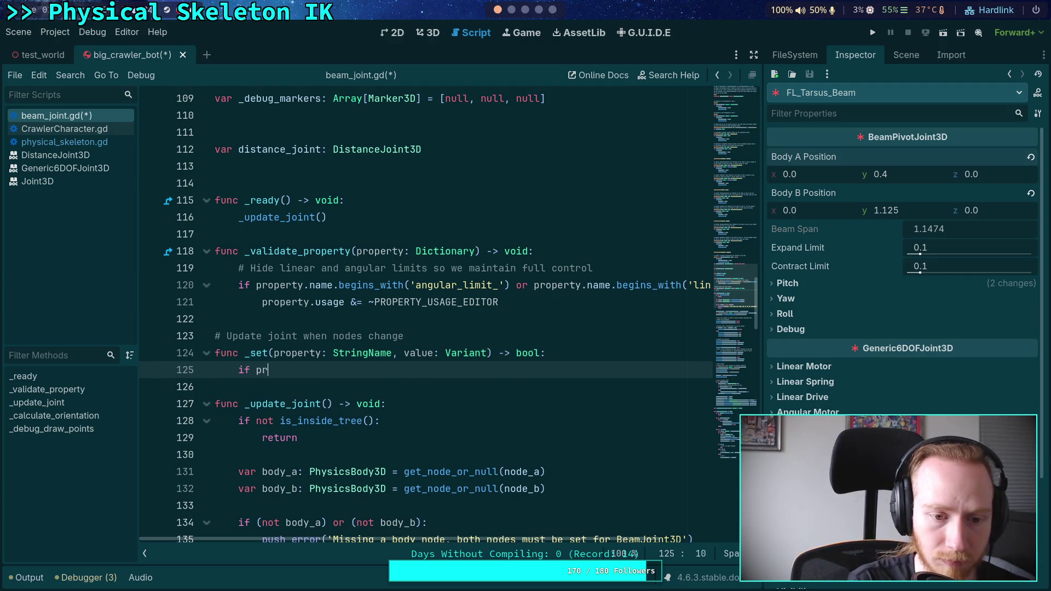
text(operty.name )
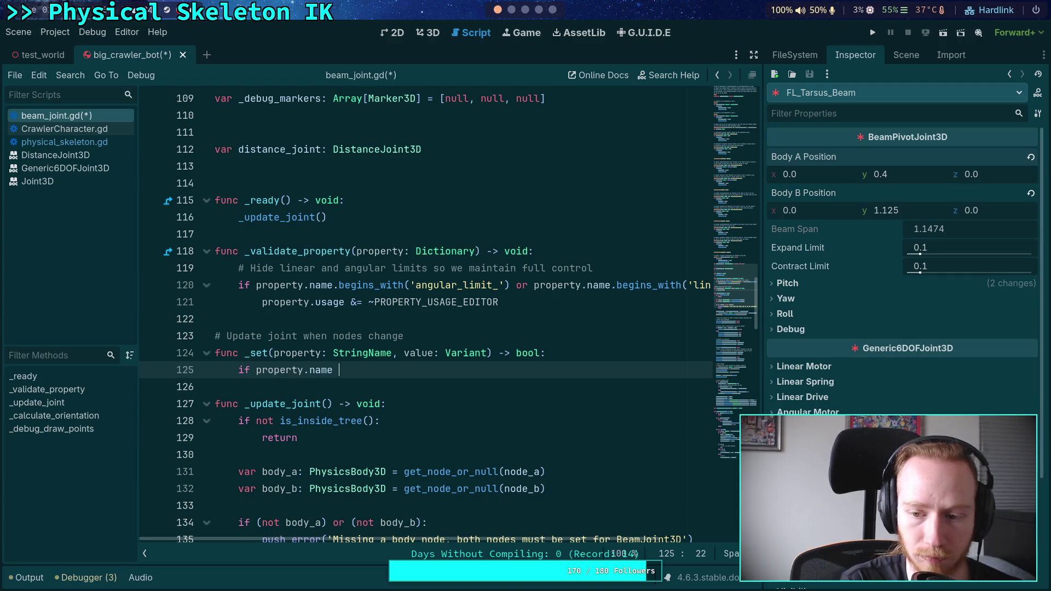
text(== 'node_a' o)
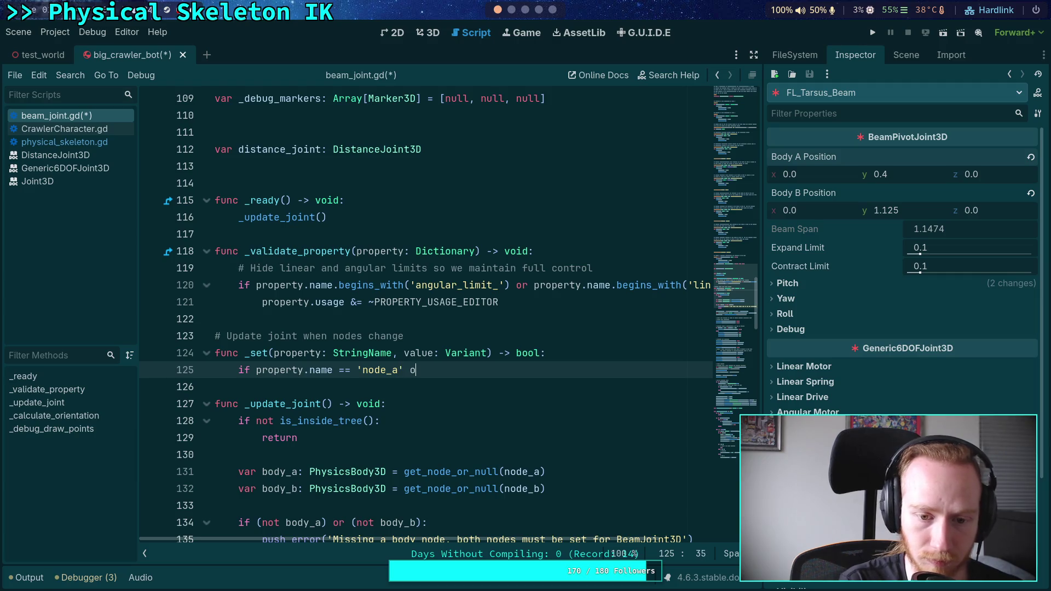
text(r pr)
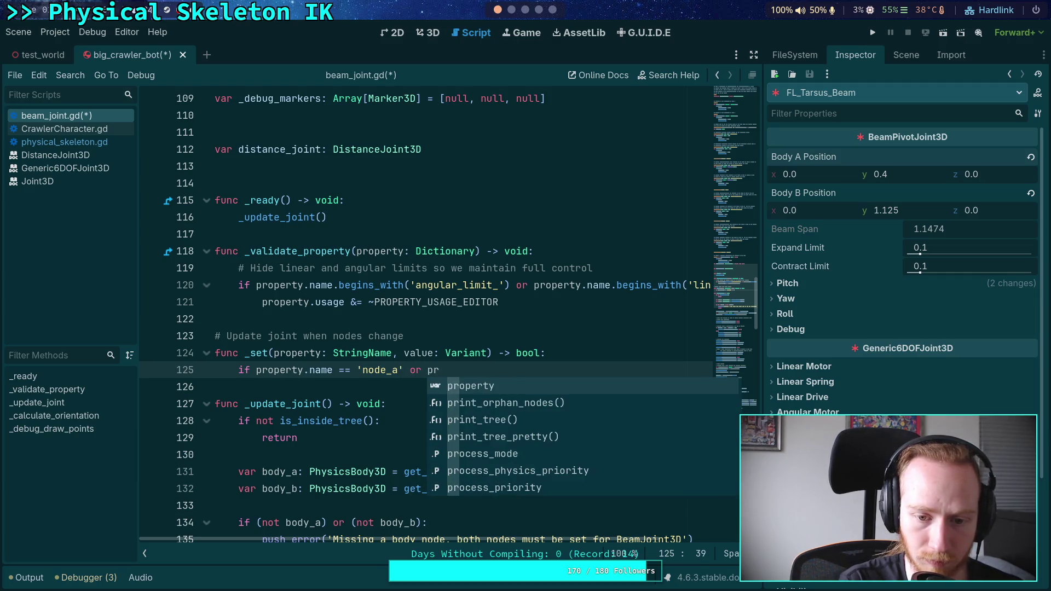
key(Return)
text(.name == 'node_b':)
key(Return)
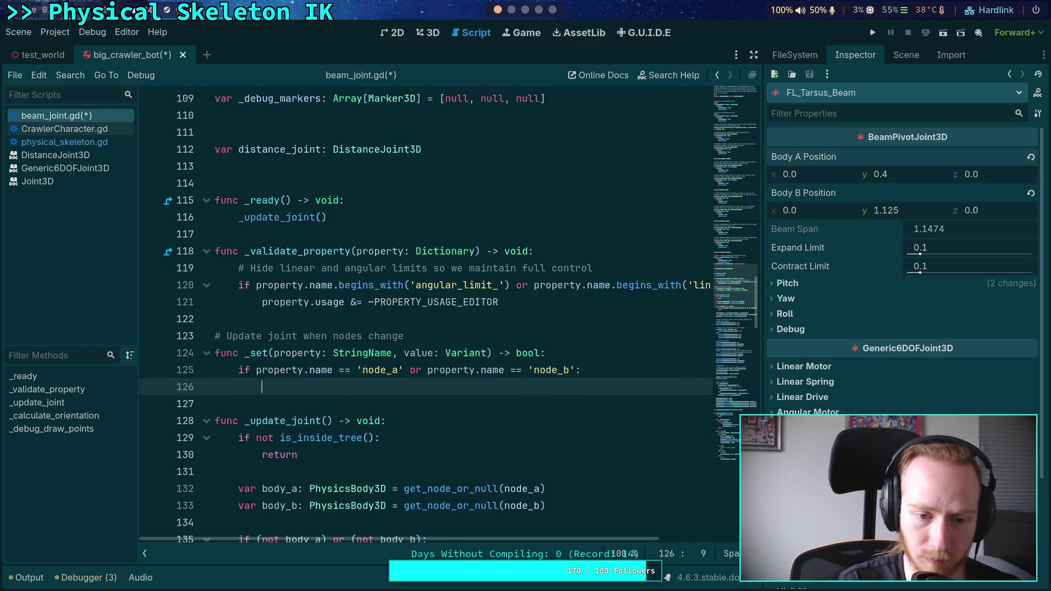
- Inside the if, call _update_joint.call_deferred(), then add return false
key(BackSpace)
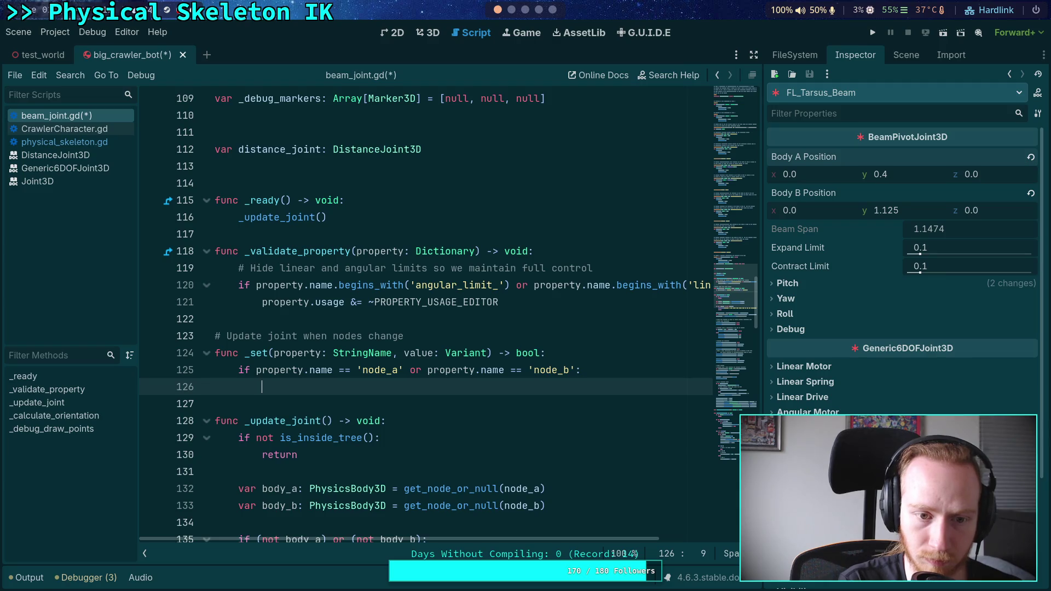
text(_upd)
key(Return)
text(.)
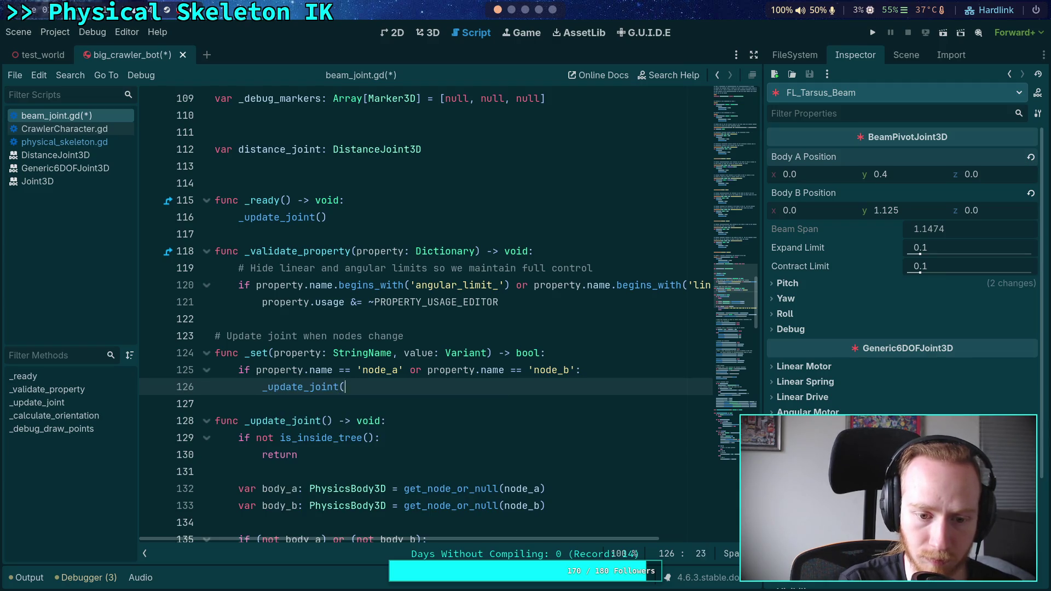
key(BackSpace)
text(.cal)
key(Down)
key(Down)
key(Return)
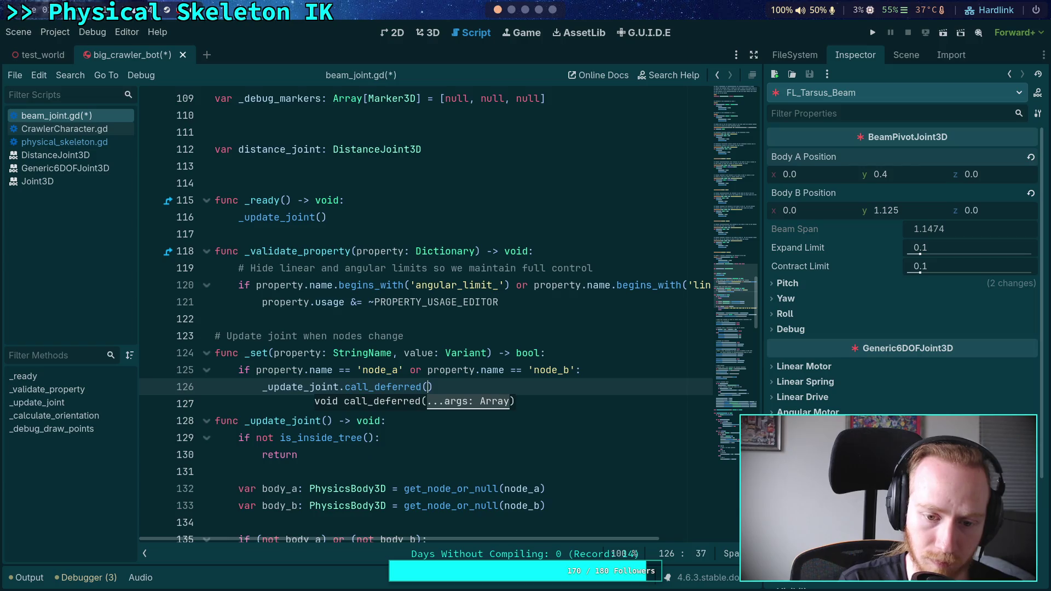
text())
key(Return)
text(retur)
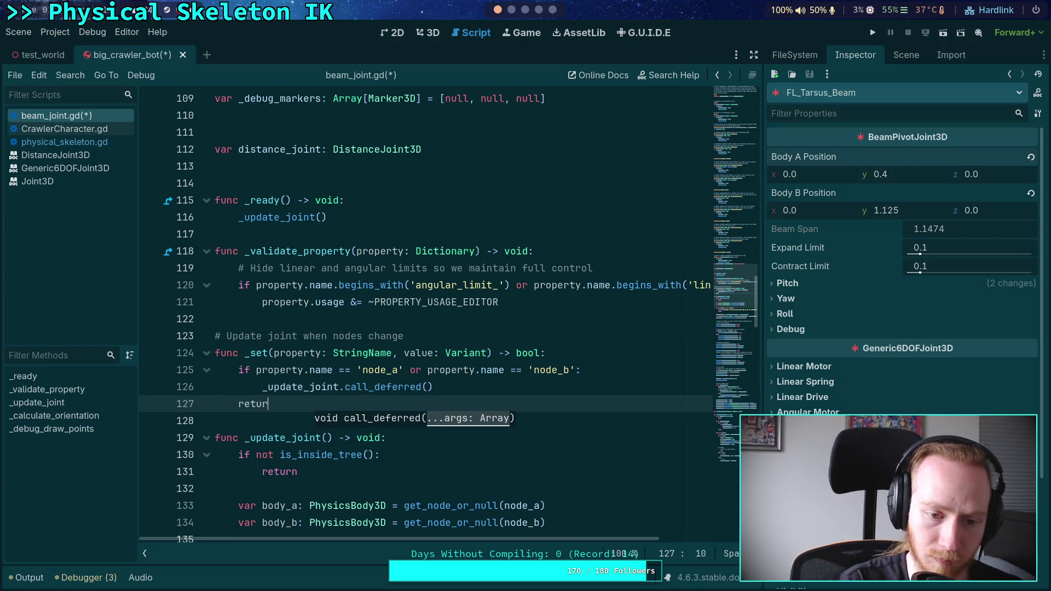
text(n false)
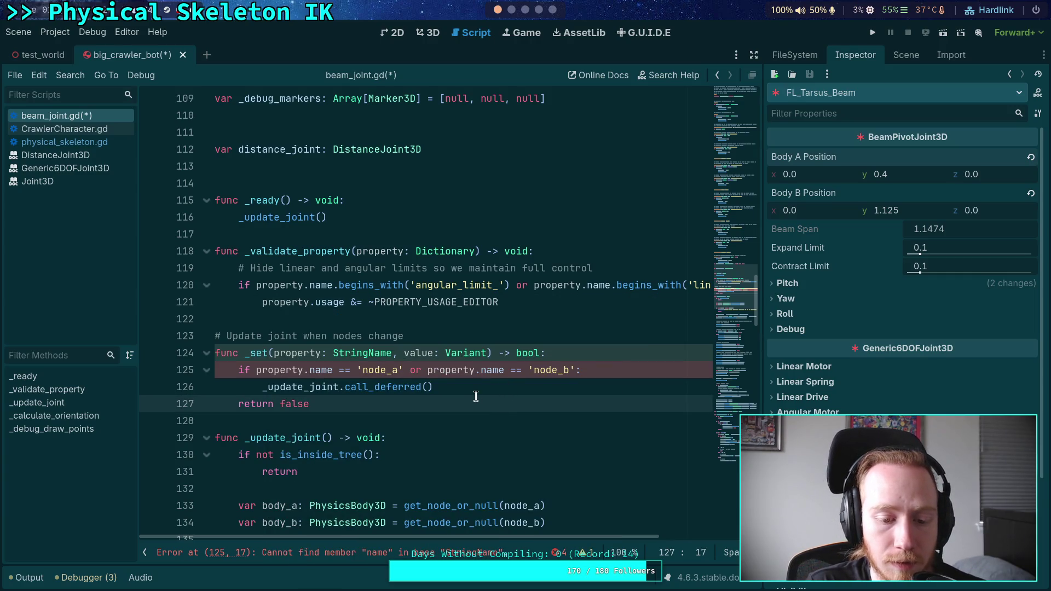
- Change the comparisons to property == &'node_a' or property == &'node_b'
drag(304, 371, 334, 374)
key(BackSpace)
drag(448, 371, 477, 371)
key(BackSpace)
click(329, 369)
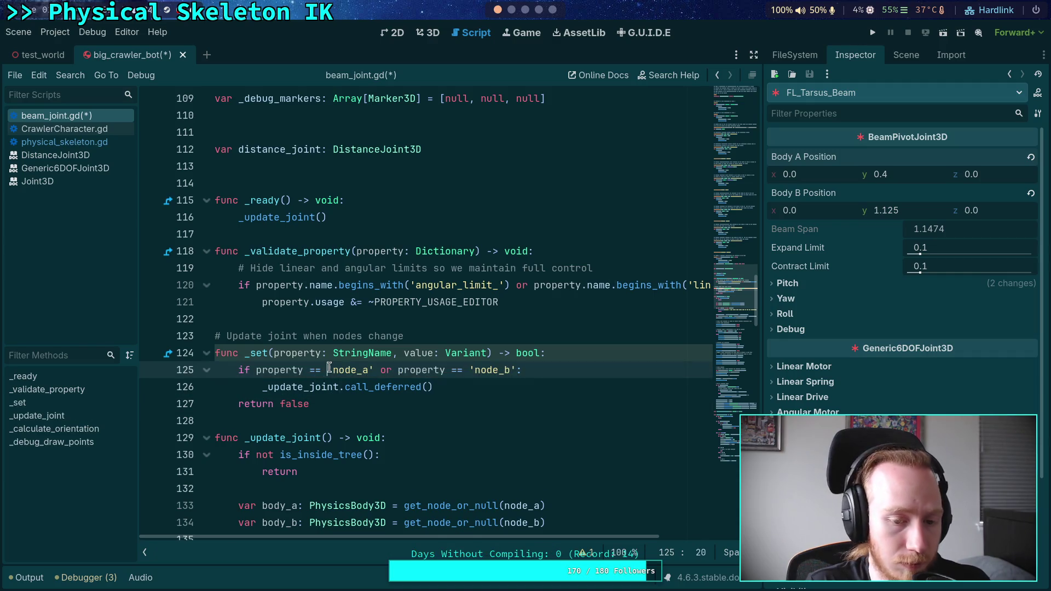
text(^)
key(BackSpace)
text(&)
click(475, 370)
text(&)
key(Down)
- Save the script and rename the value parameter to _value
key(ctrl+s)
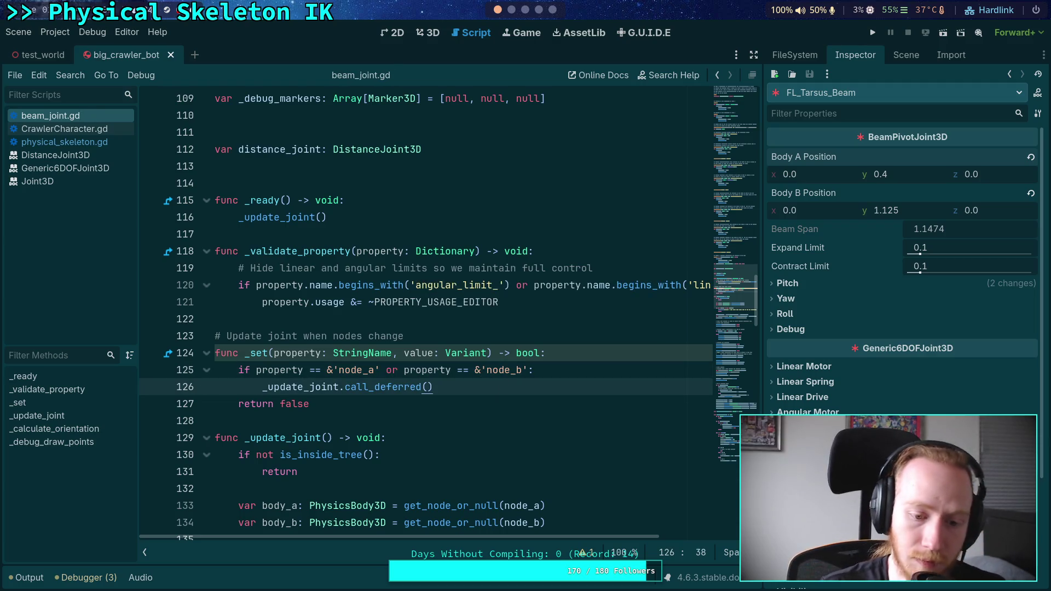
click(402, 355)
text(_)
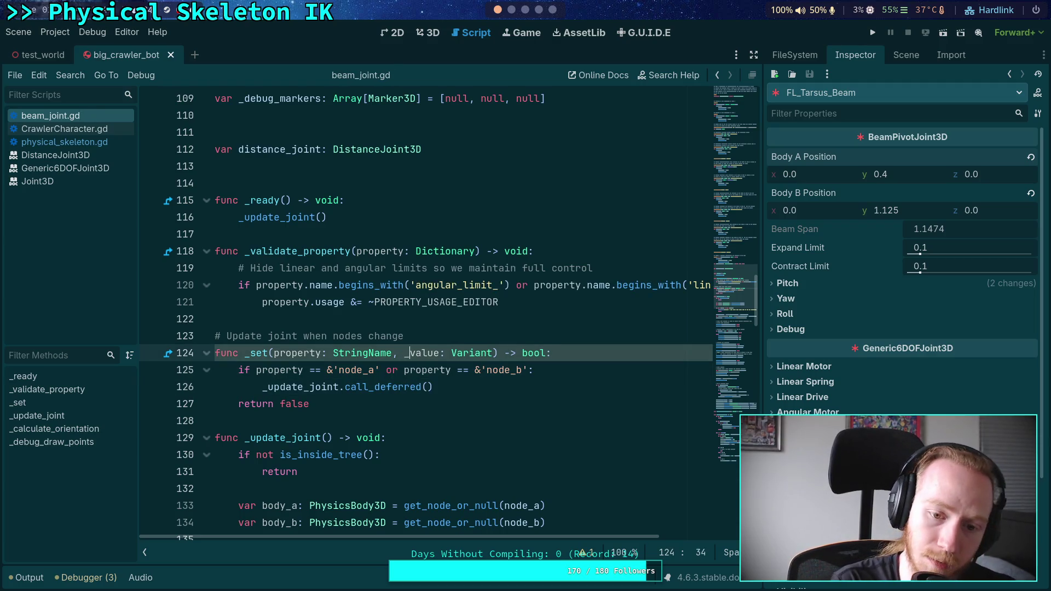
click(475, 352)
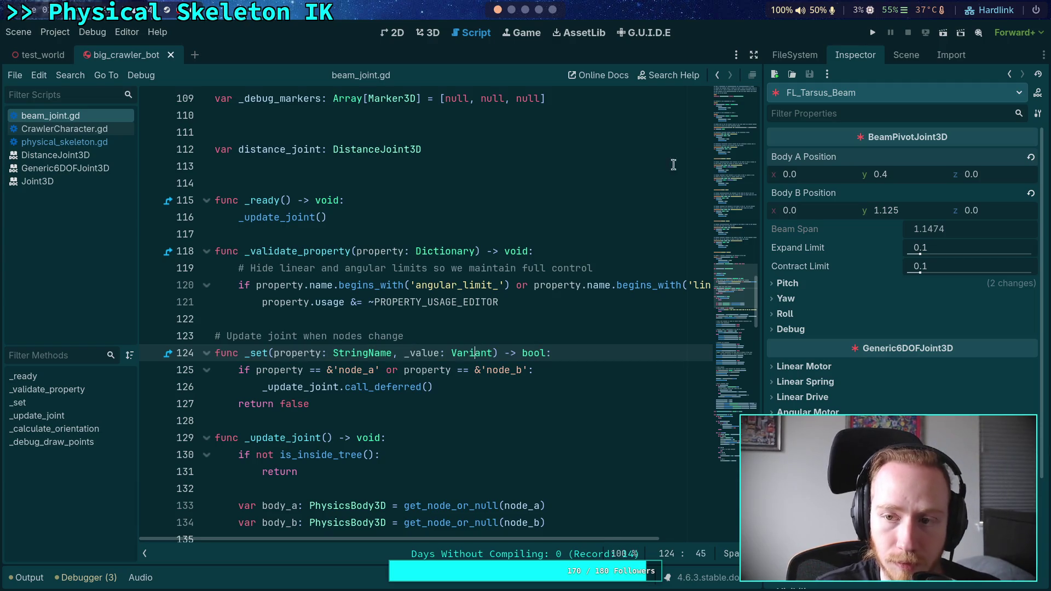
- In the 3D view, switch the joint's Node B to FR_Tarsus_Body and back to FL_Tarsus_Body
click(431, 35)
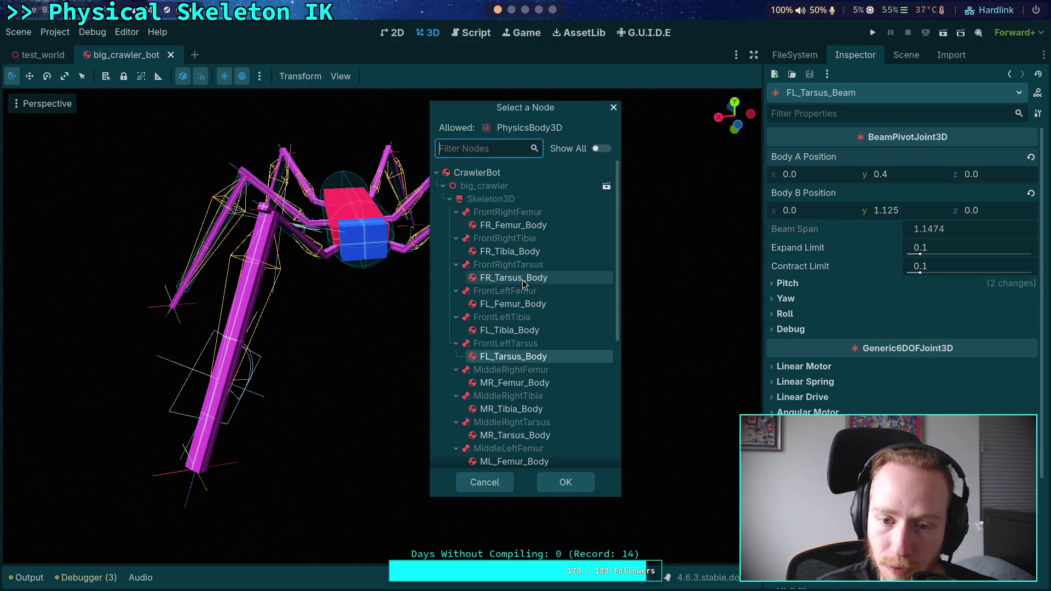
click(523, 280)
click(574, 483)
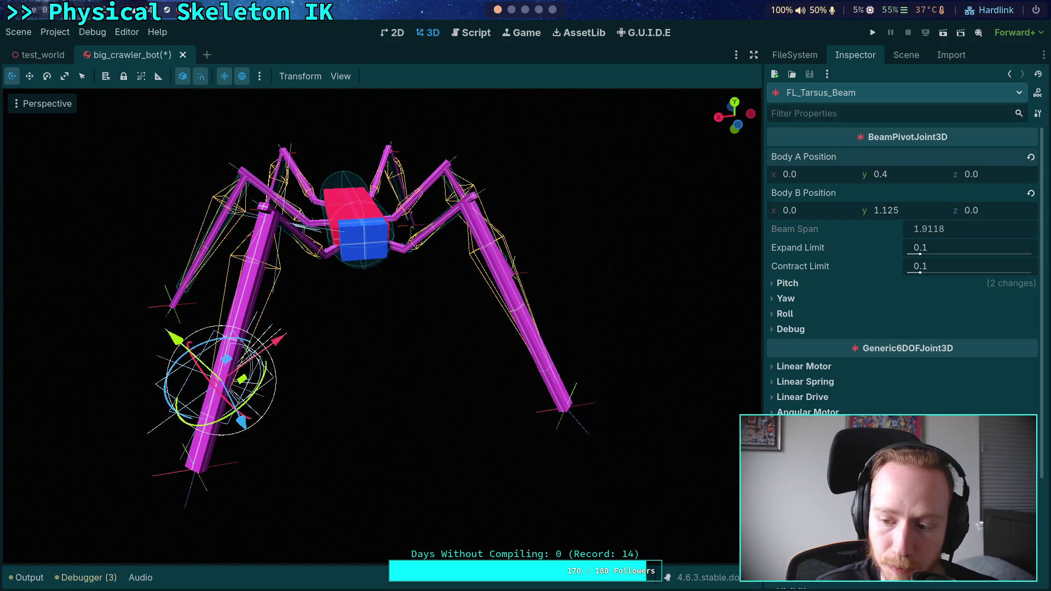
click(931, 493)
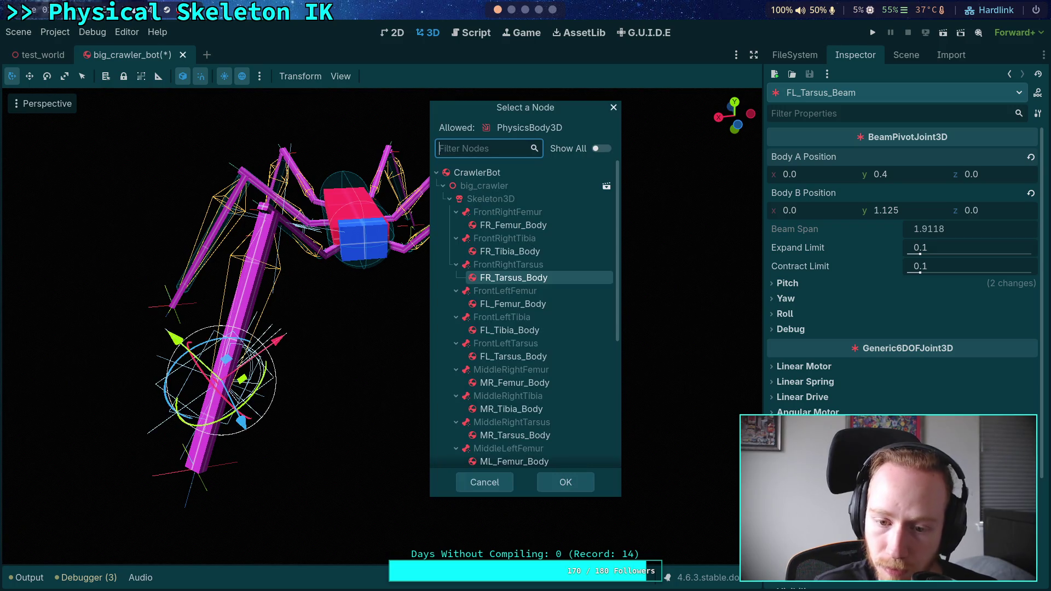
click(513, 356)
click(569, 483)
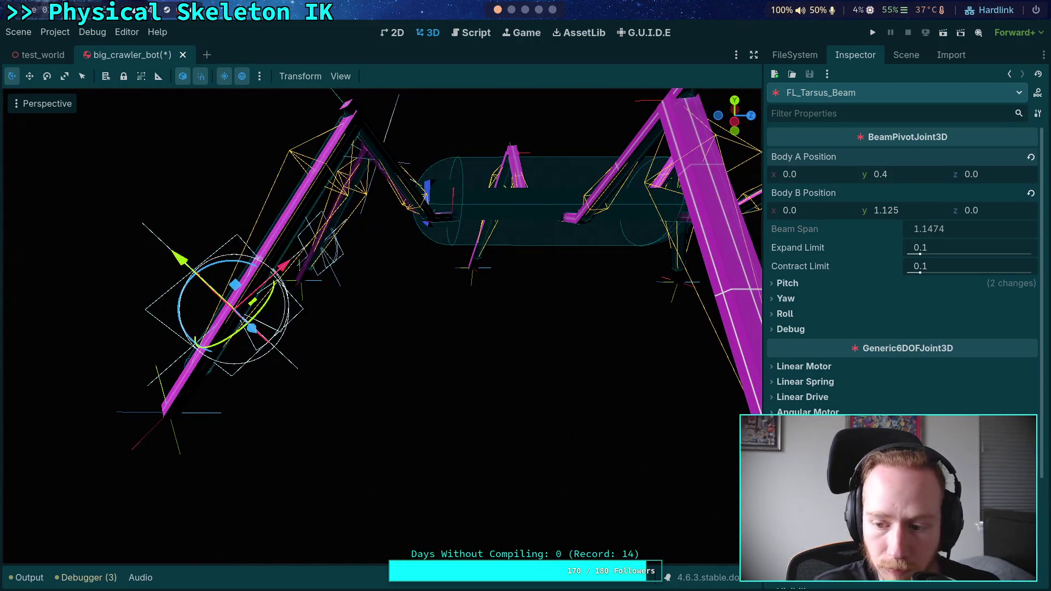
- Toggle the joint's debug Show Points on and off again
click(790, 329)
click(913, 346)
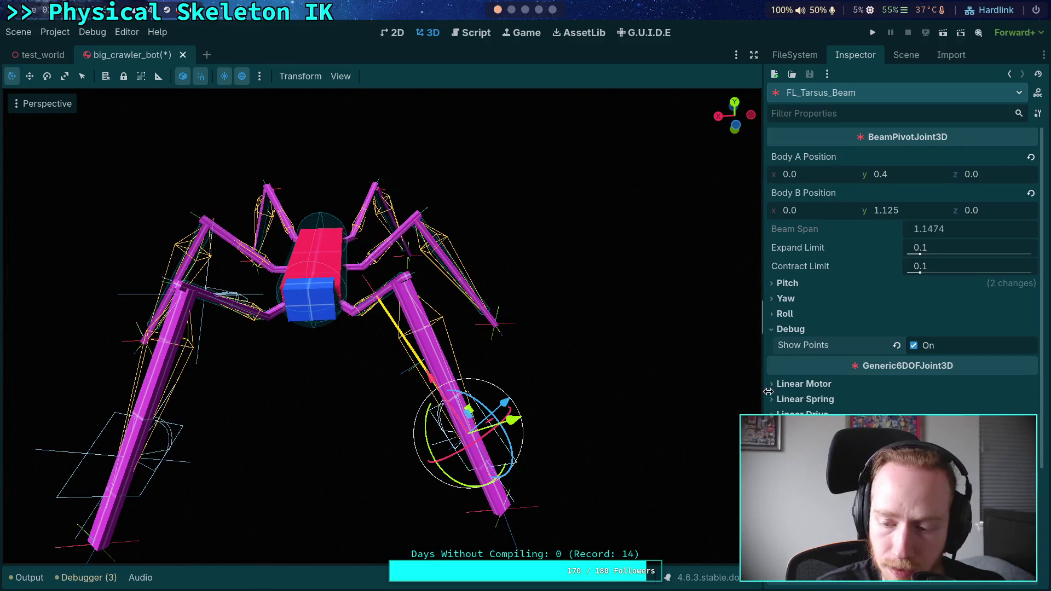
click(913, 346)
click(814, 331)
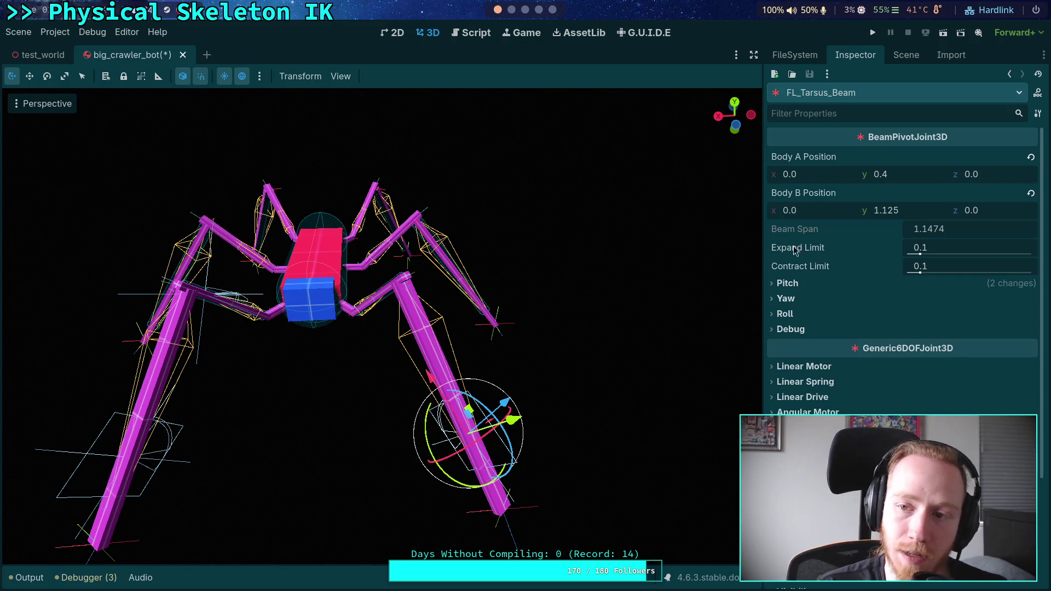
- Select FR_Tibia_Beam in the Scene tree and bring up its actions menu
click(906, 55)
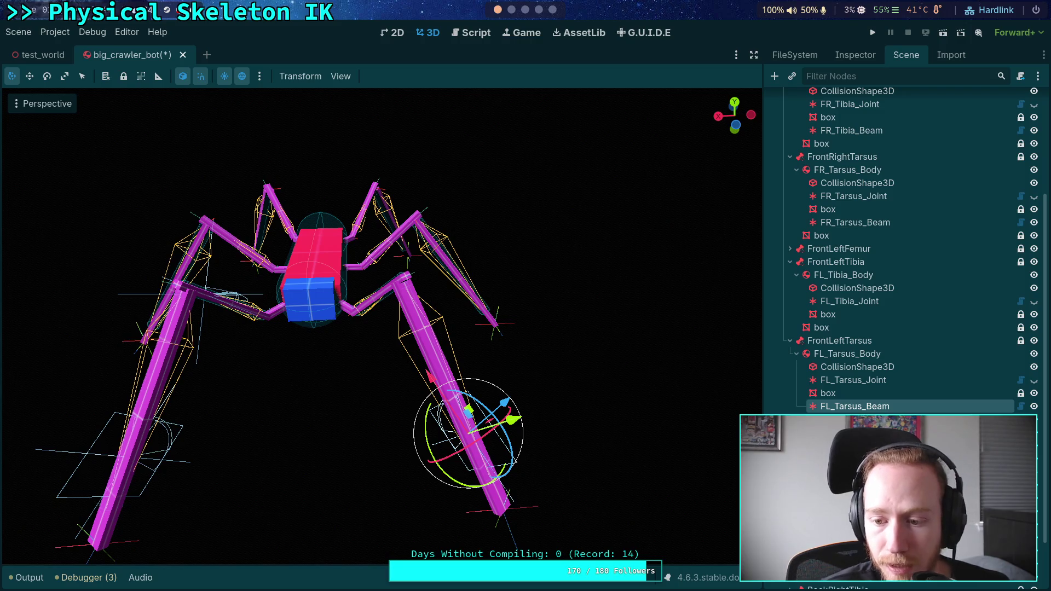
scroll(903, 246, down, 1)
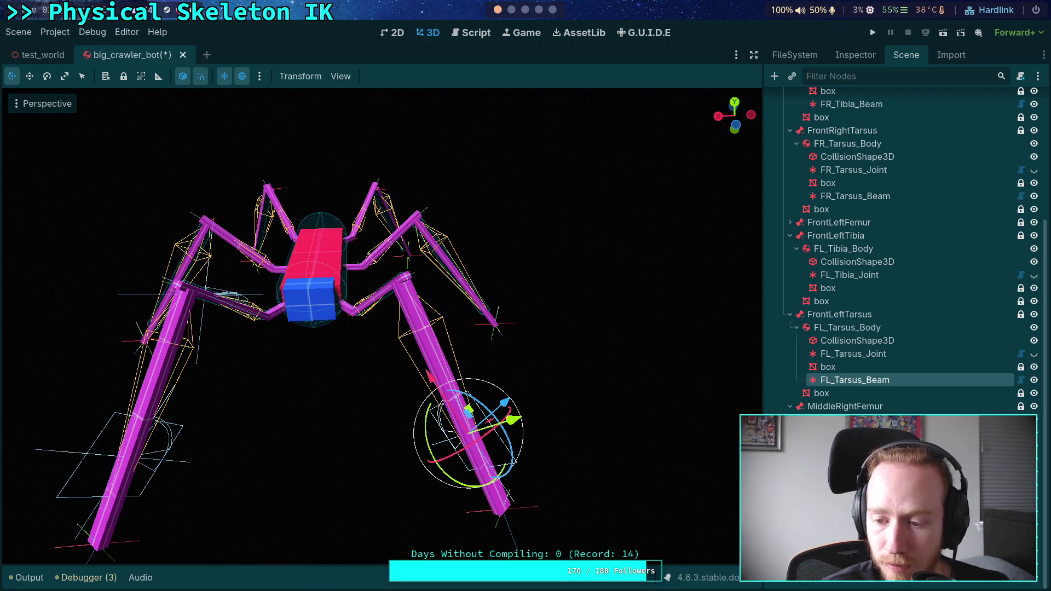
scroll(821, 338, up, 1)
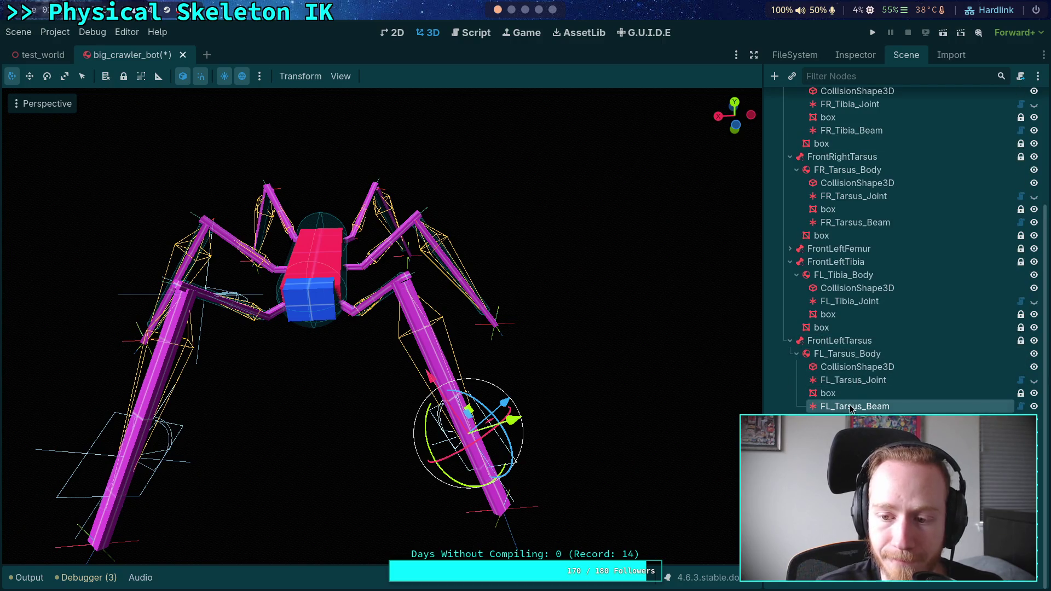
click(840, 130)
right_click(841, 130)
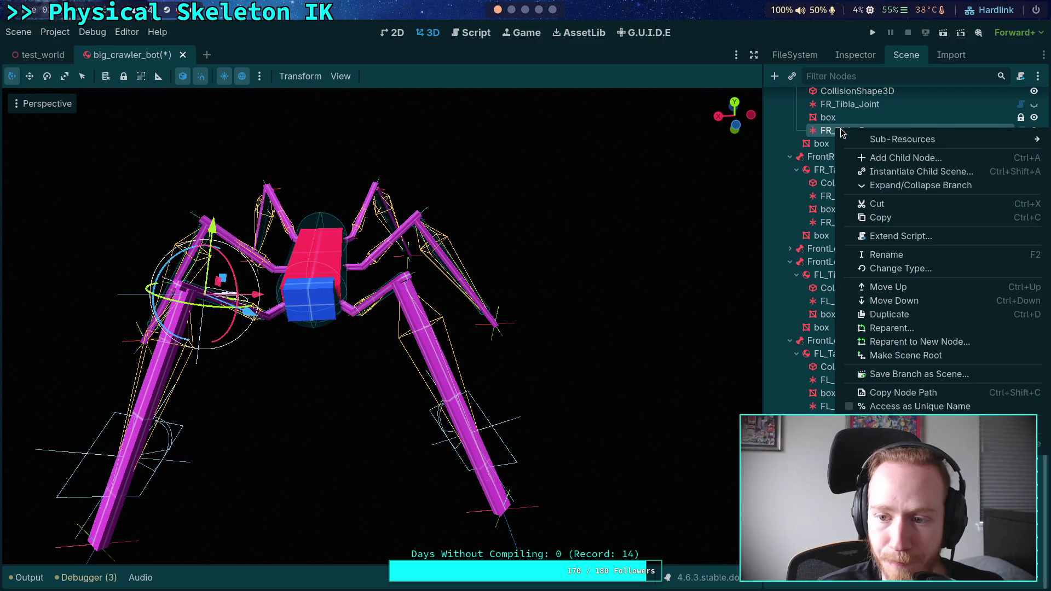
- Copy FR_Tibia_Beam and paste it under FL_Tibia_Body
click(881, 218)
right_click(840, 274)
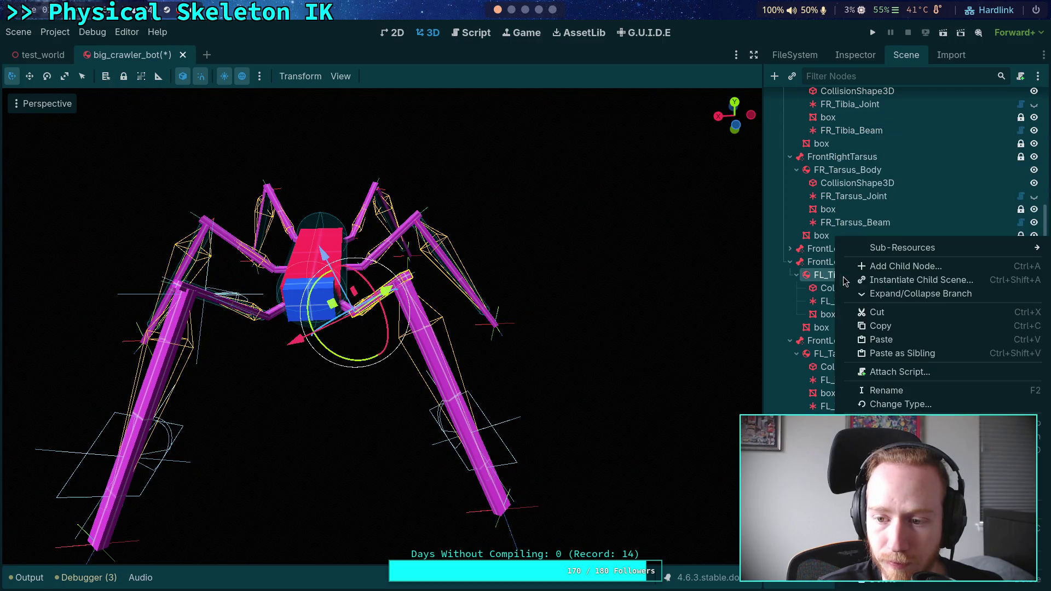
click(883, 340)
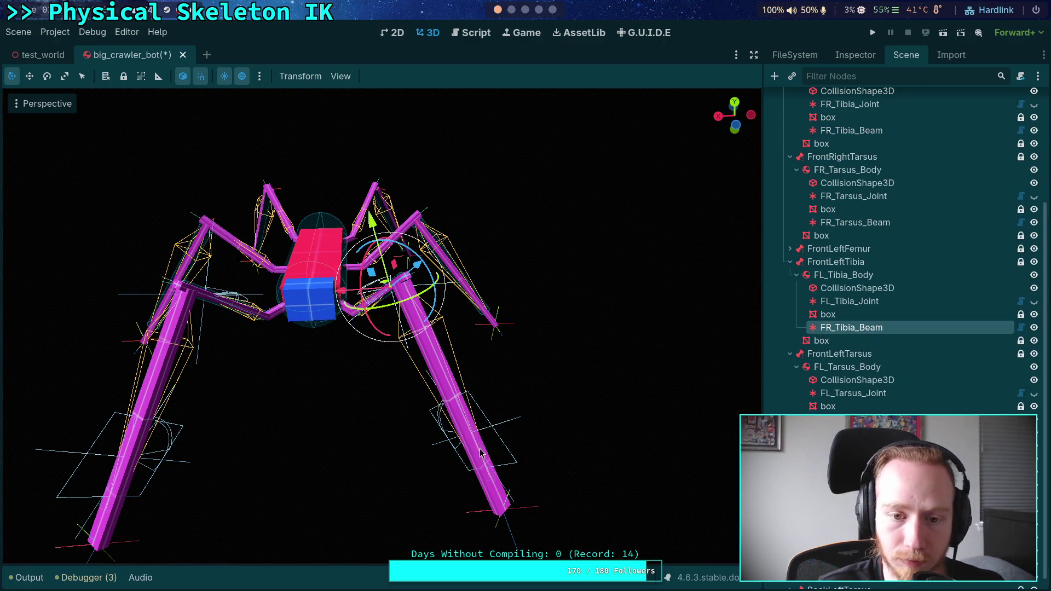
- Clear the three debugger errors, hide the bottom panel, and show the joint's properties
click(31, 582)
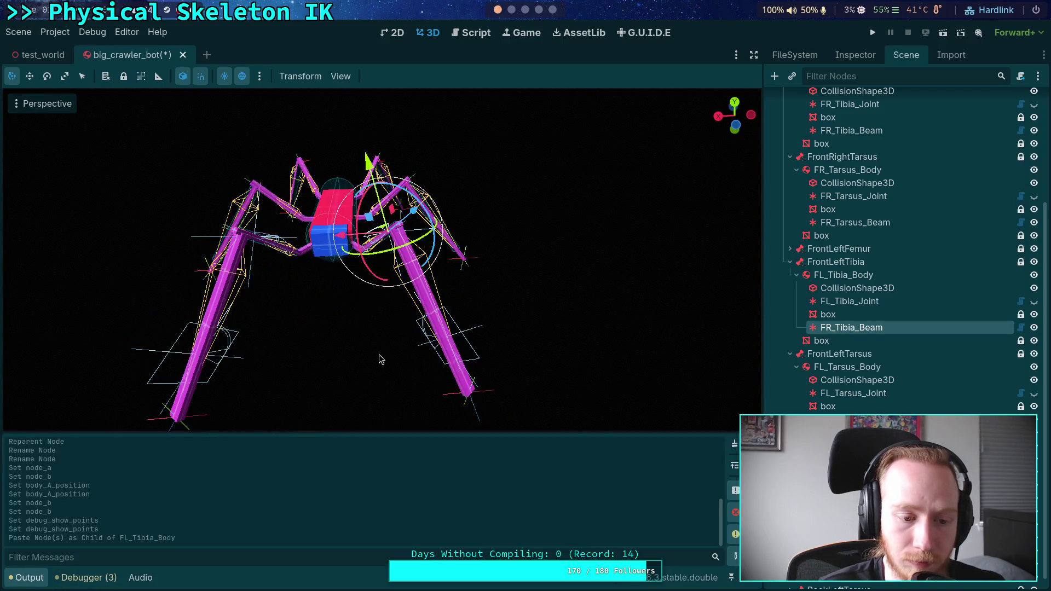
click(86, 581)
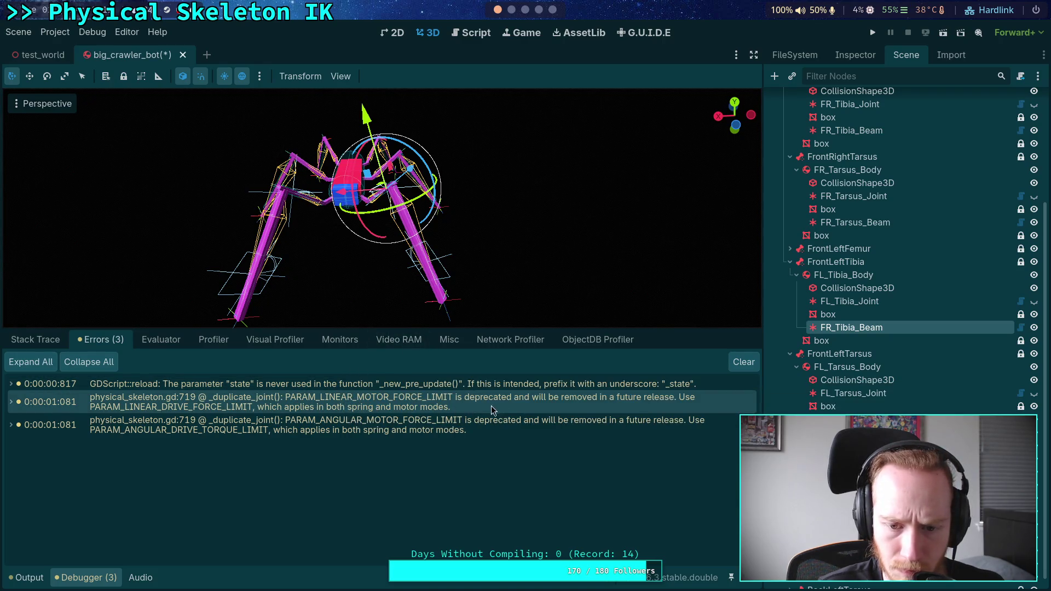
drag(672, 328, 674, 431)
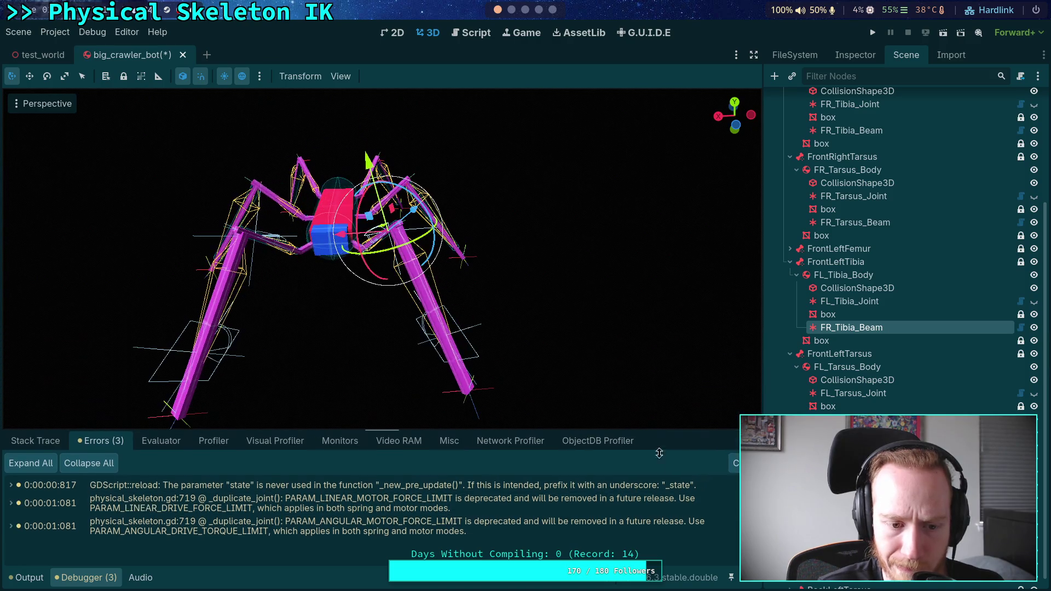
click(736, 463)
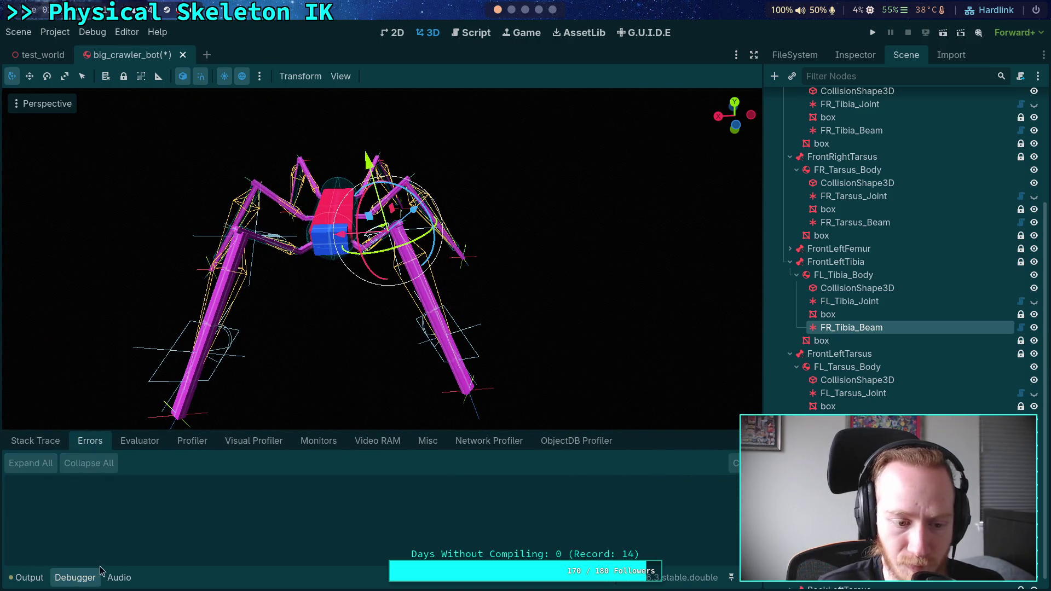
click(86, 577)
scroll(384, 274, up, 4)
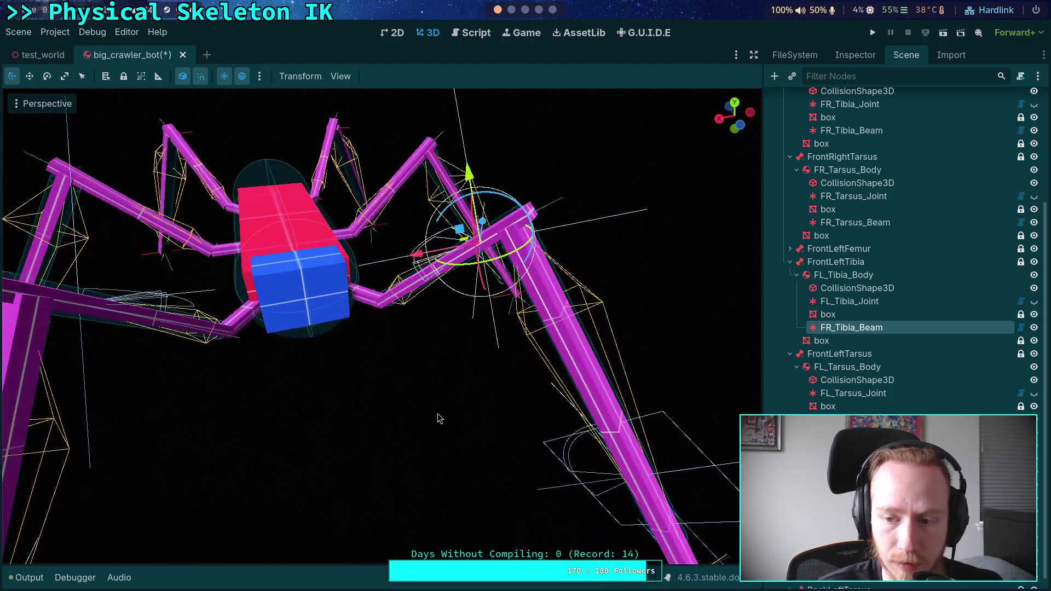
click(831, 55)
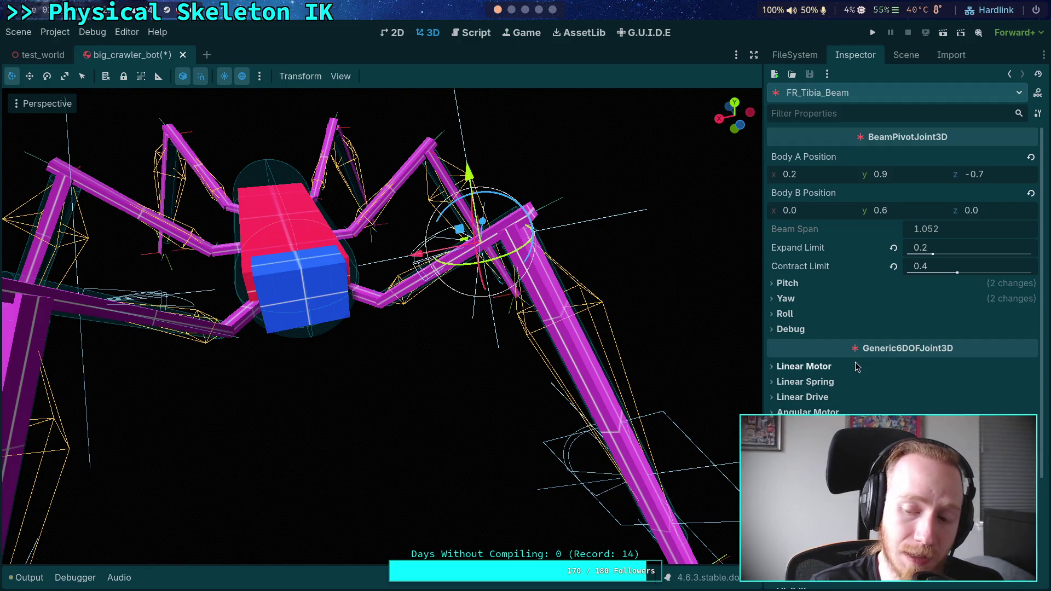
- Review the copied beam's Roll, Yaw and Pitch limits while moving the camera near the leg
mouse_move(855, 352)
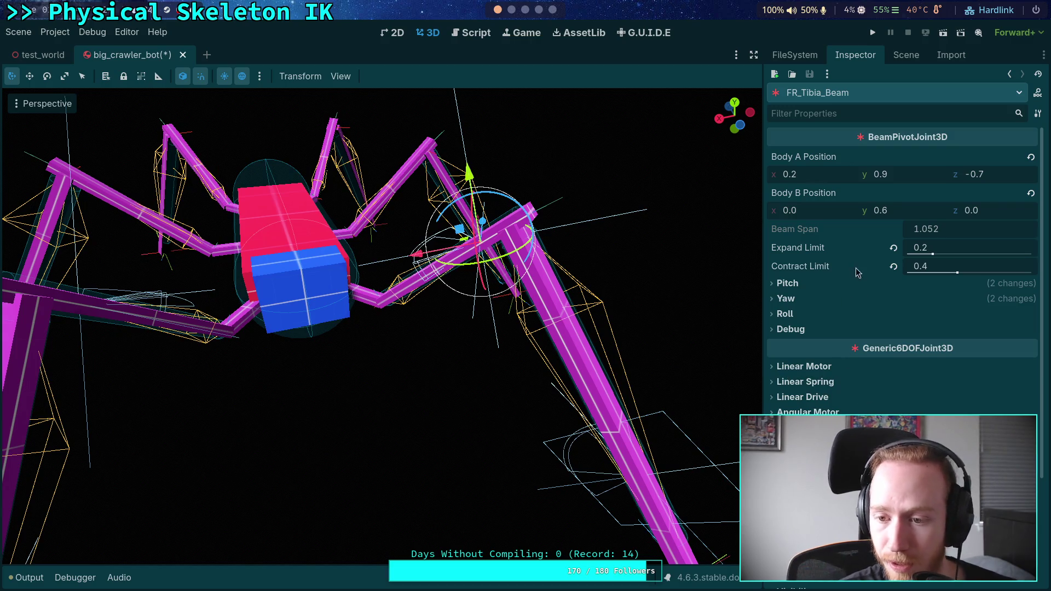
click(823, 312)
click(821, 312)
click(818, 301)
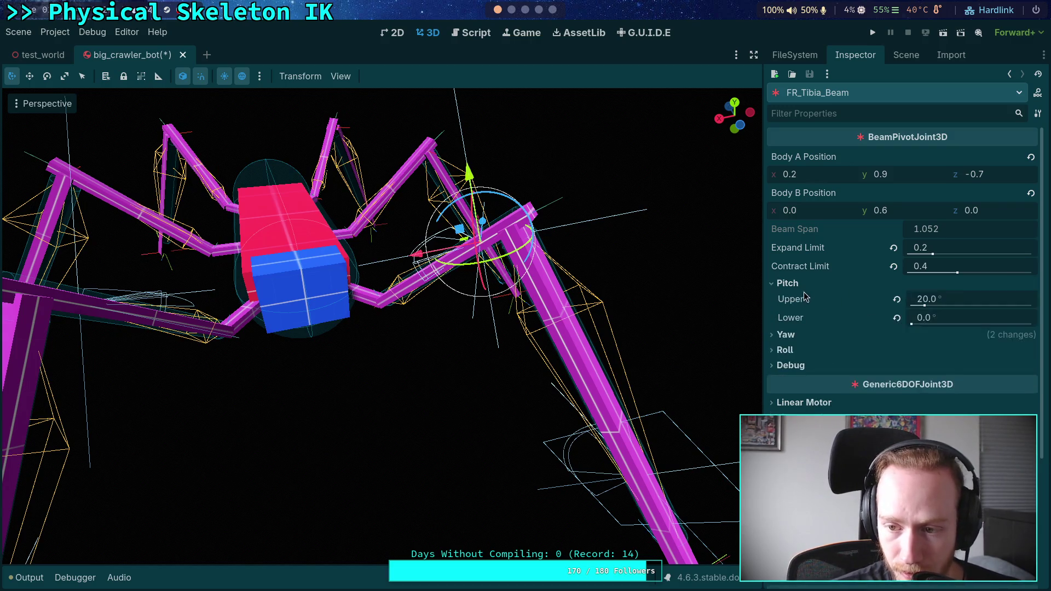
click(799, 298)
click(794, 298)
click(797, 298)
click(805, 282)
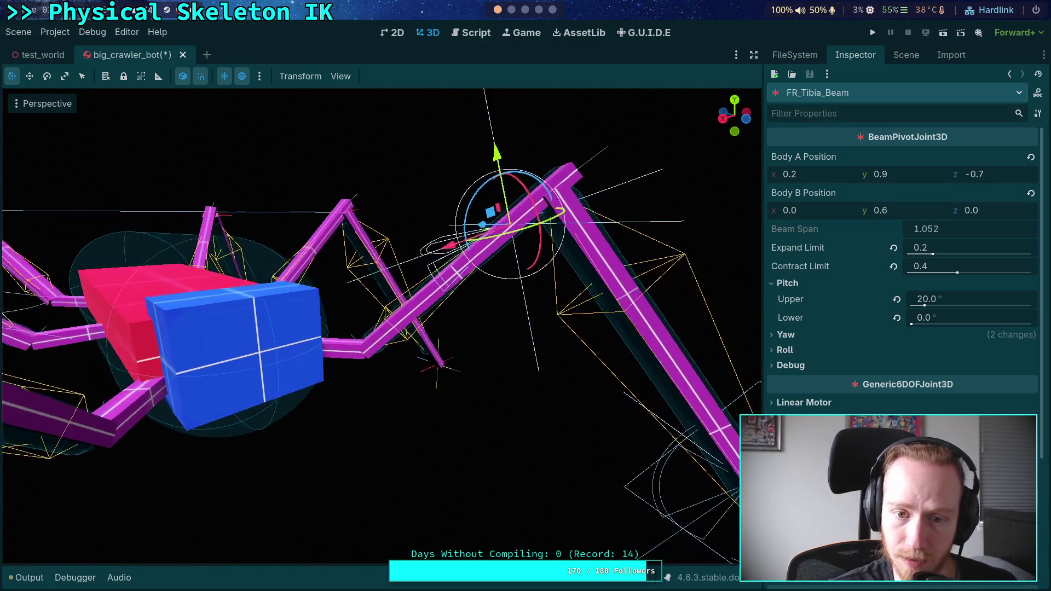
key(w)
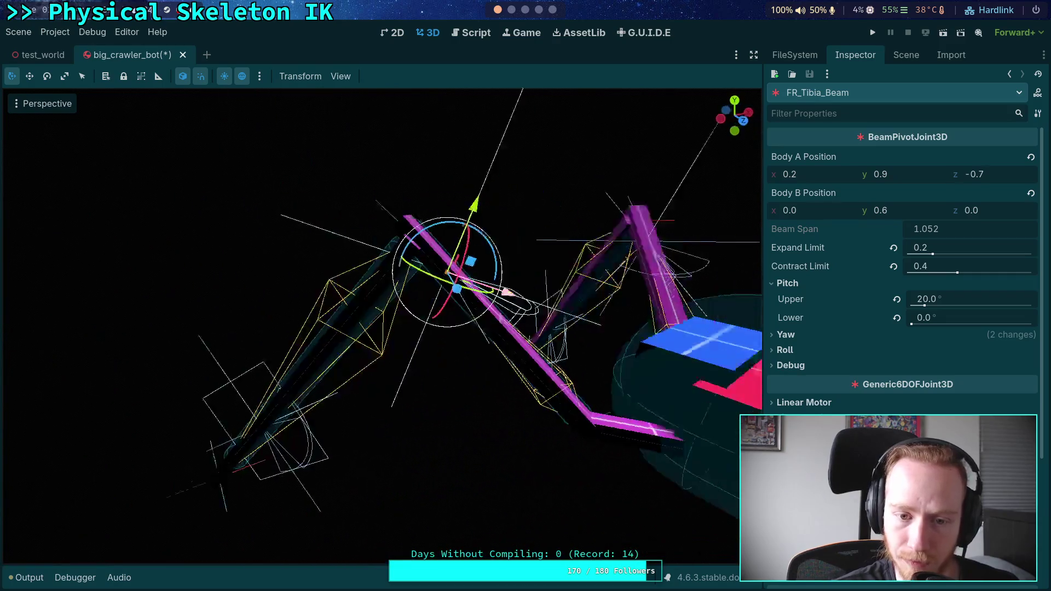
key(w)
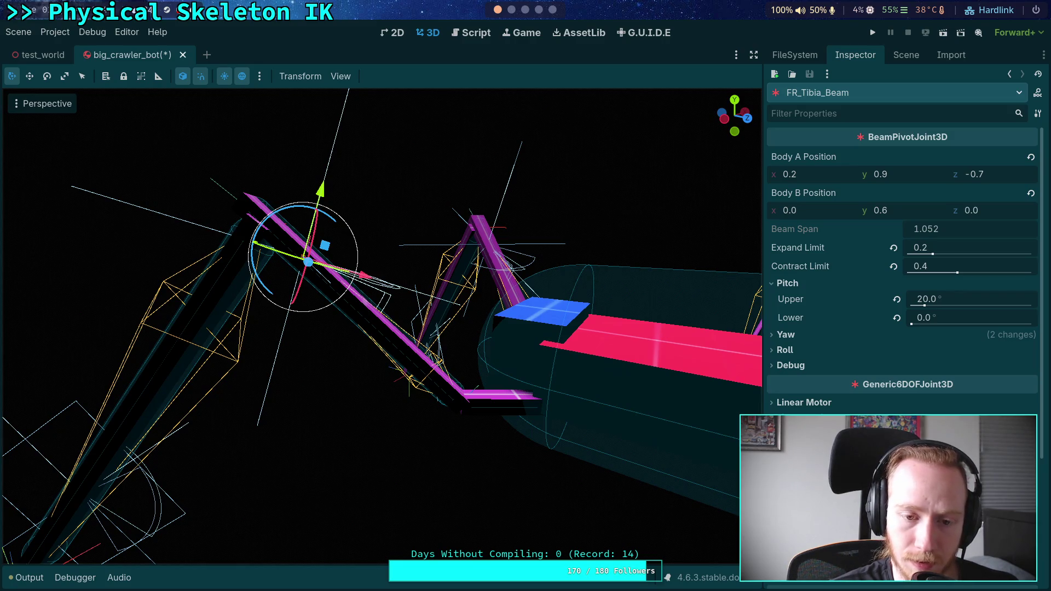
click(957, 320)
text(10)
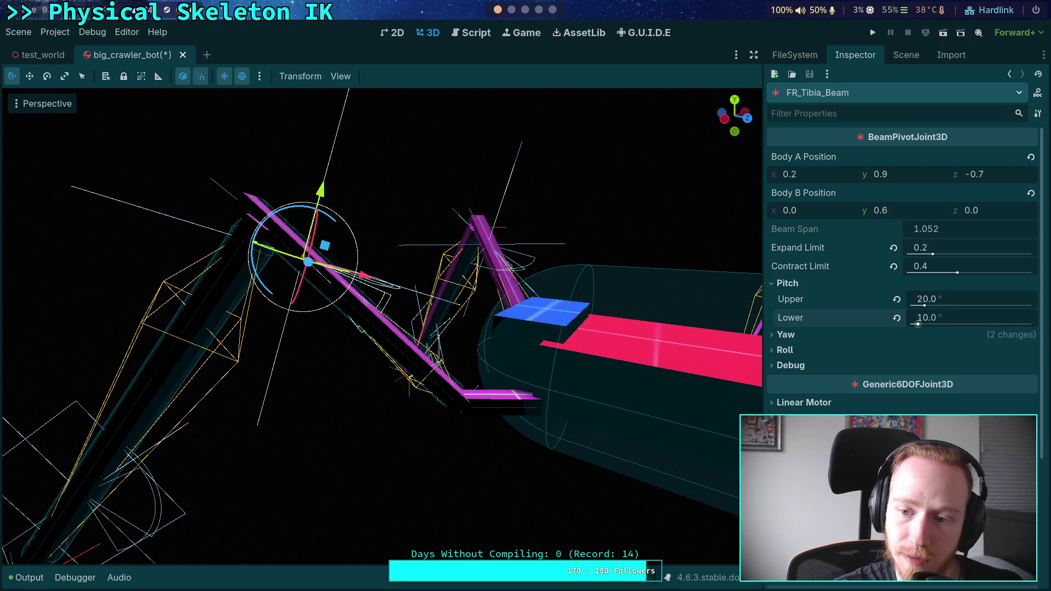
- Set the front-right tibia beam's Pitch Lower limit to 10°
click(907, 56)
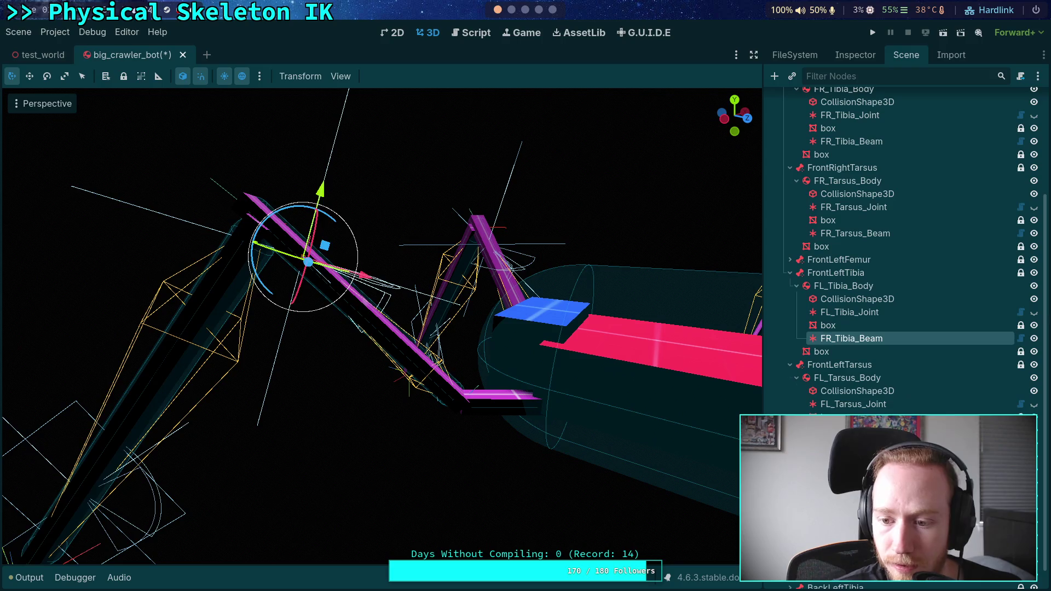
click(860, 313)
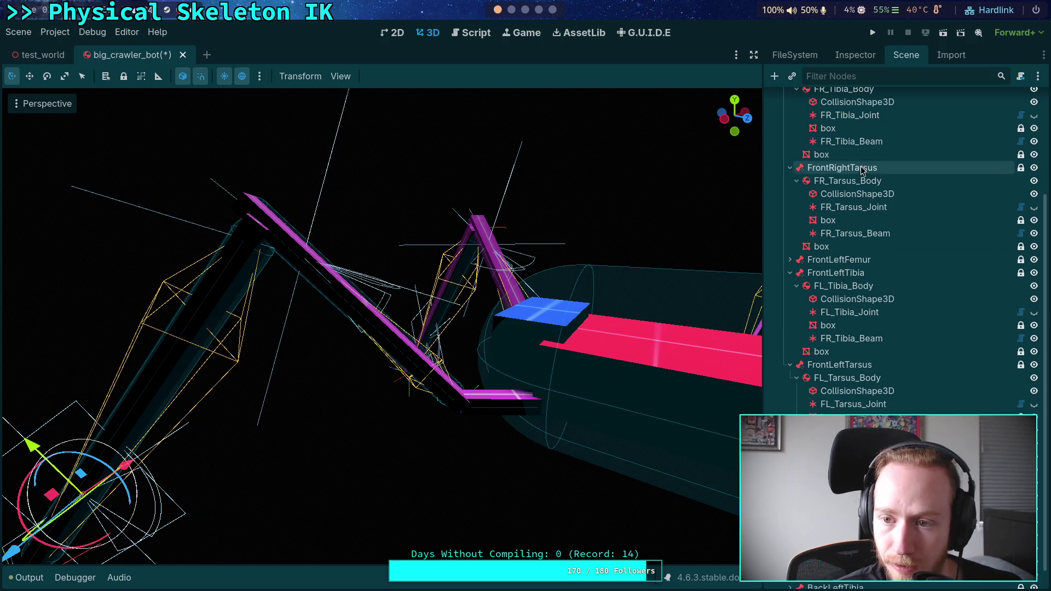
click(867, 143)
click(858, 55)
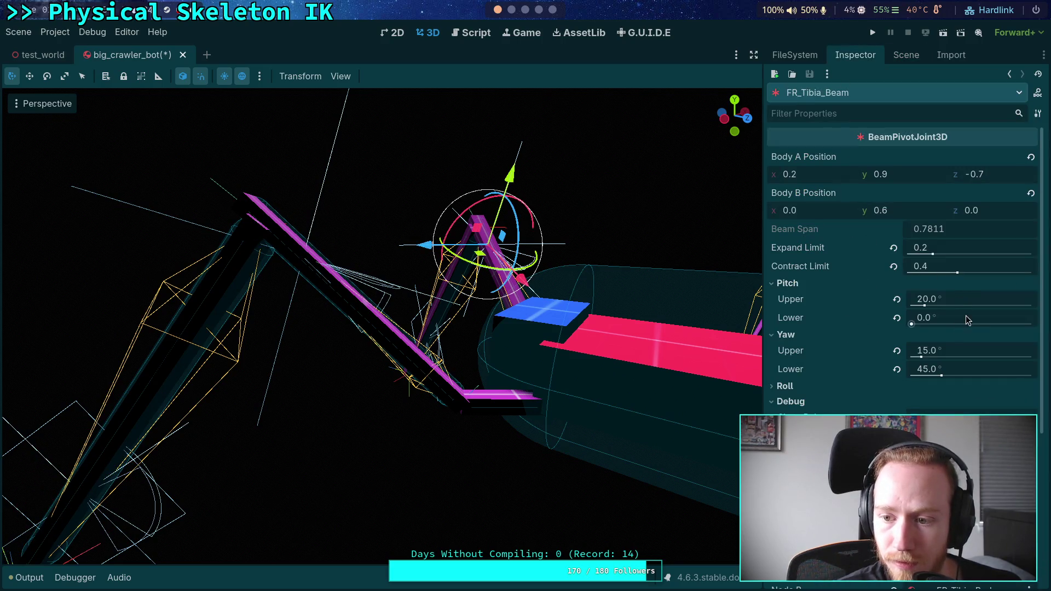
drag(969, 314, 953, 313)
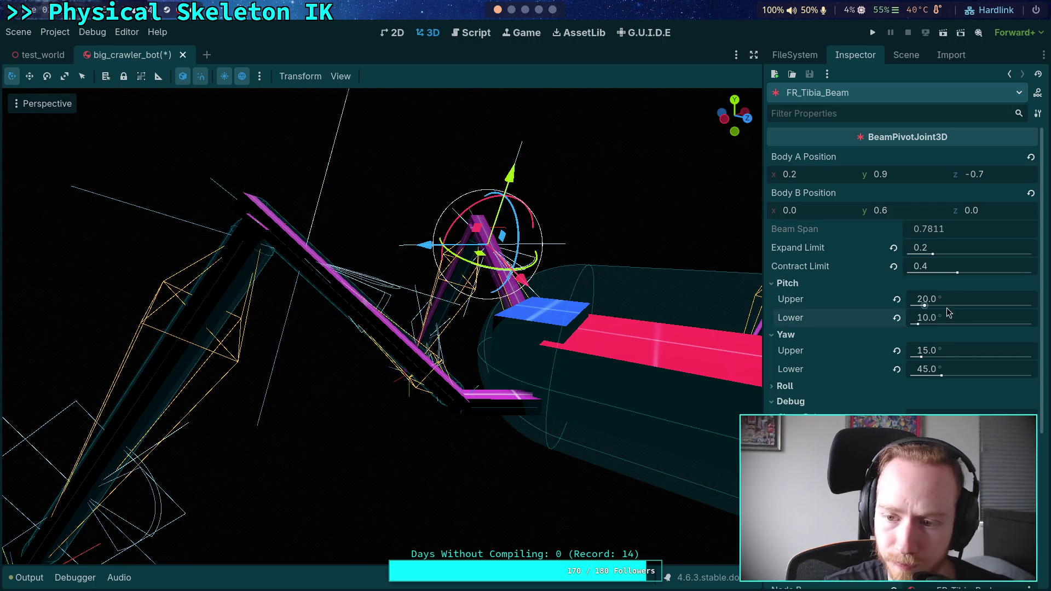
- Filter the Scene tree by '_Body' to list the leg bodies
click(897, 57)
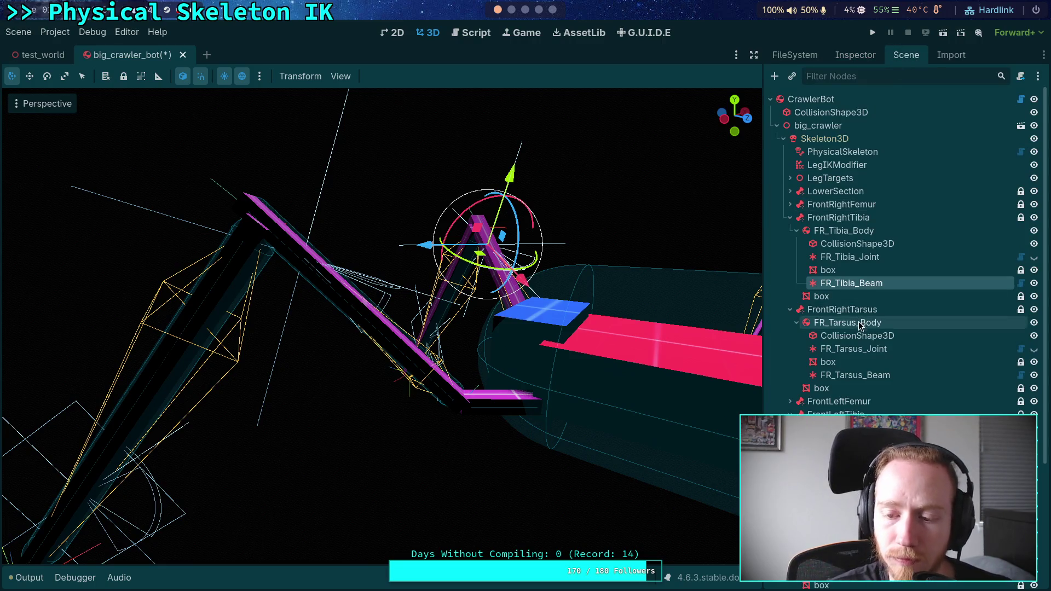
click(308, 262)
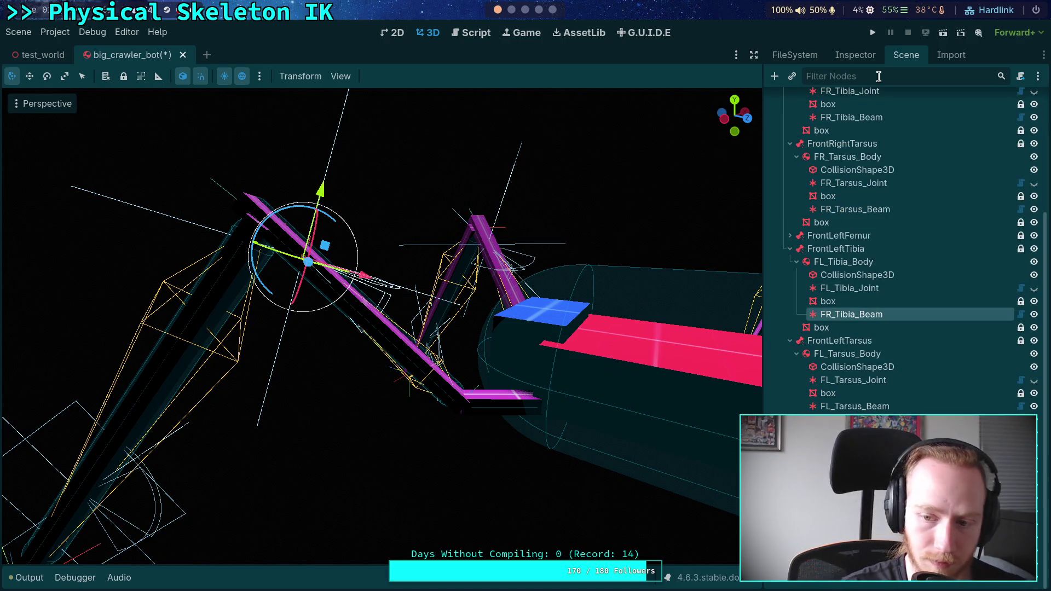
text(_Body)
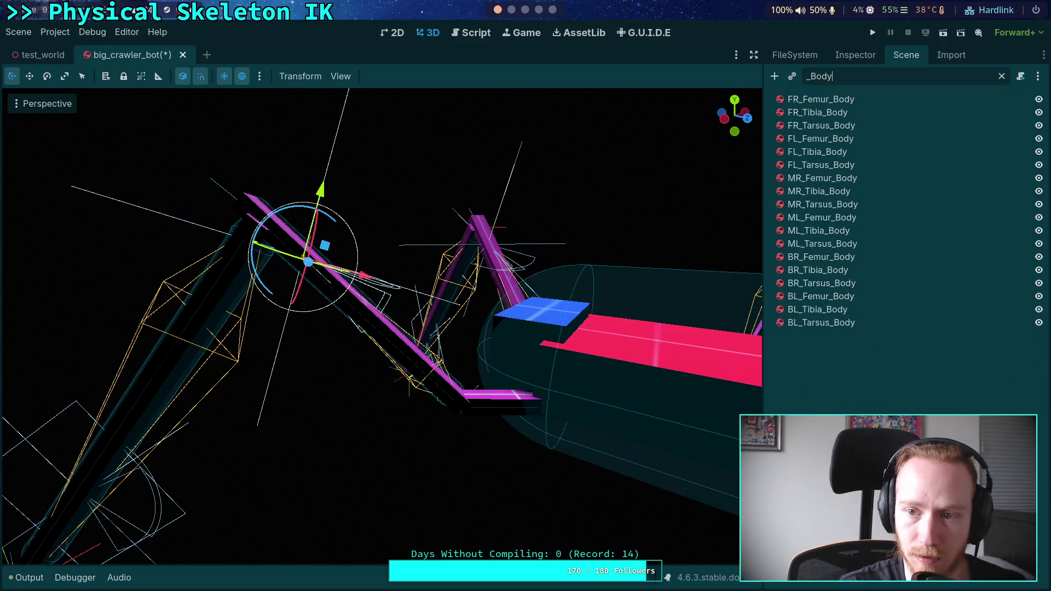
- Select MR_Femur_Body through BL_Tarsus_Body and run the crawler twice to test it
click(827, 178)
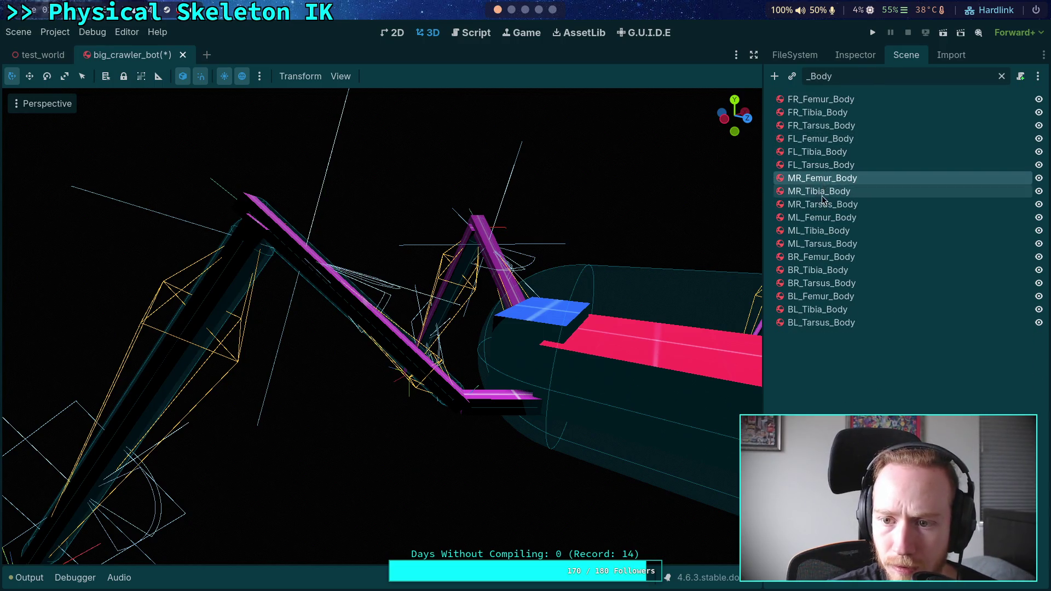
shift+click(829, 325)
click(849, 57)
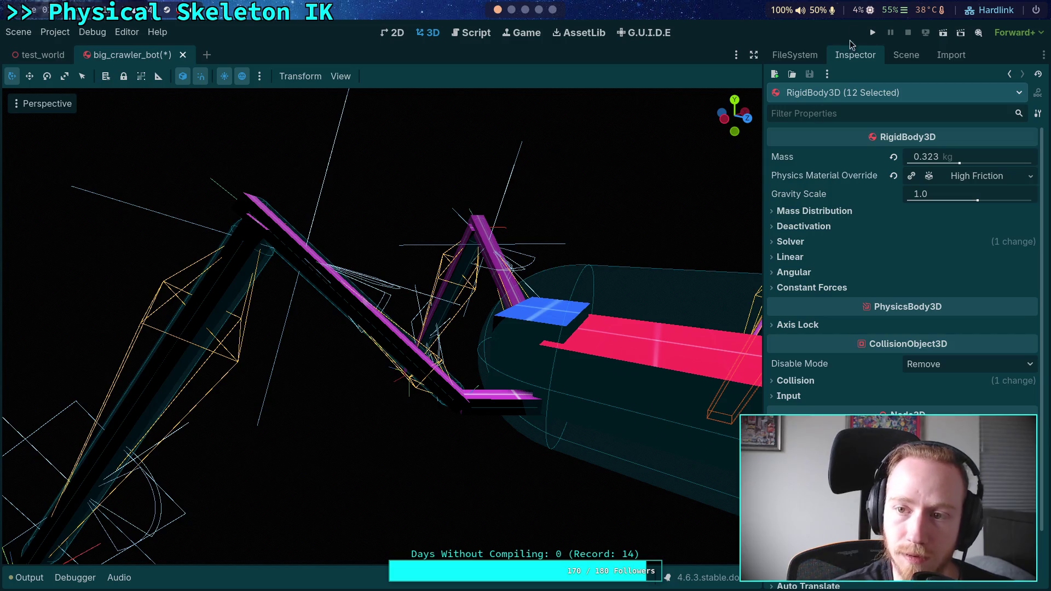
key(F5)
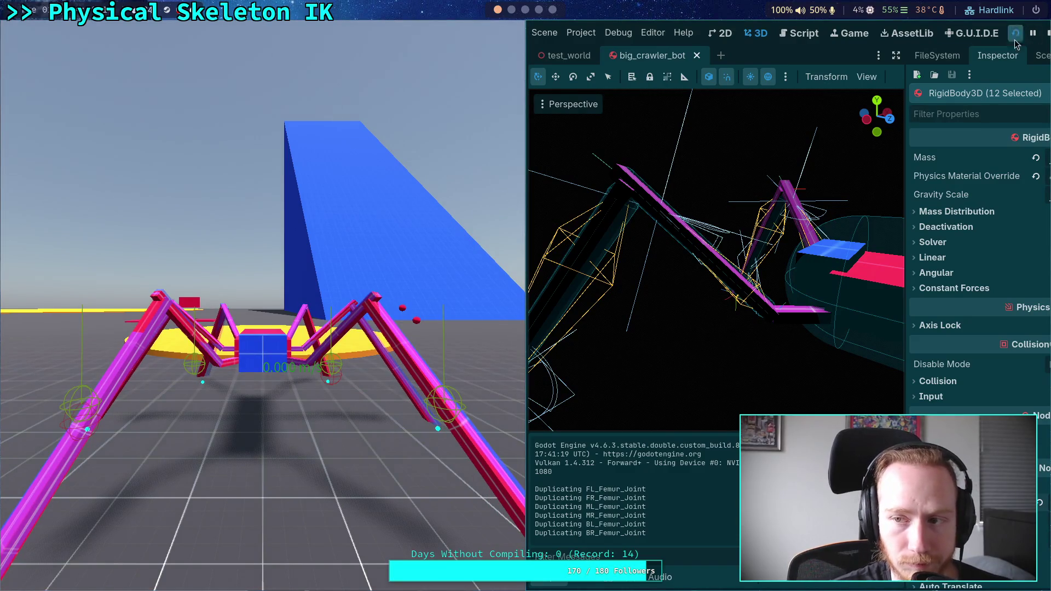
click(1047, 33)
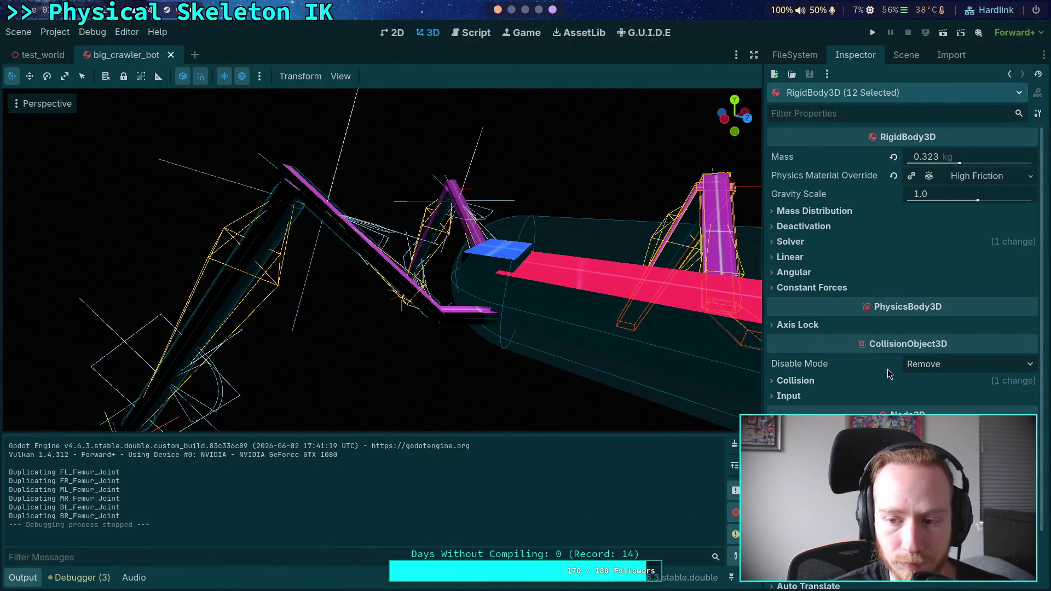
mouse_move(885, 369)
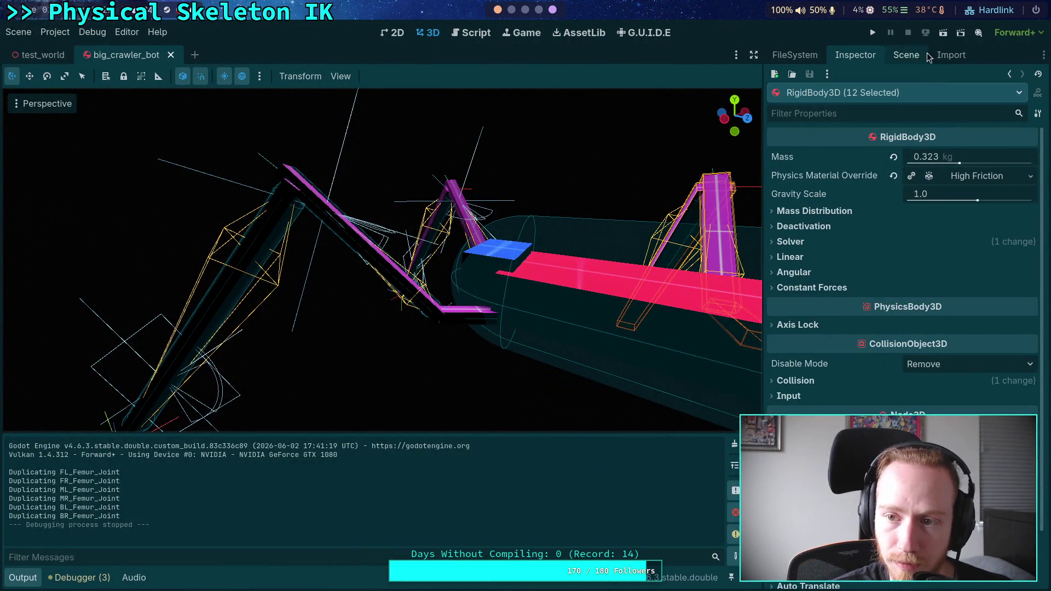
click(906, 55)
click(853, 138)
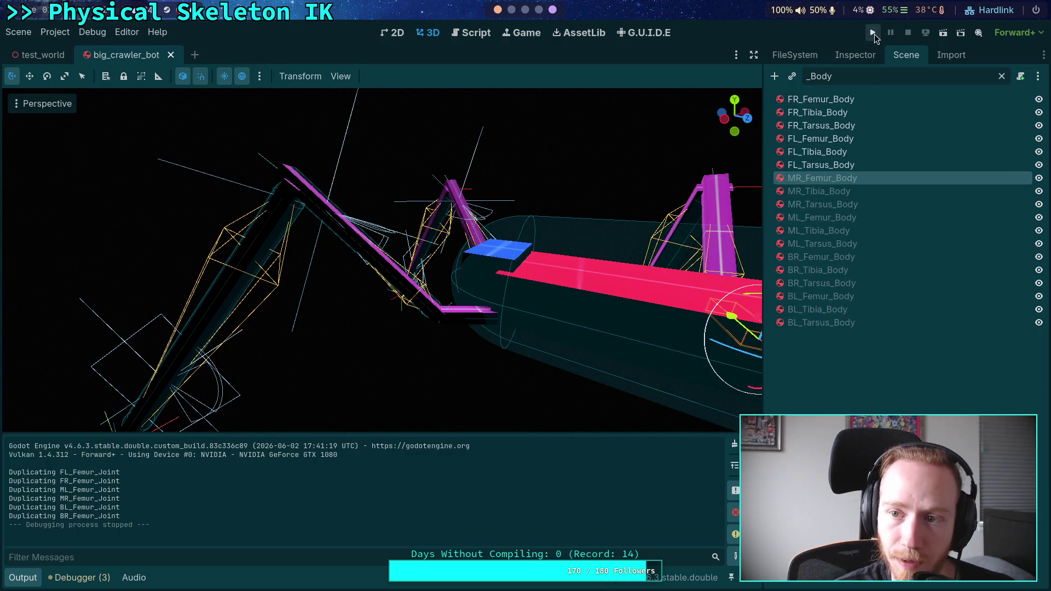
click(874, 33)
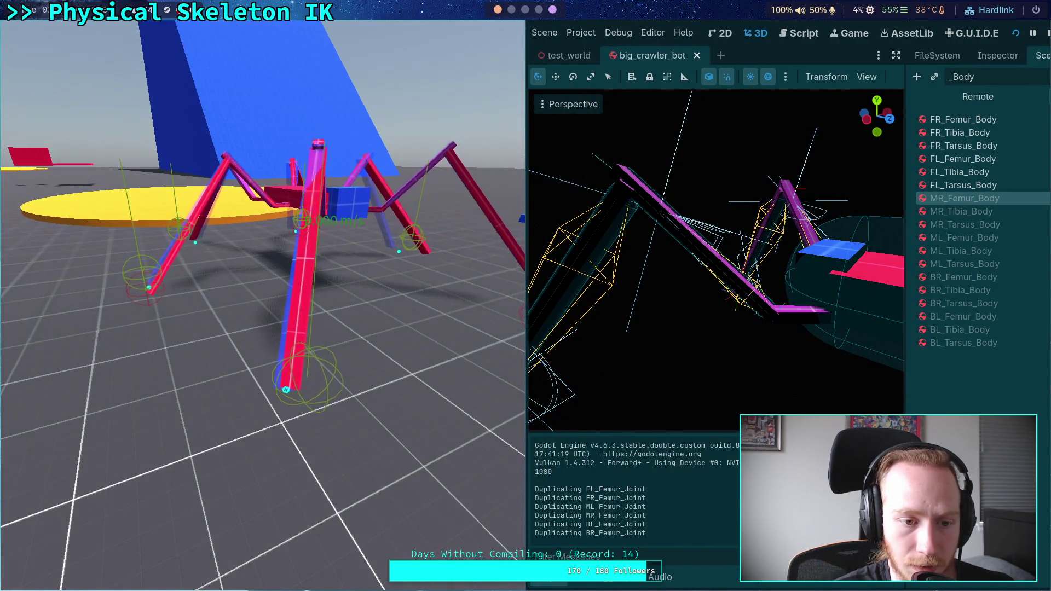
click(1047, 32)
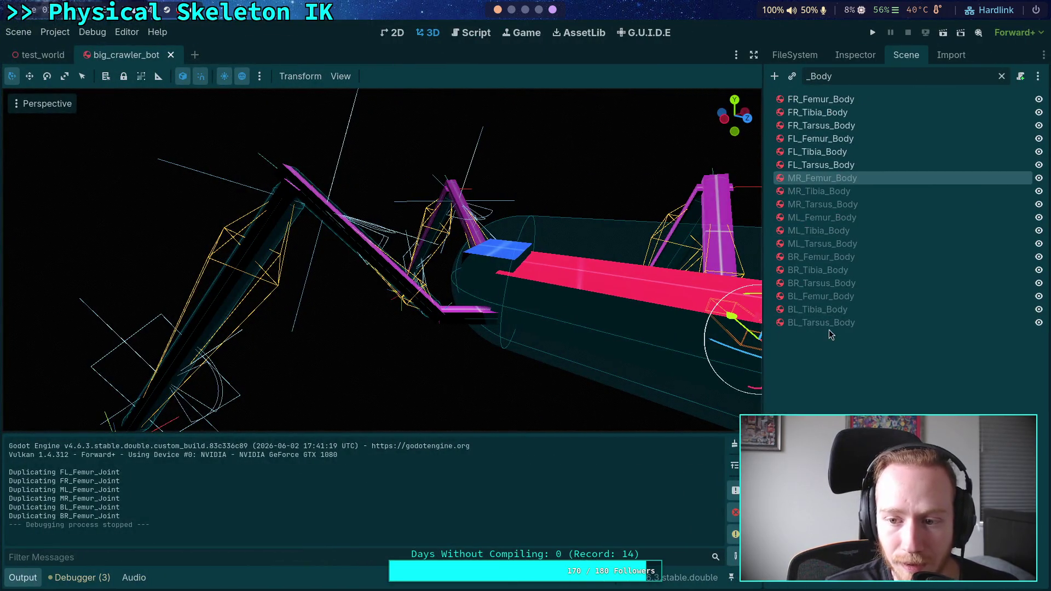
- Set the twelve middle and back leg bodies' Disable Mode to Make Static and run the game
shift+click(827, 323)
click(856, 55)
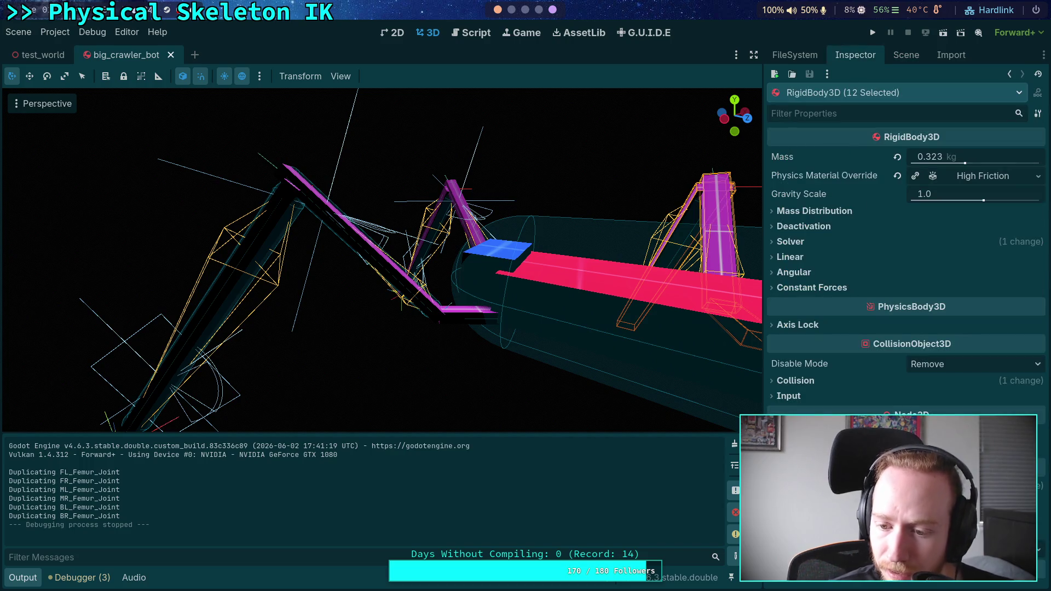
scroll(904, 274, down, 2)
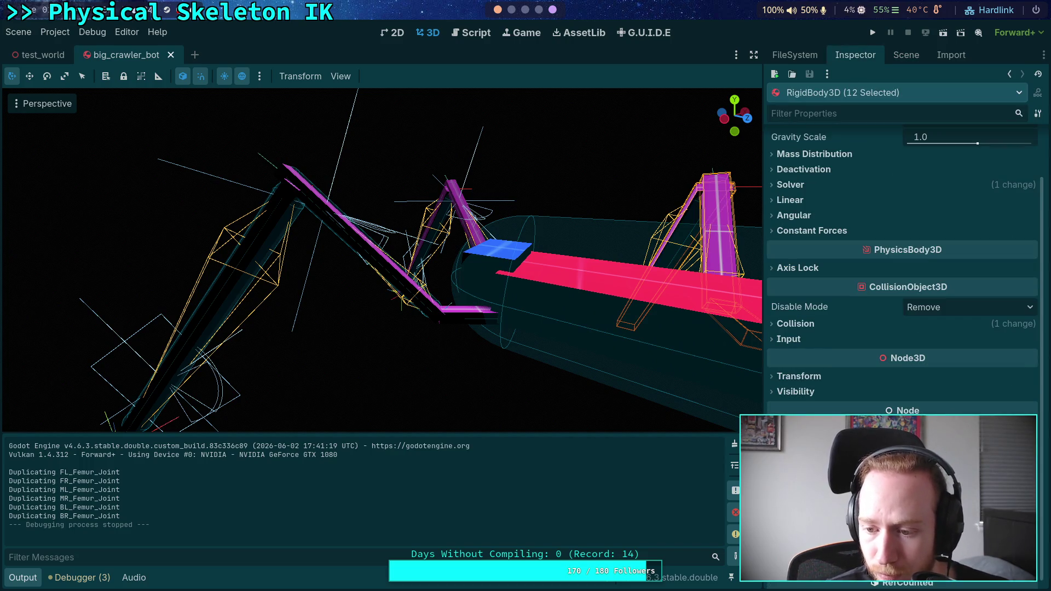
click(925, 307)
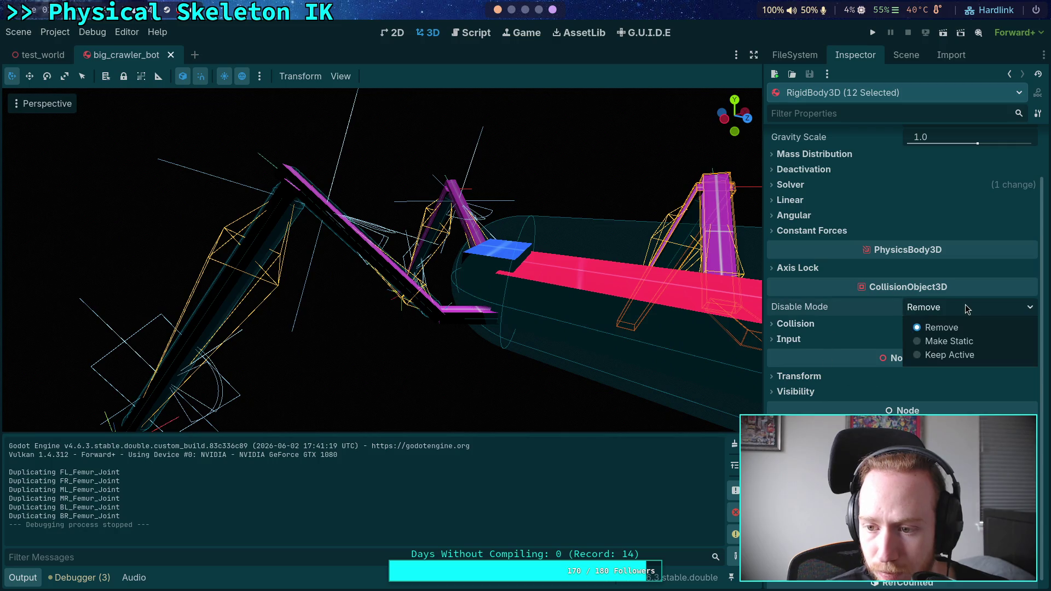
click(931, 340)
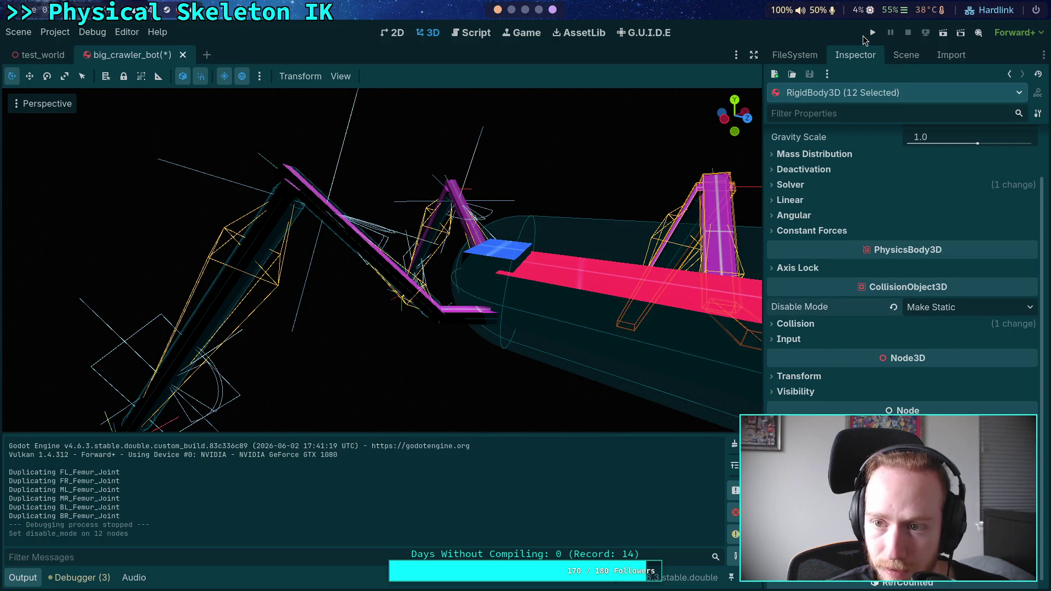
click(873, 34)
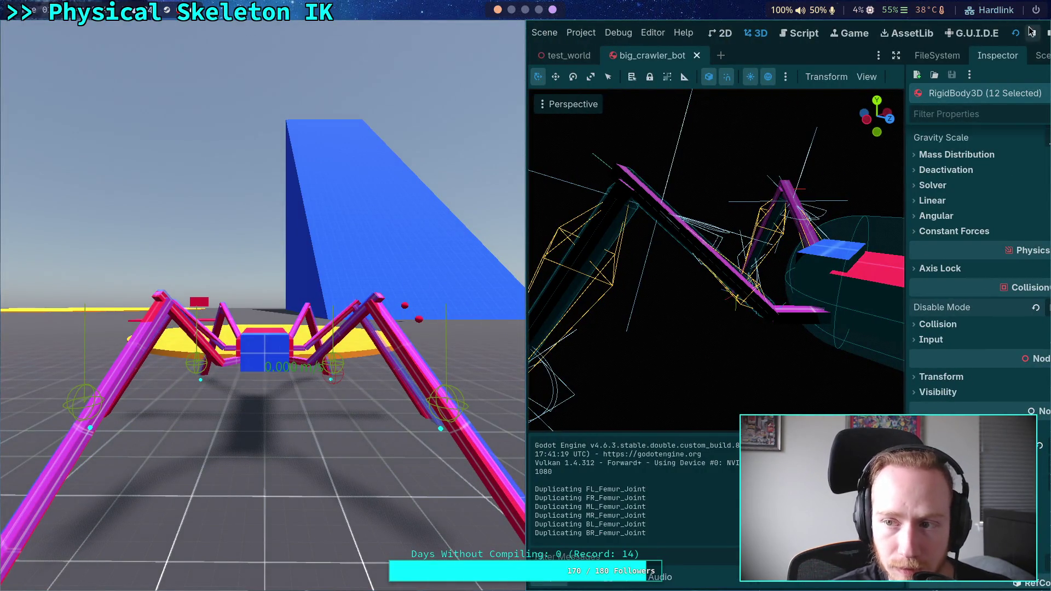
click(1031, 32)
- Inspect ML_Tarsus_Body's settings, including its collision section
click(903, 56)
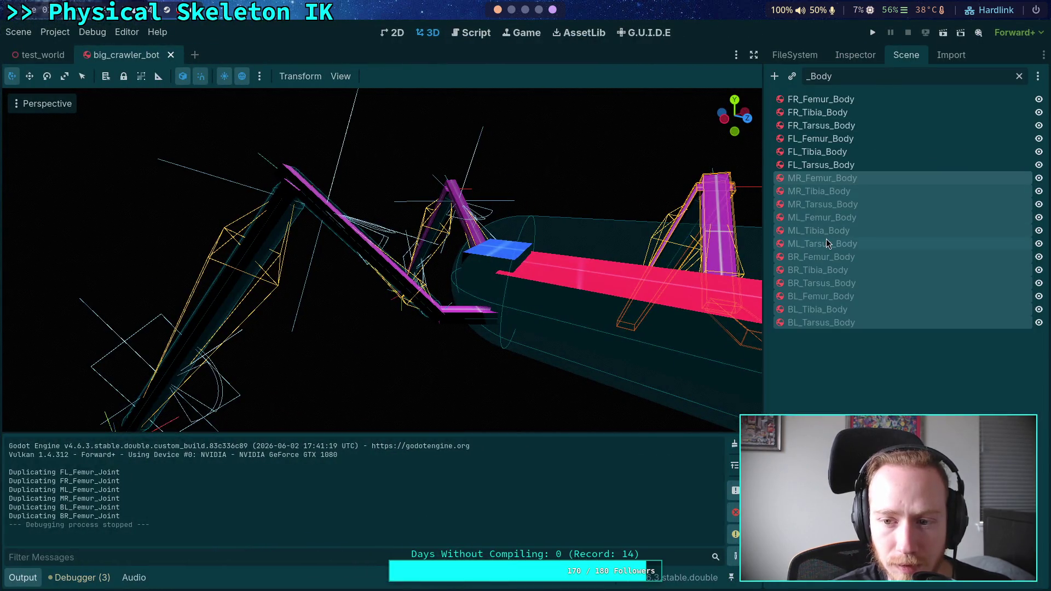
click(828, 244)
click(862, 58)
click(834, 383)
click(834, 383)
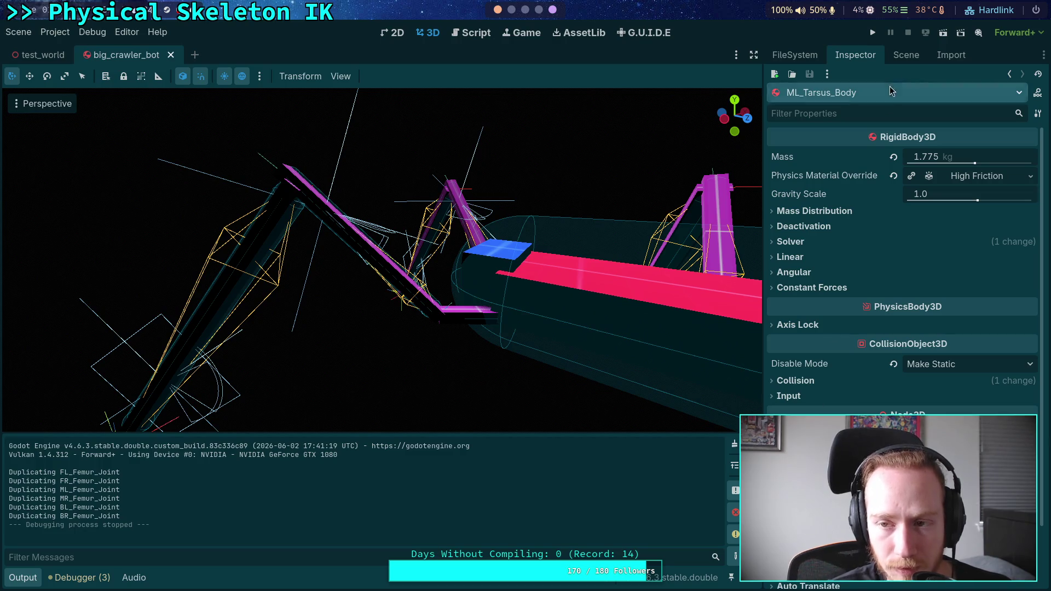
- Set the twelve bodies' Disable Mode back to Remove, then save and run the crawler
click(906, 55)
click(822, 178)
shift+click(826, 322)
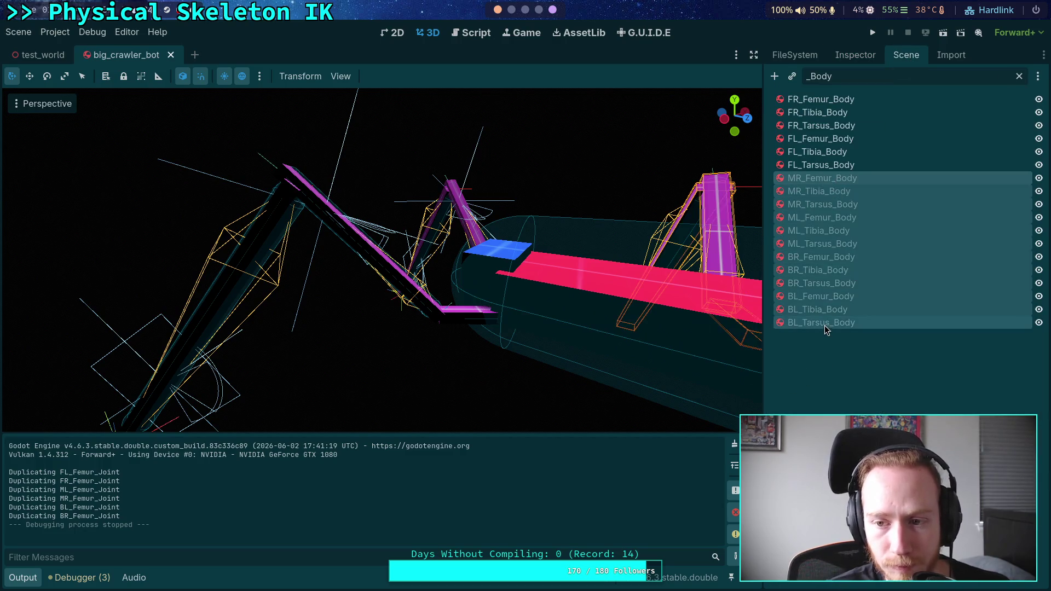
click(855, 55)
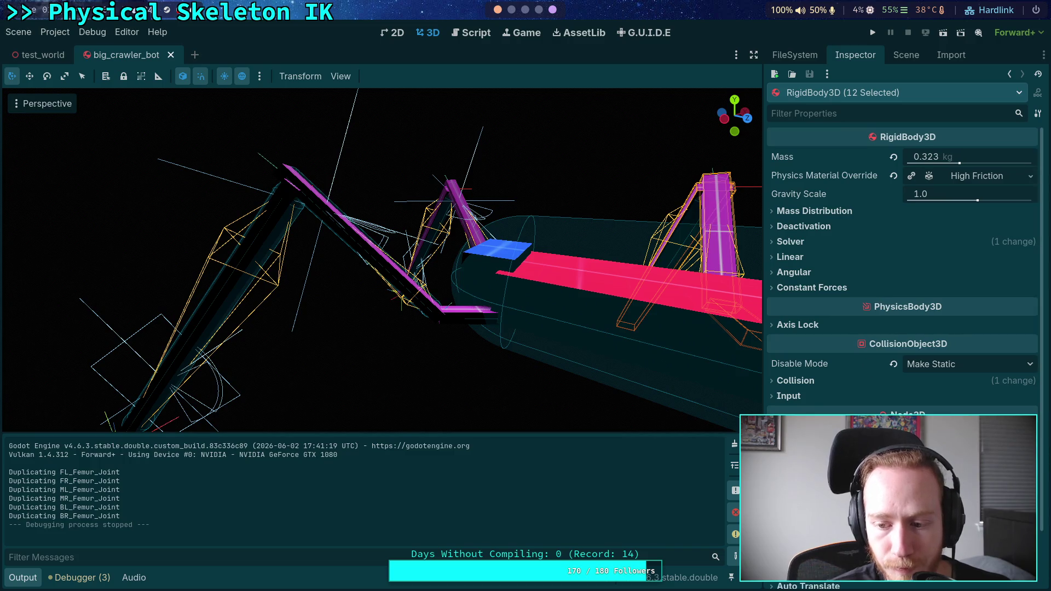
click(913, 364)
click(931, 380)
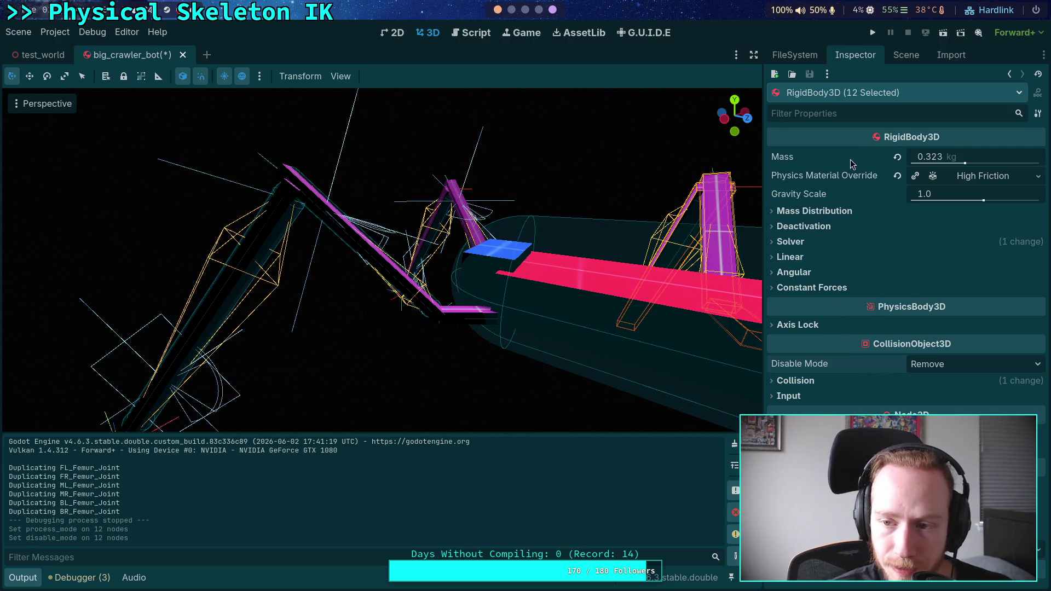
click(900, 56)
click(861, 298)
key(F5)
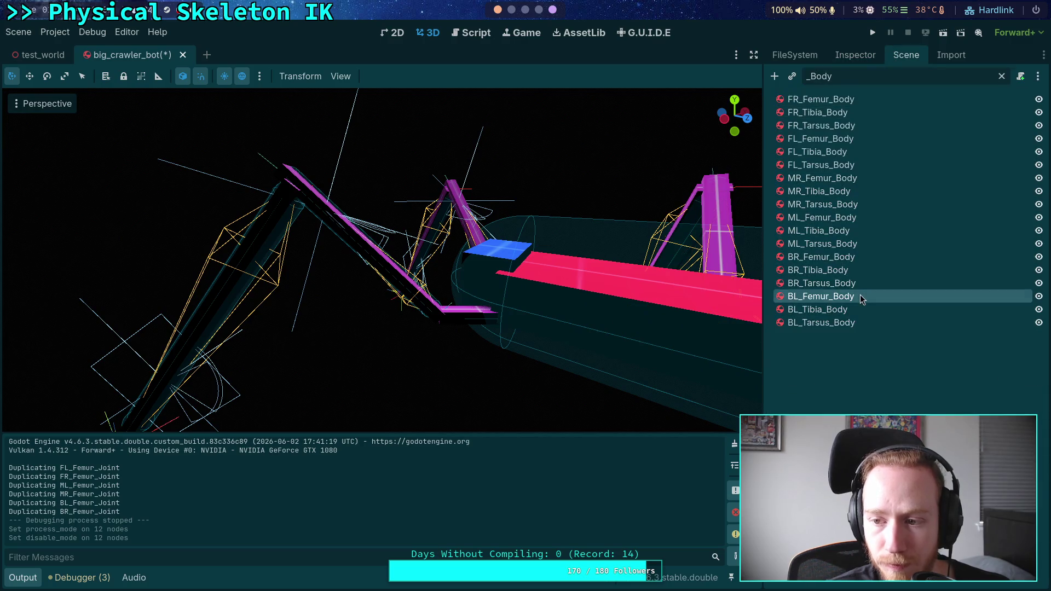
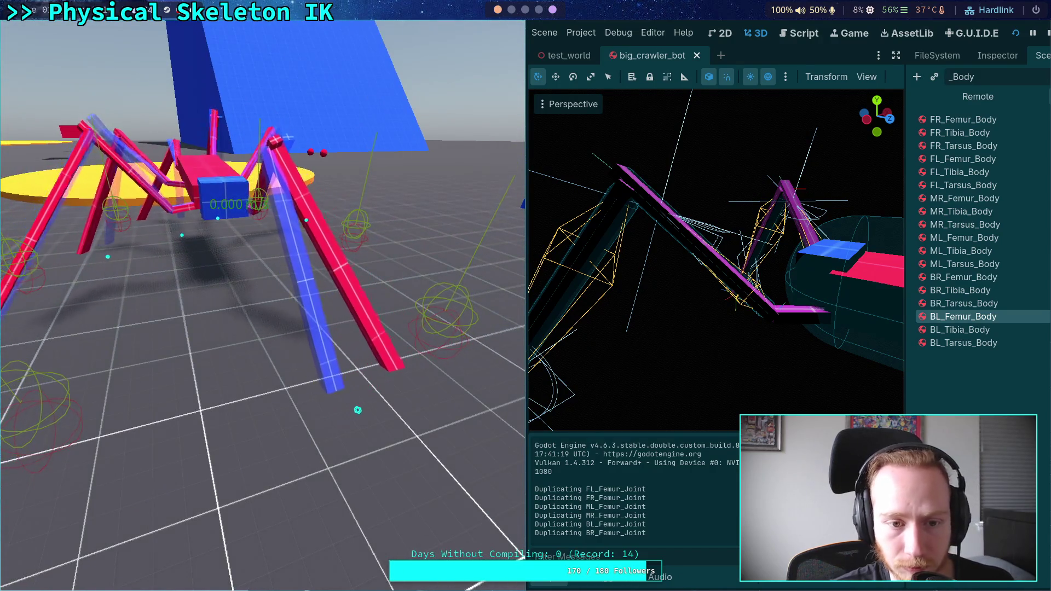
- Stop the game, view beam_joint.gd in the Script workspace, and clear the '_Body' Scene filter
click(1046, 34)
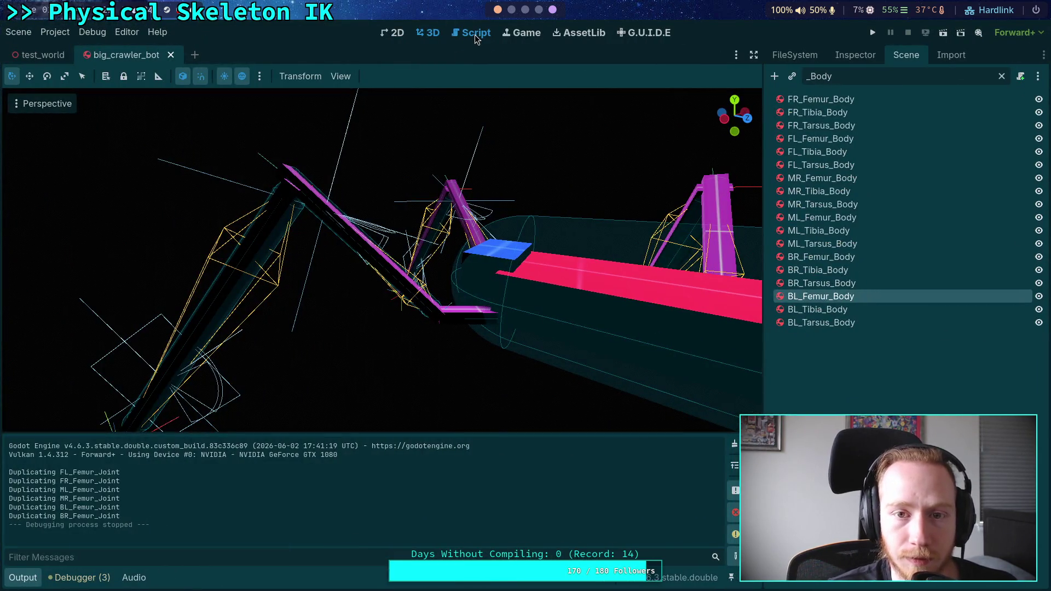
click(474, 34)
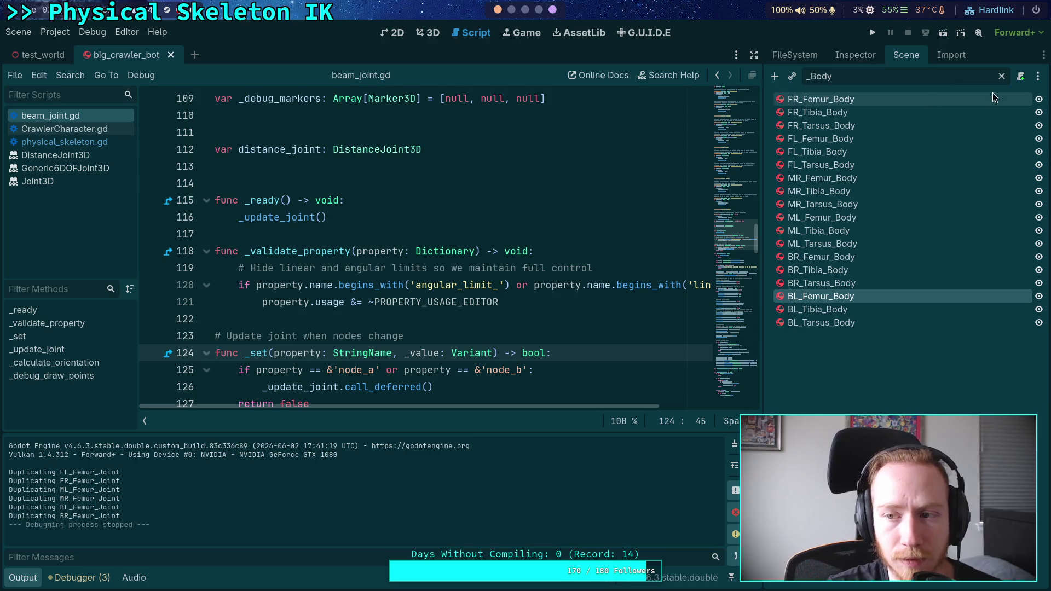
click(1001, 76)
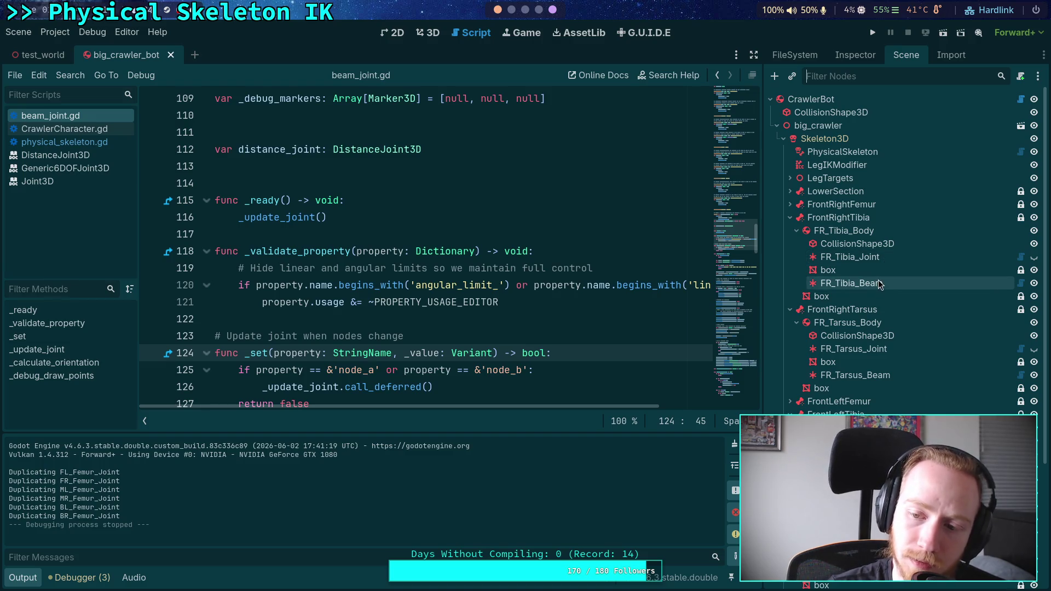
- Select FR_Tibia_Beam in the 3D scene and open its Node A body picker in the Inspector
click(879, 284)
click(442, 33)
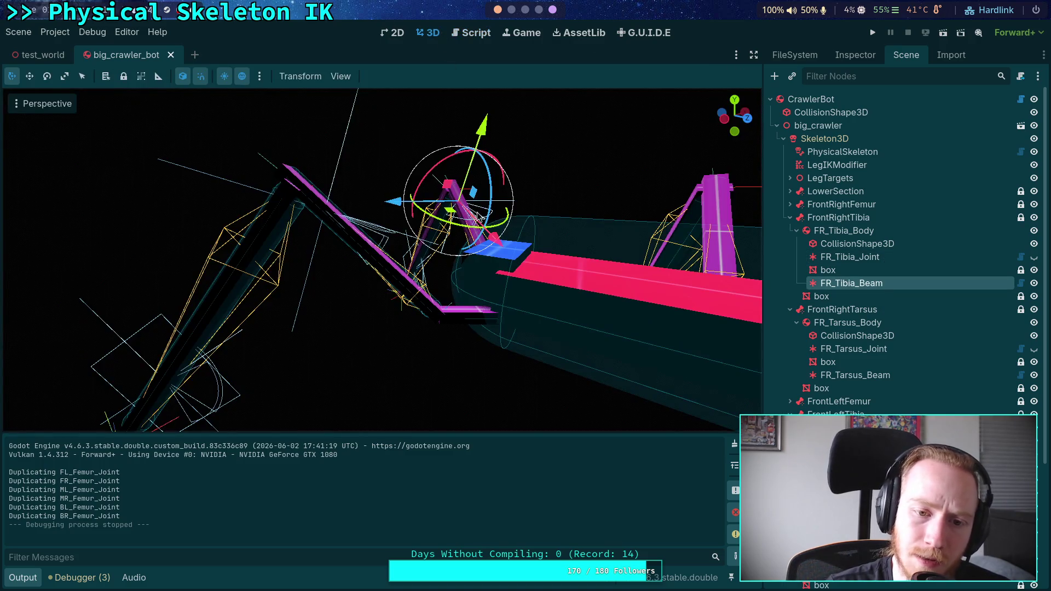
mouse_move(392, 280)
mouse_down()
mouse_move(356, 236)
mouse_move(334, 238)
mouse_move(296, 278)
mouse_up()
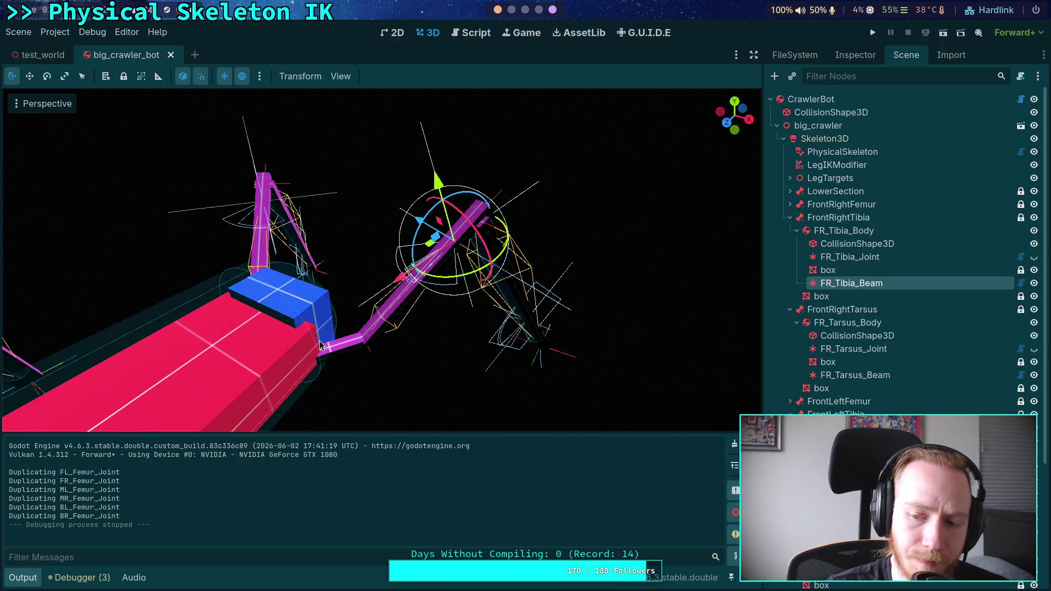
click(856, 56)
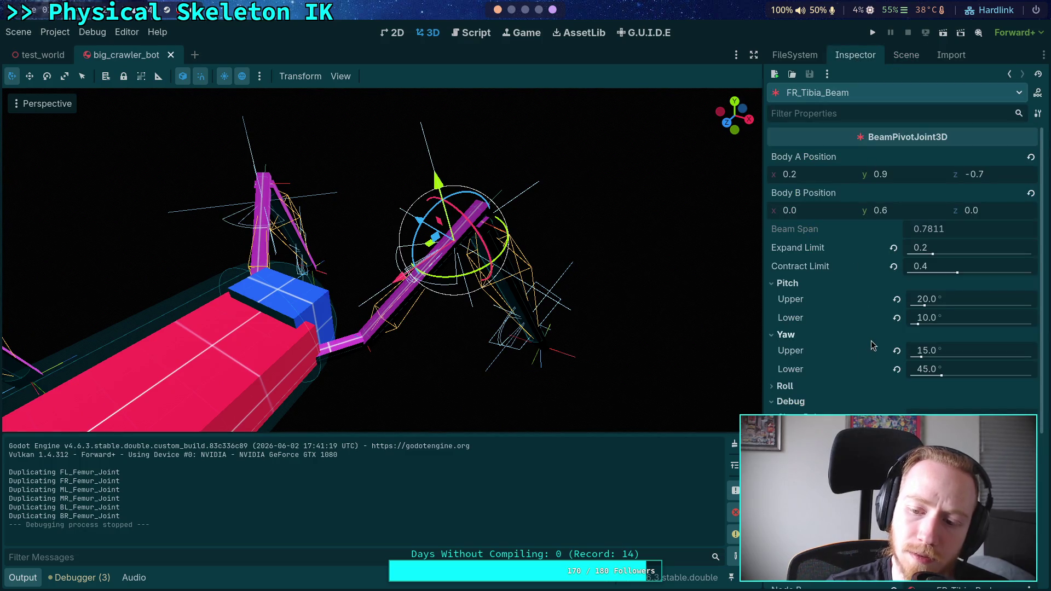
mouse_move(832, 355)
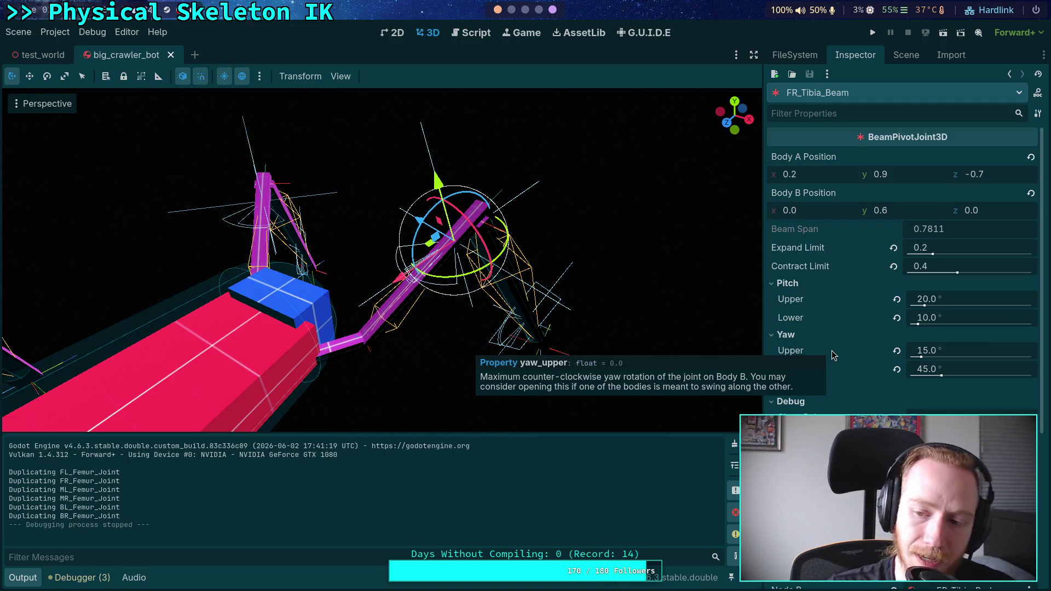
scroll(832, 350, down, 3)
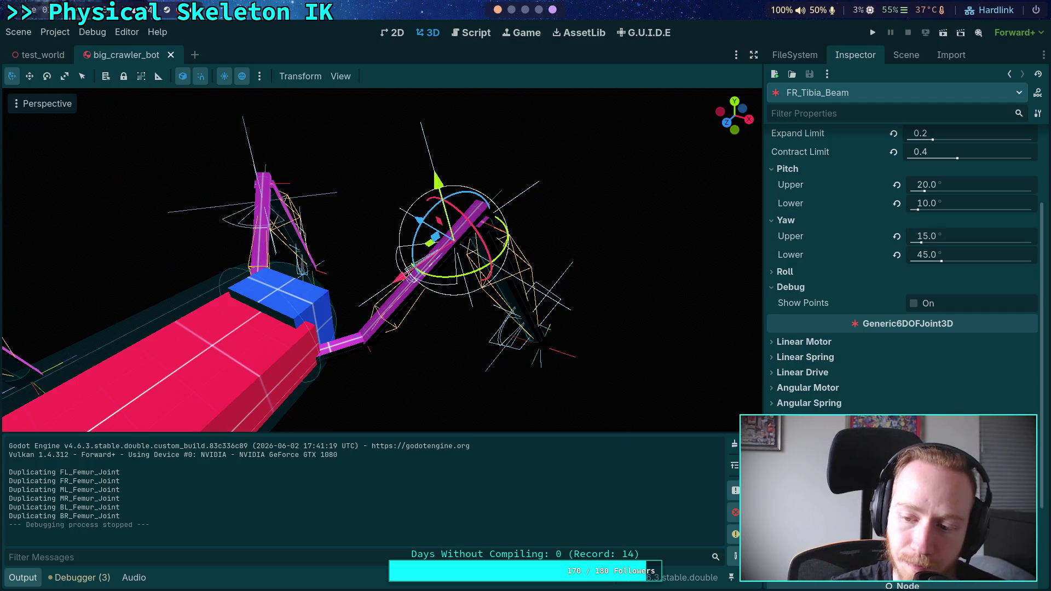
click(969, 448)
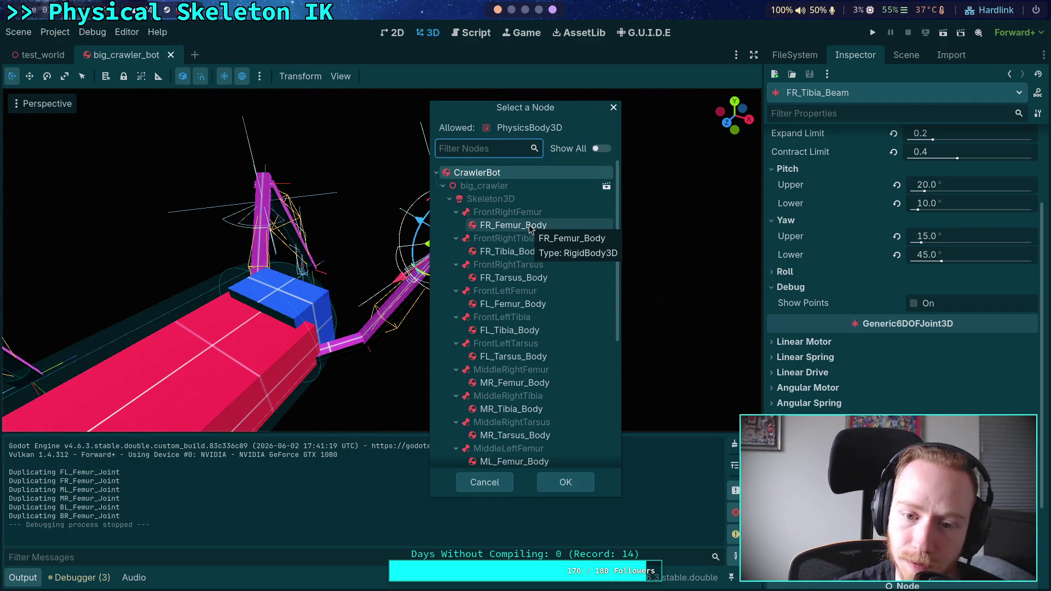
- Assign FR_Tibia_Body as FR_Tibia_Beam's Node A, after first trying FL_Femur_Body
click(515, 304)
click(564, 482)
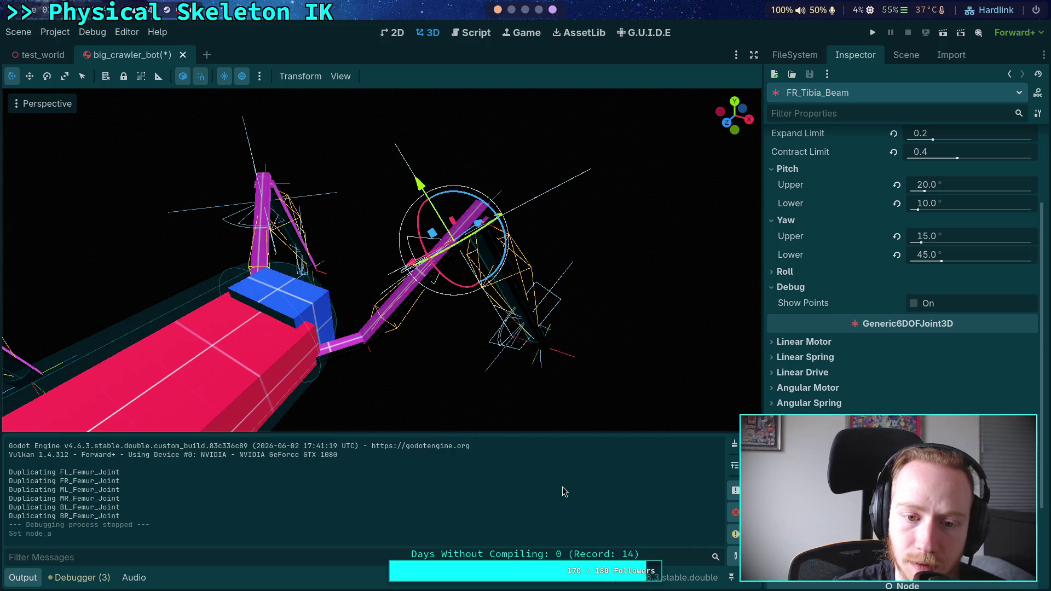
mouse_move(542, 395)
mouse_down()
mouse_move(544, 356)
mouse_move(560, 363)
mouse_move(529, 381)
mouse_up()
click(969, 449)
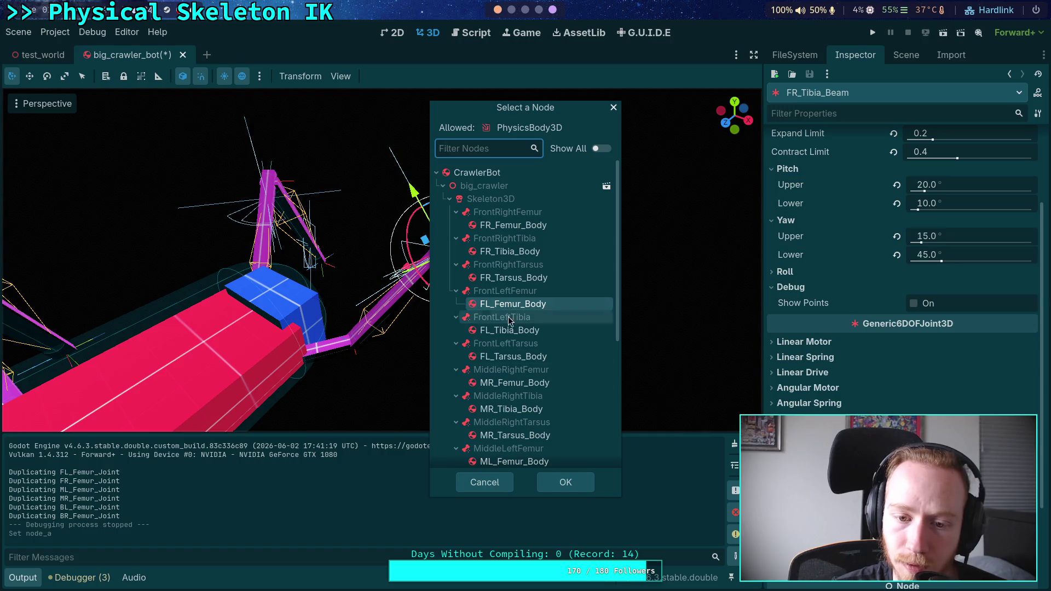
click(509, 252)
click(564, 481)
drag(525, 384, 452, 317)
- Enable Debug > Show Points on the FR_Tibia_Beam joint
scroll(455, 321, up, 2)
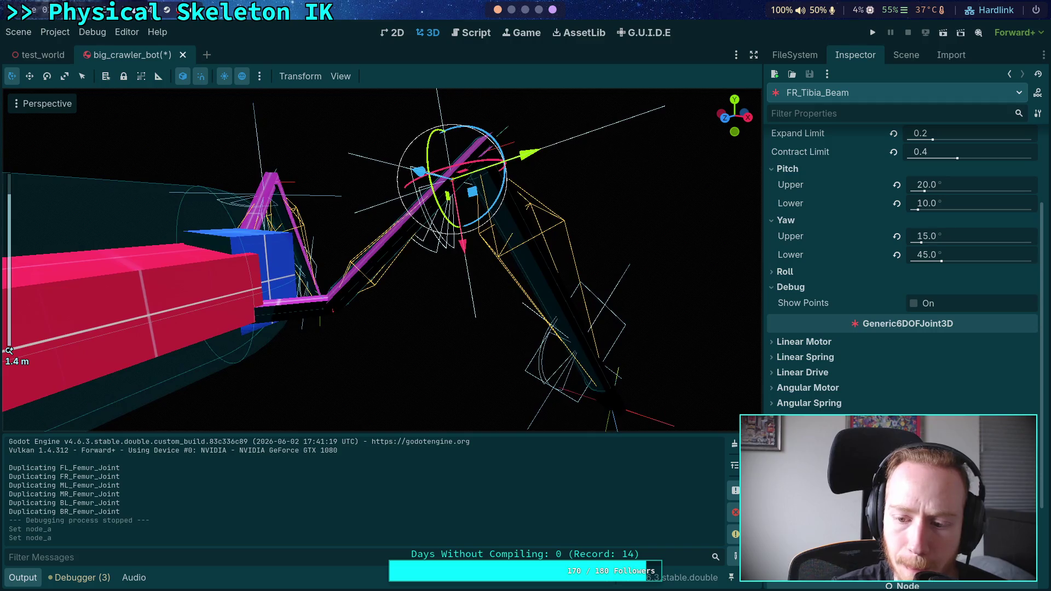
click(913, 303)
mouse_move(602, 356)
mouse_down()
mouse_move(540, 380)
mouse_move(529, 365)
mouse_up()
scroll(547, 375, down, 2)
scroll(862, 387, up, 3)
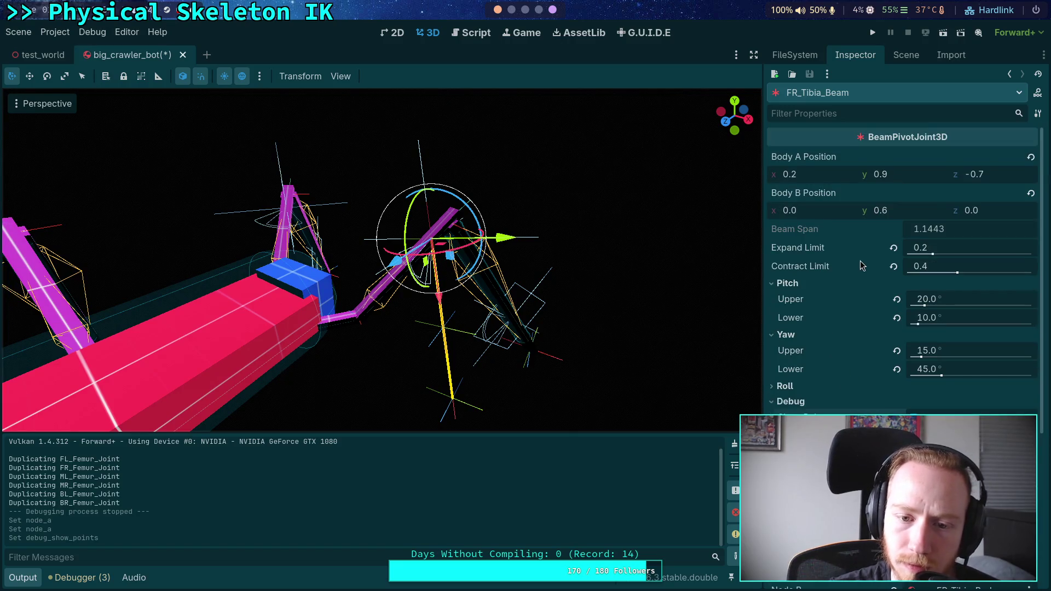
mouse_move(837, 272)
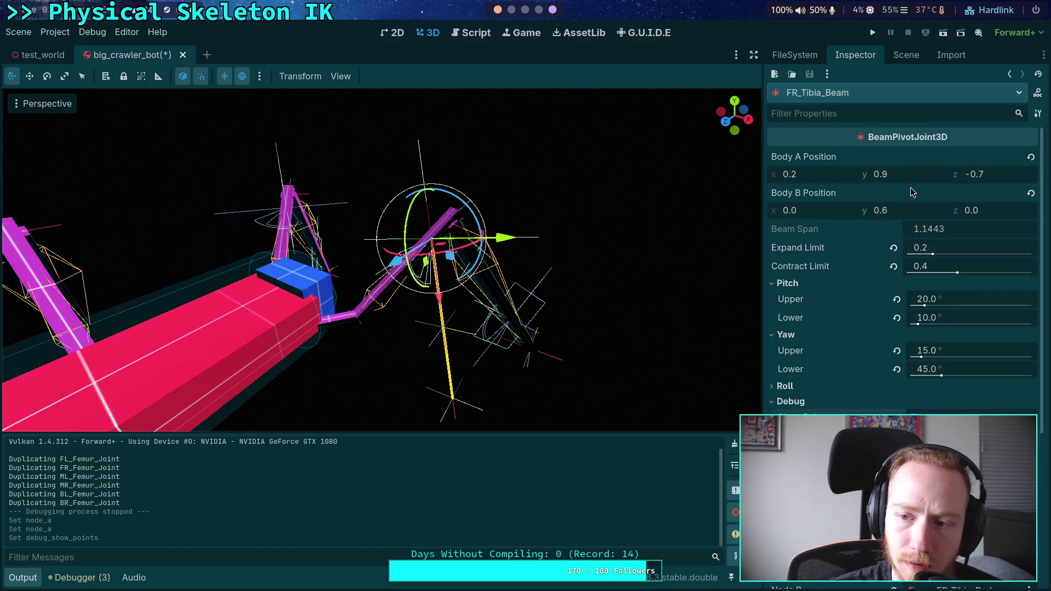
- Set FR_Tibia_Beam's Body A Position x, y and z all to 0
click(823, 176)
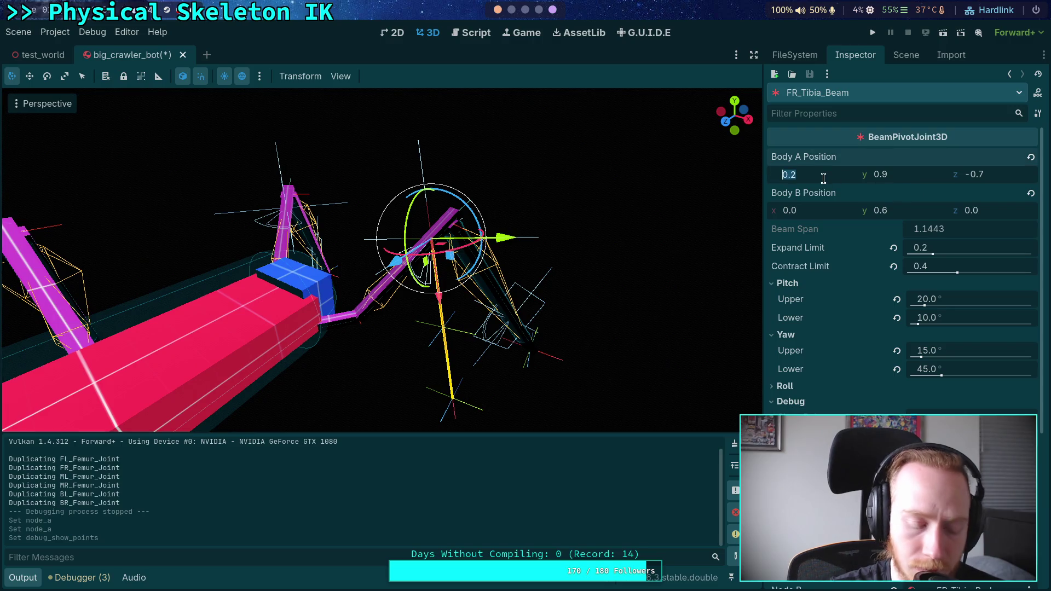
click(992, 174)
text(0)
key(Return)
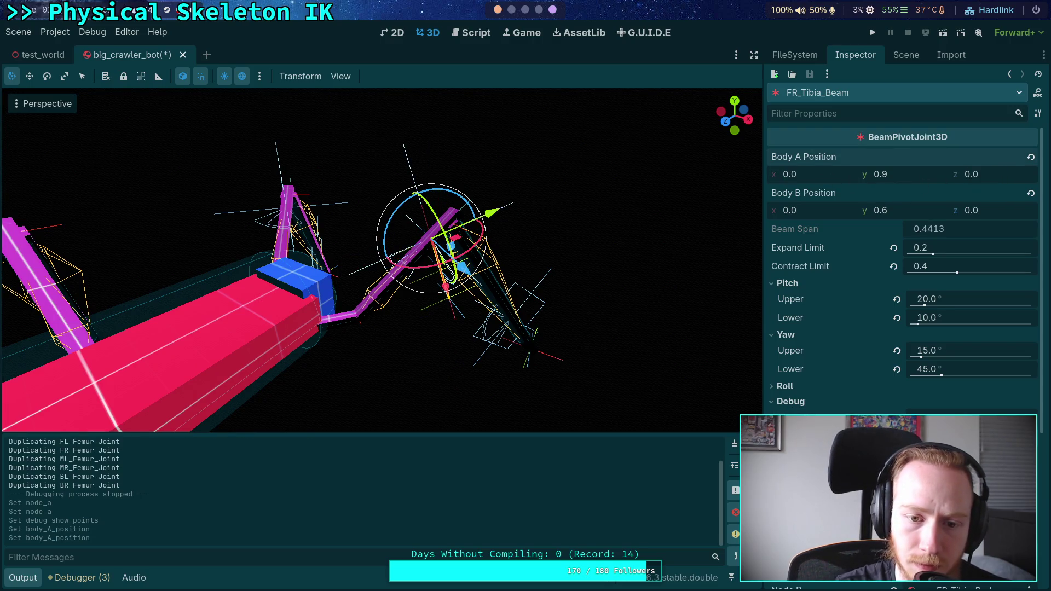
drag(918, 171, 772, 170)
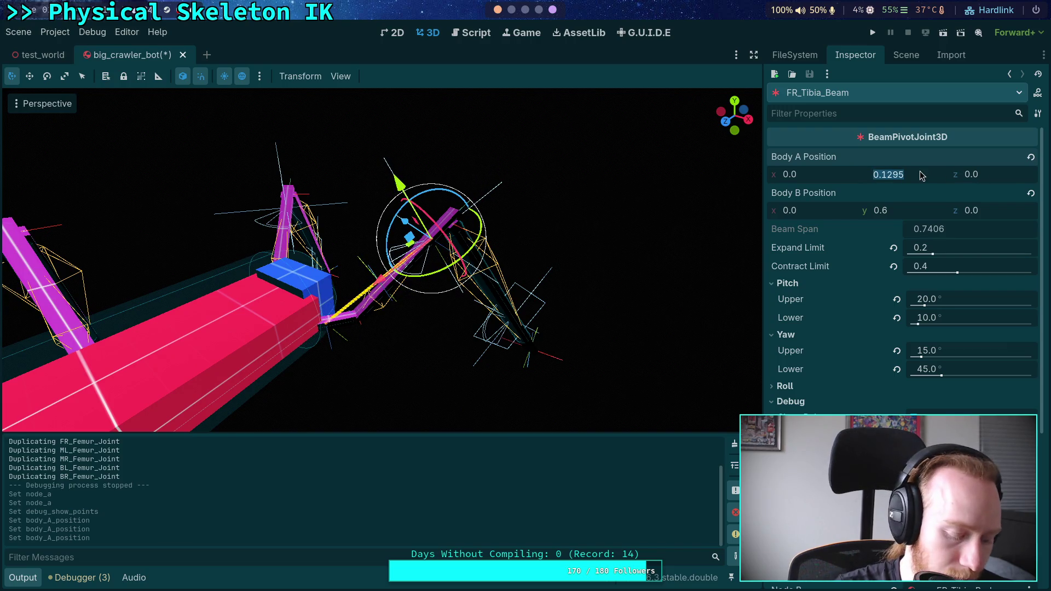
text(0)
key(Return)
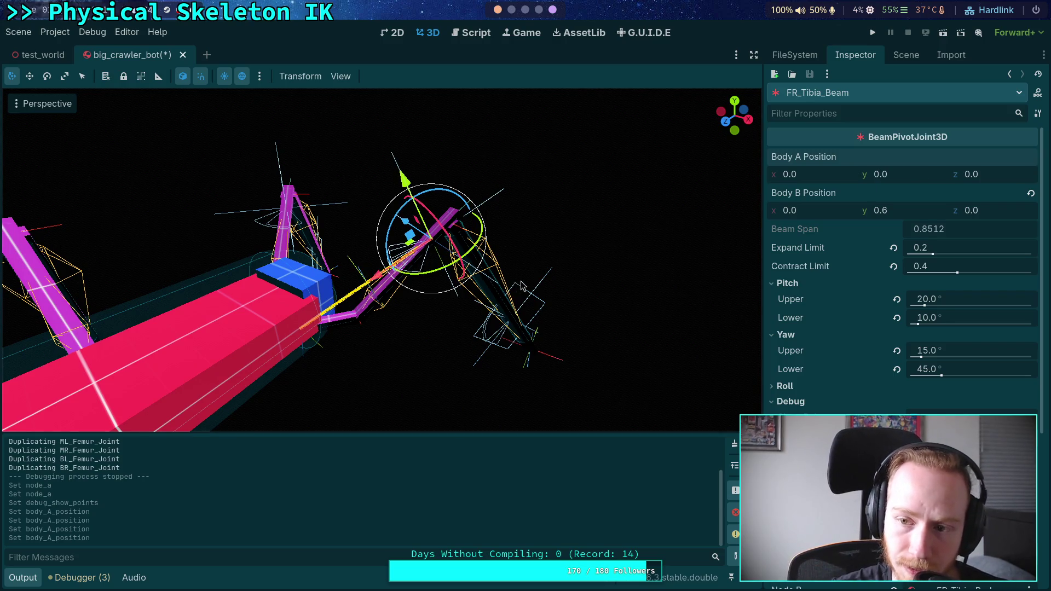
drag(551, 284, 531, 293)
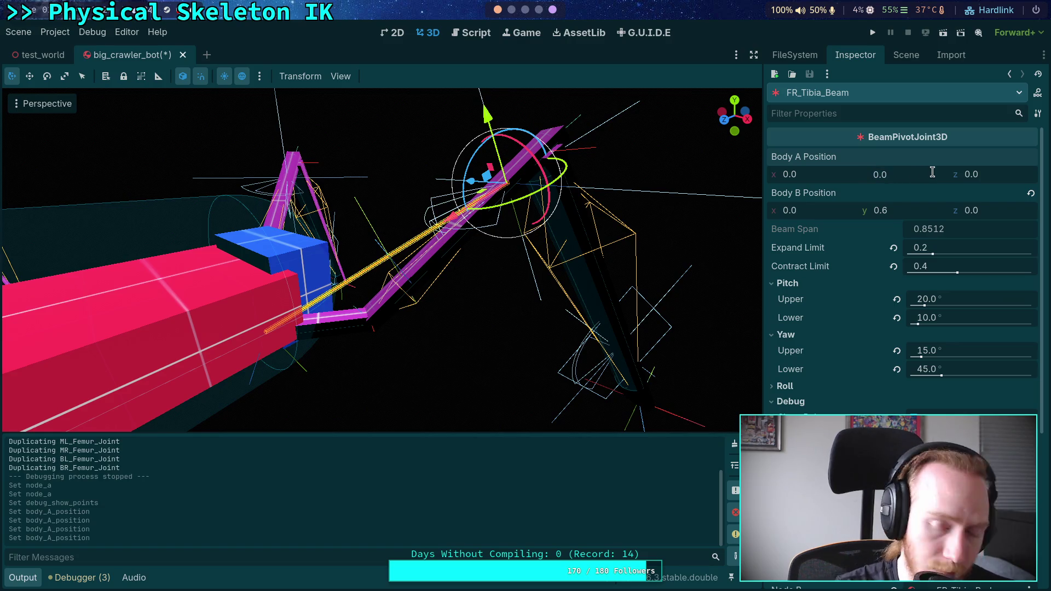
text(0.1)
key(Return)
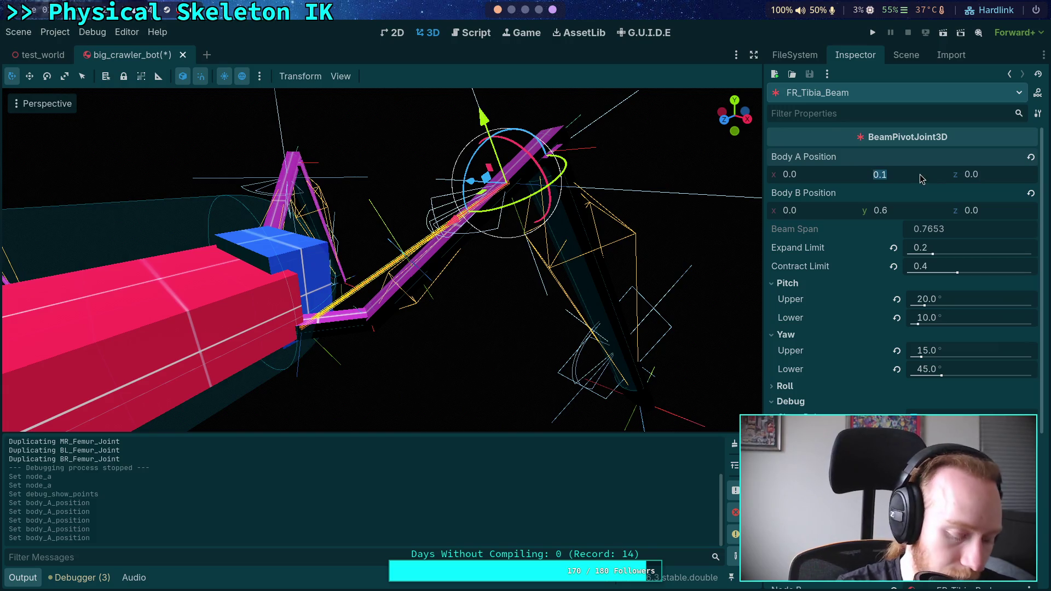
text(0)
key(Return)
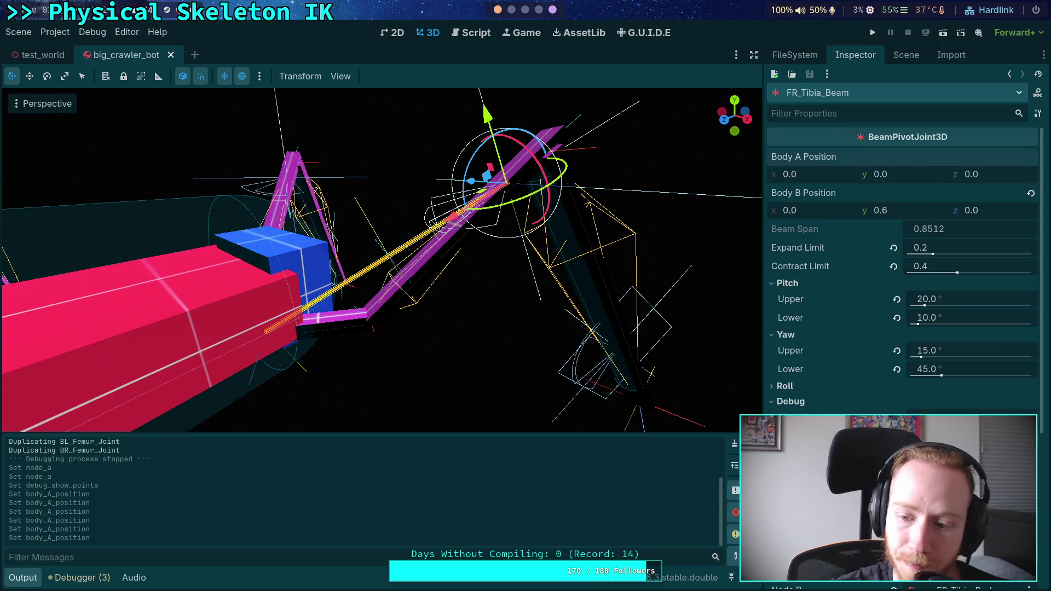
- Turn off the joint's debug points and select another leg's beam joint
click(906, 55)
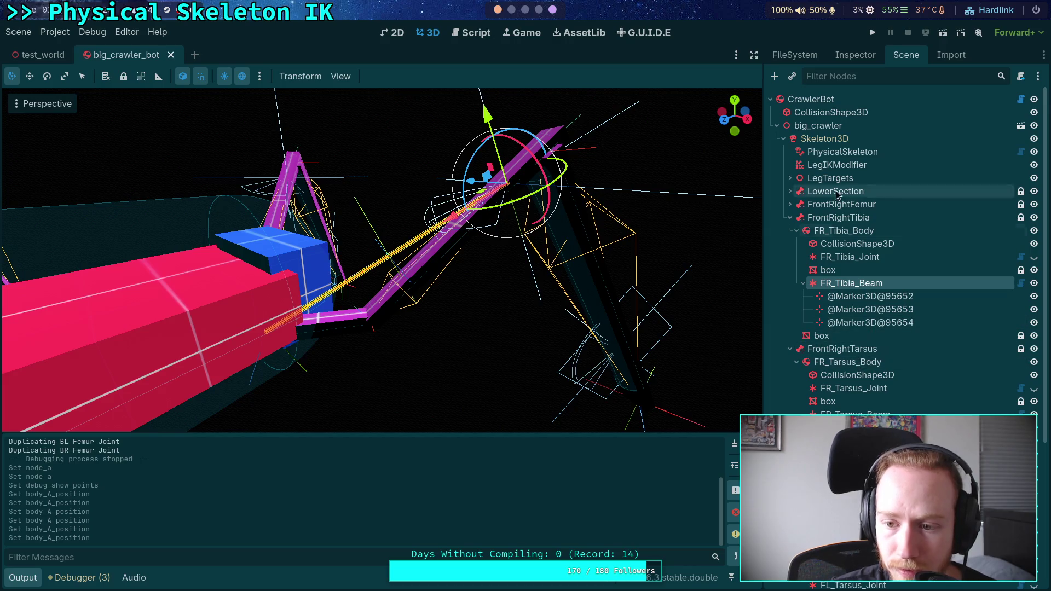
click(856, 55)
click(880, 416)
click(906, 55)
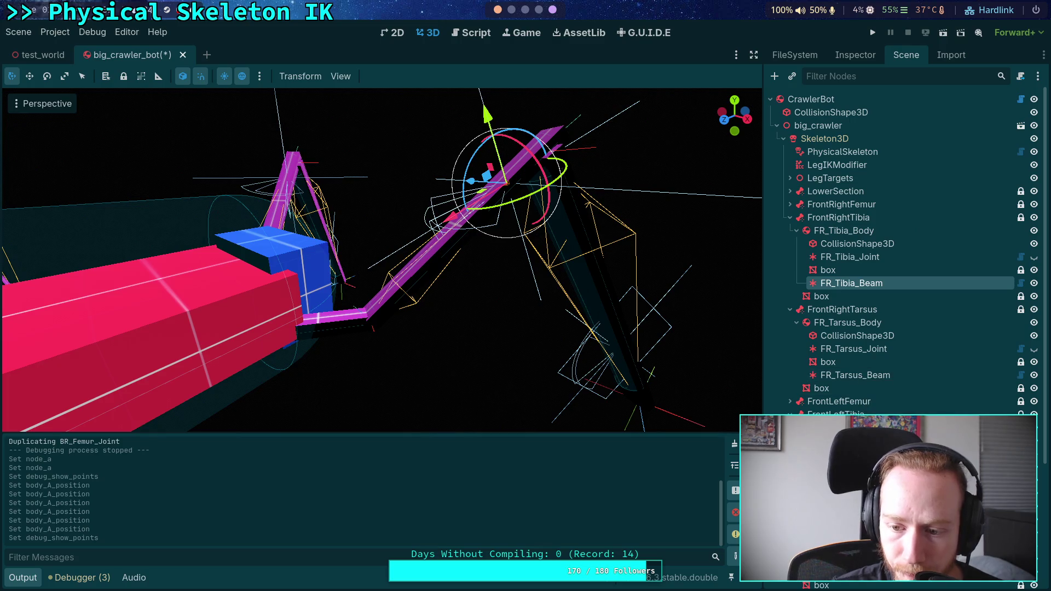
click(282, 178)
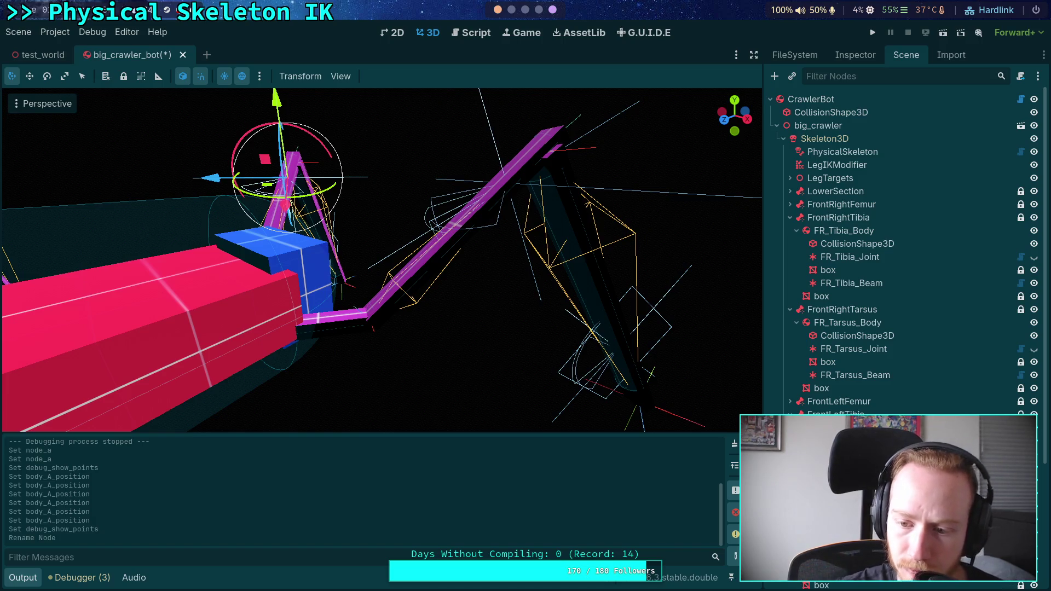
- Assign FL_Femur_Body as FL_Tibia_Beam's Node A and reset Body A Position to zero
click(855, 55)
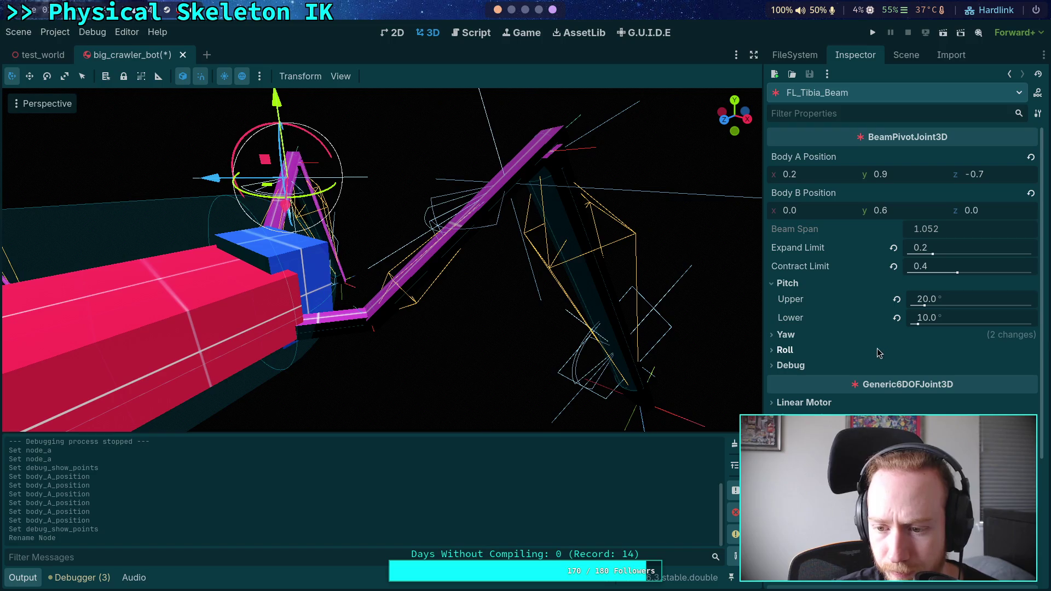
click(930, 438)
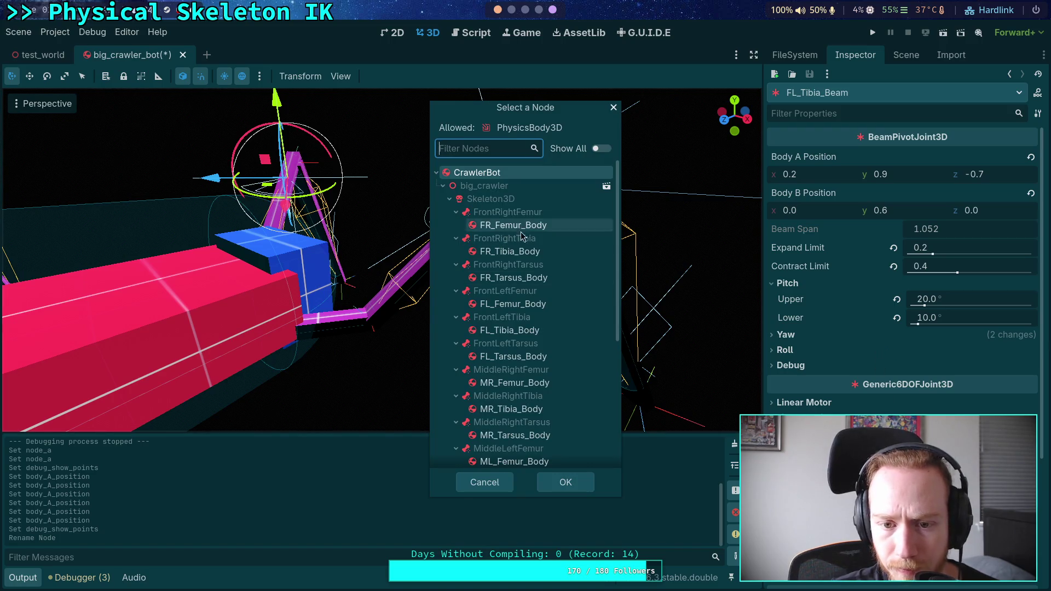
click(512, 304)
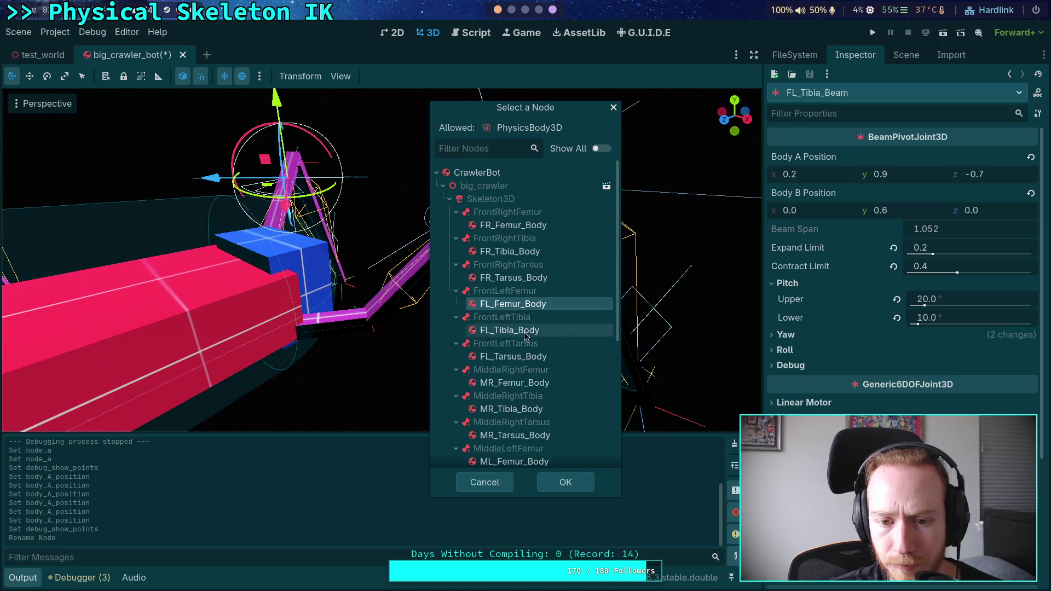
click(564, 482)
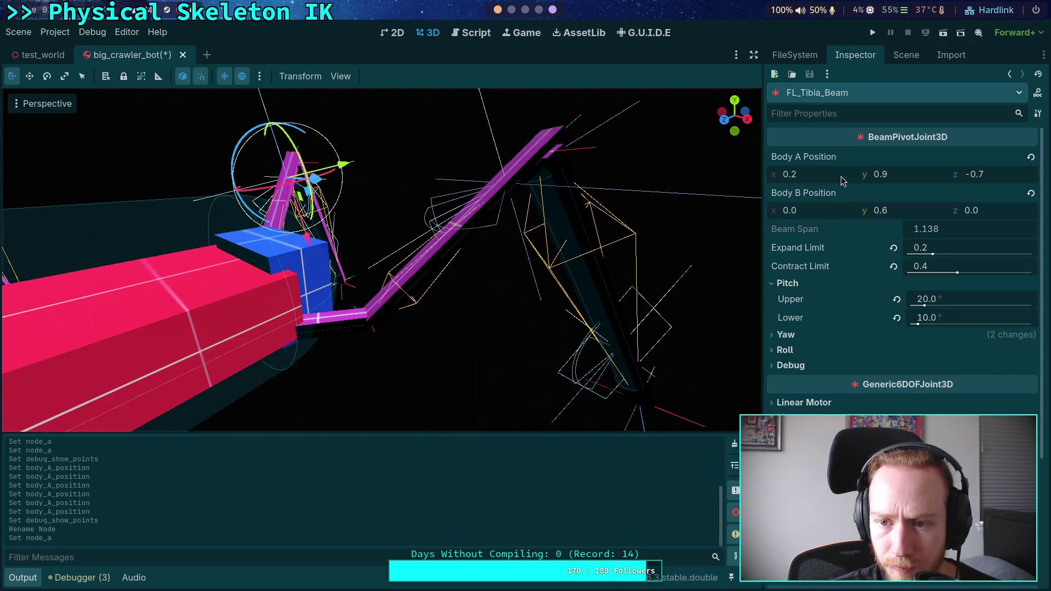
click(1030, 157)
- Toggle the beam joint's Show Points debug on and off, then run the game
drag(735, 116, 673, 118)
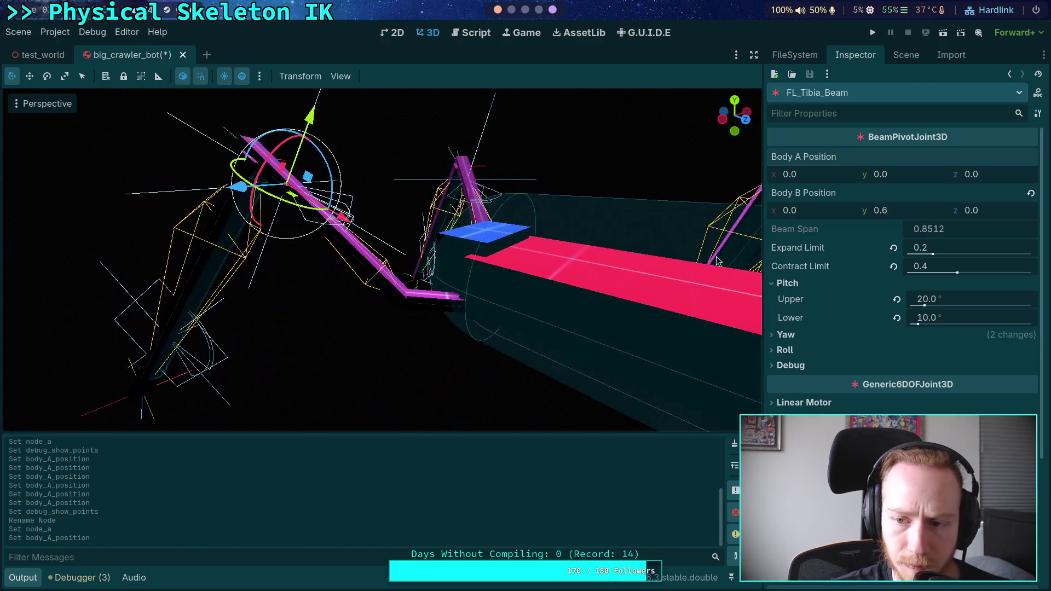
click(888, 367)
click(913, 381)
click(914, 382)
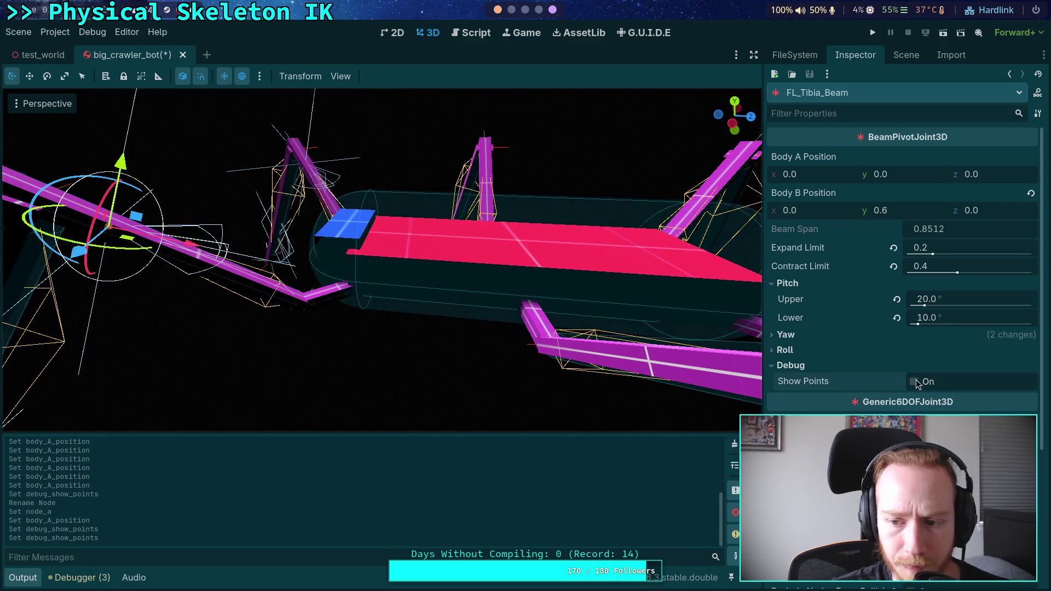
click(916, 382)
click(916, 383)
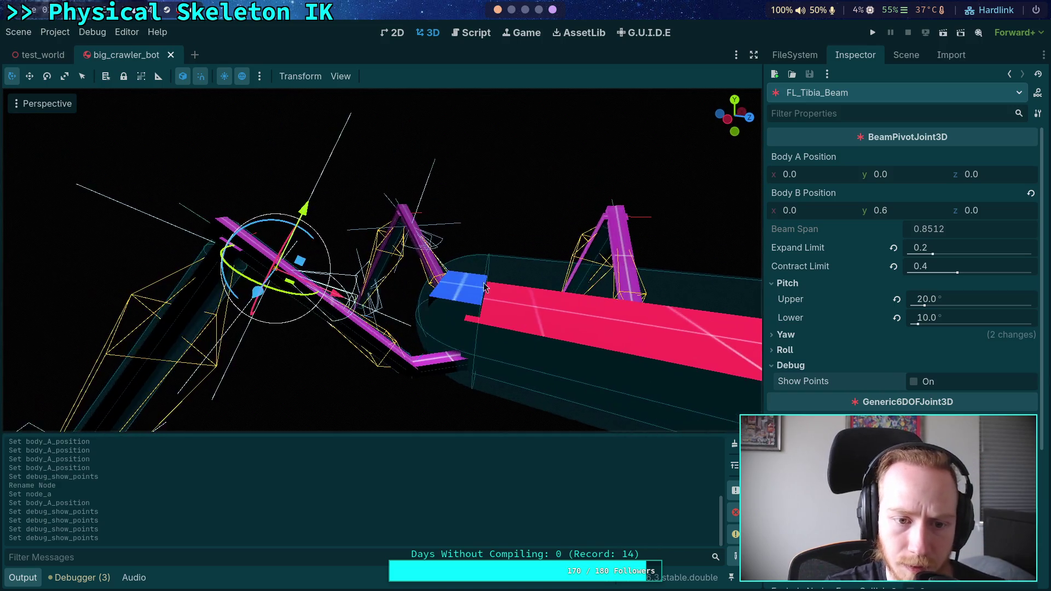
click(548, 202)
click(872, 33)
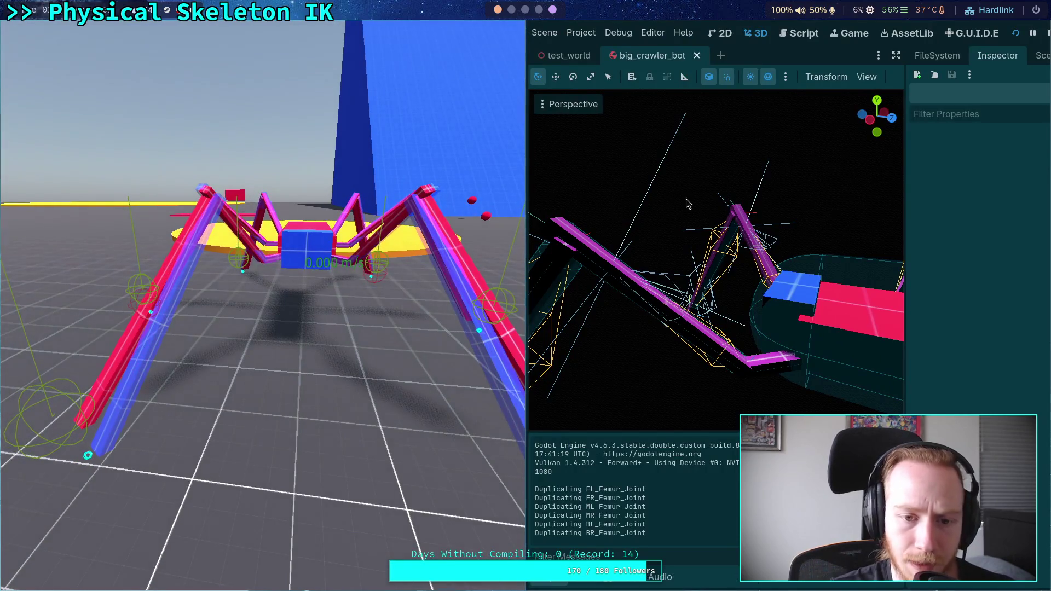
- Stop the game and reset FL_Tibia_Beam's yaw upper and lower limits to default
key(F8)
click(906, 54)
click(851, 338)
click(855, 55)
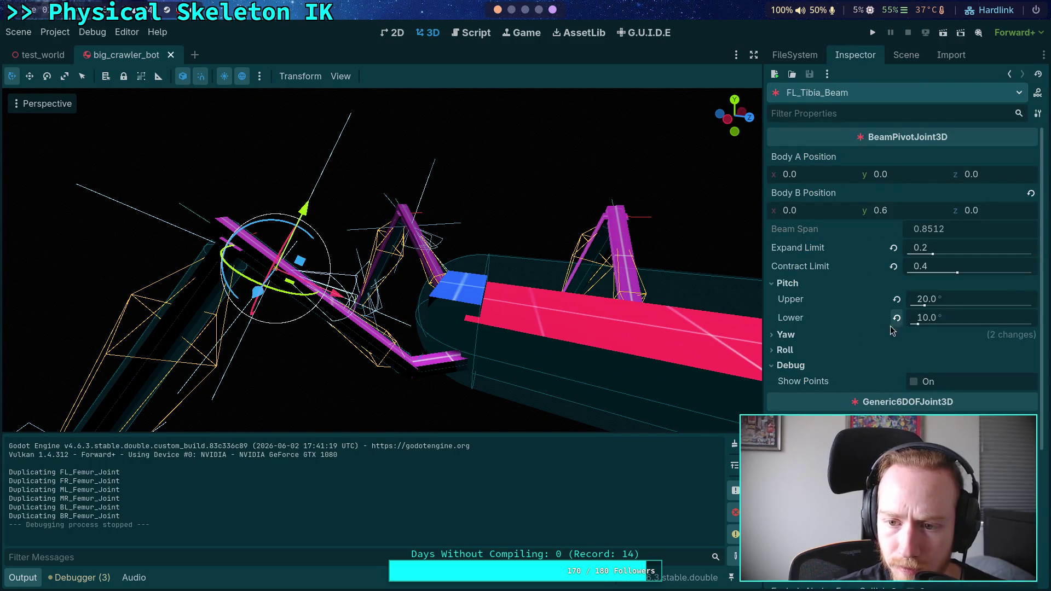
click(785, 334)
click(897, 369)
click(896, 350)
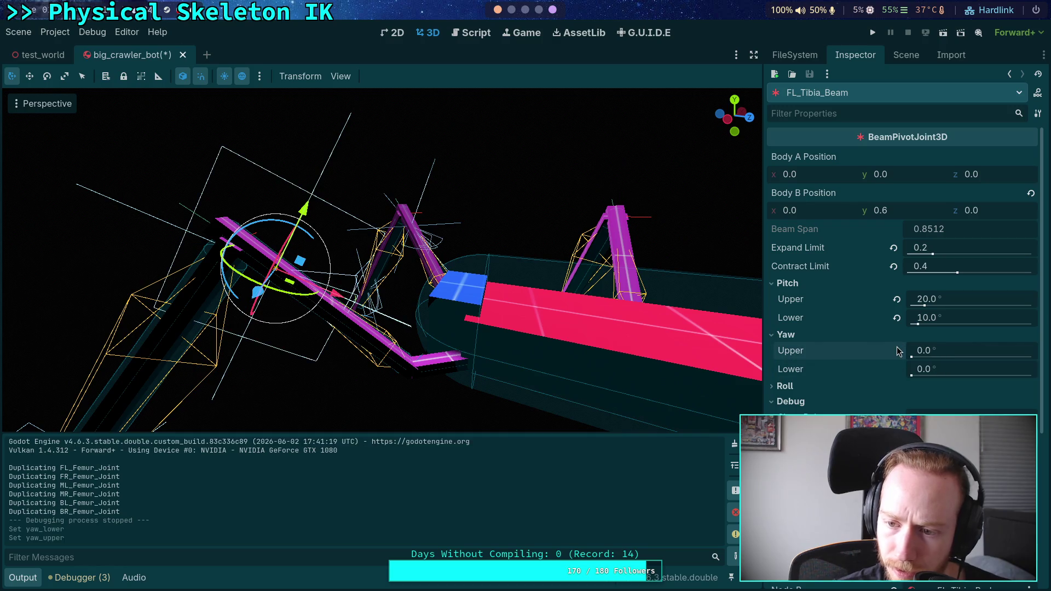
click(794, 336)
- Reset FR_Tibia_Beam's yaw upper and lower limits to 0.0 and run the game
click(906, 55)
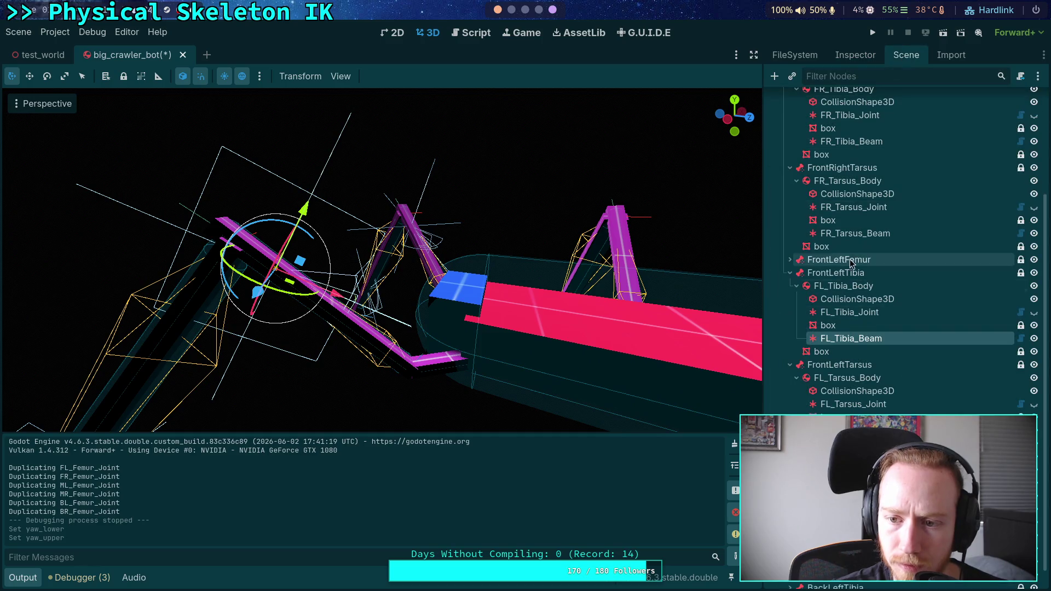
click(854, 141)
click(854, 56)
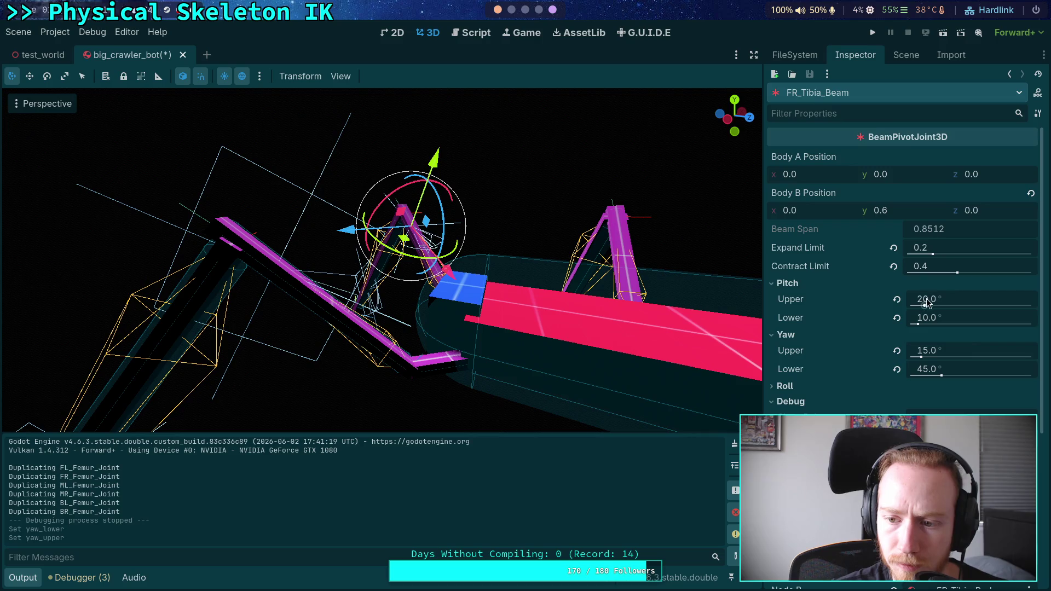
click(897, 370)
click(898, 351)
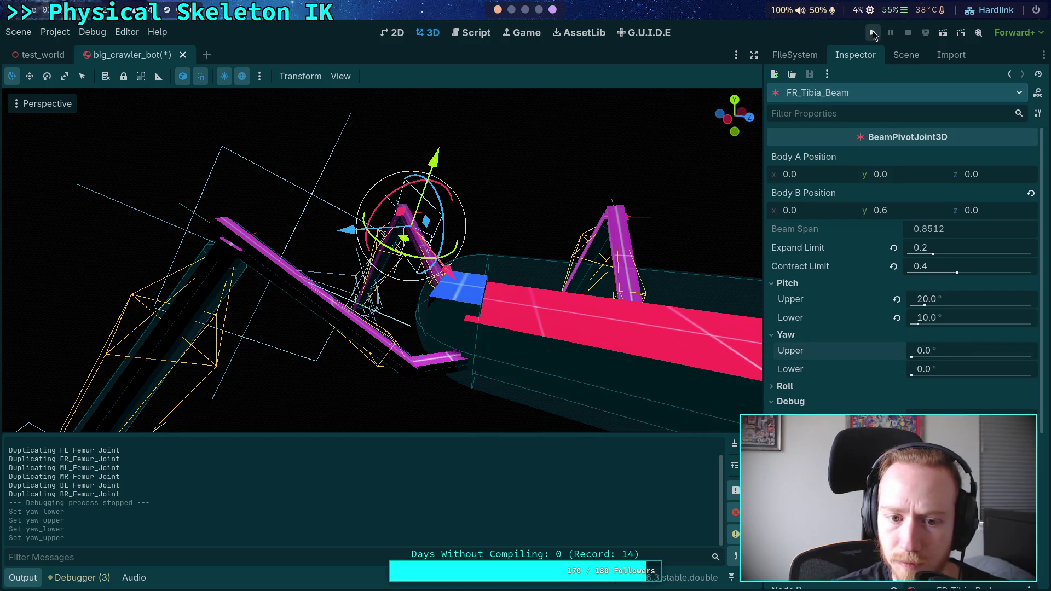
click(873, 33)
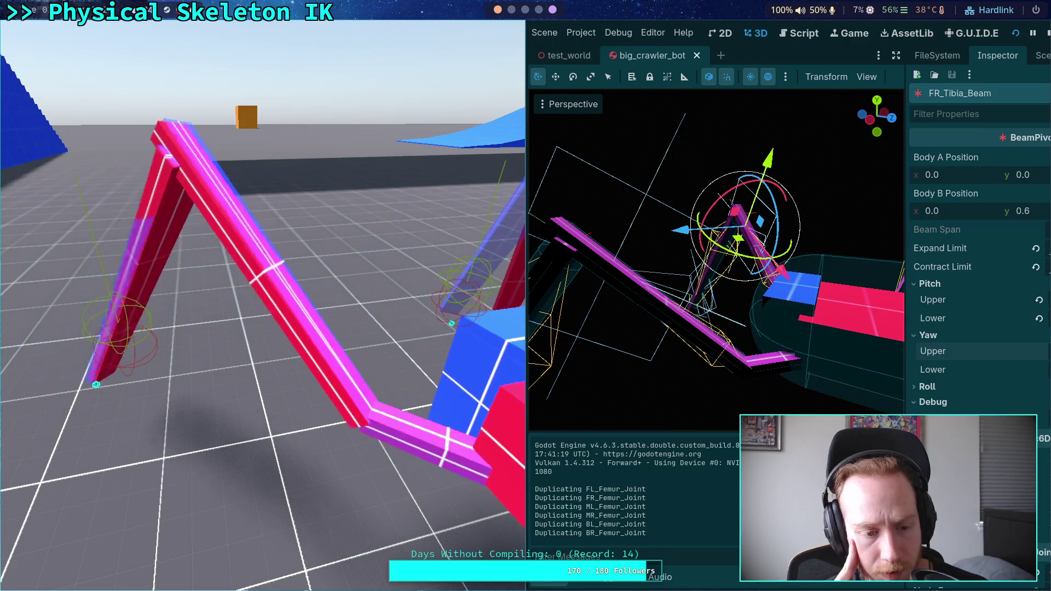
- Advance the crawler's physics simulation single ticks with the period key
key(period)
key(period)
key(period)
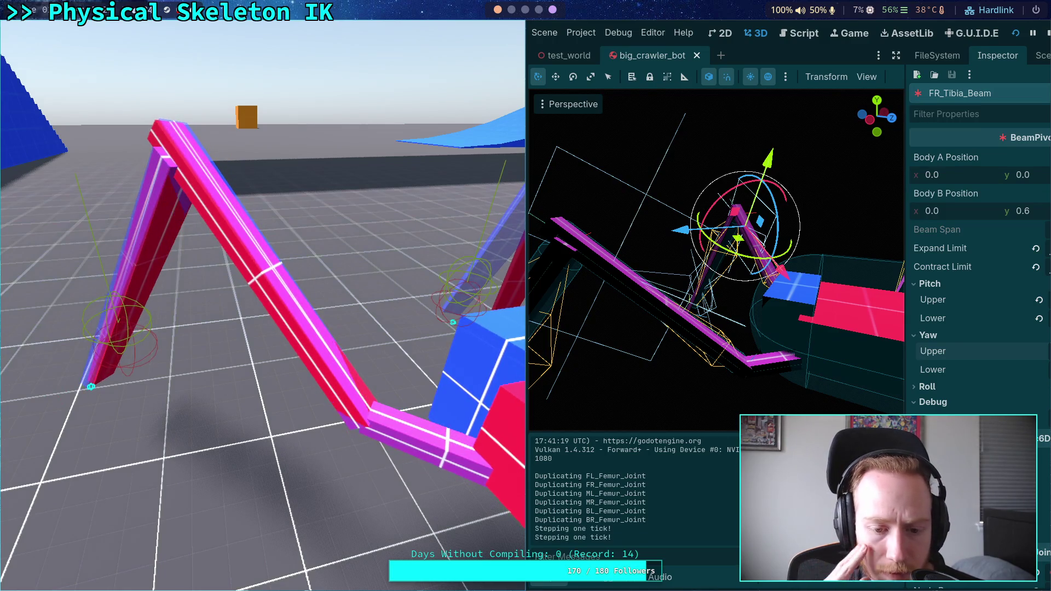
key(period)
key(period)
key(period)
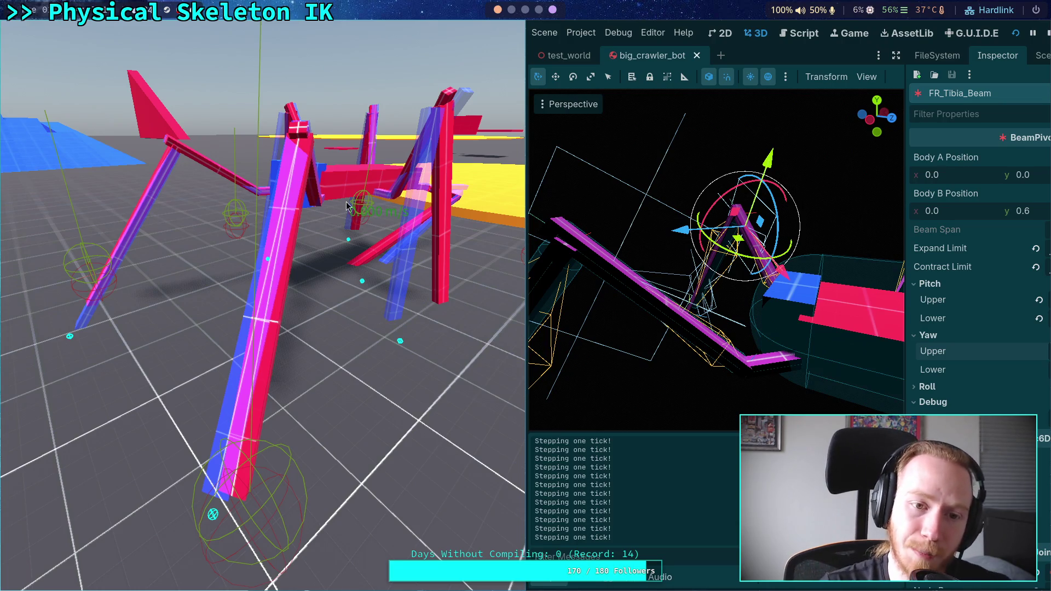
- Stop the game, select LegIKModifier, widen the Inspector and confirm the femur Rotation Axis stays Z
click(1047, 33)
click(906, 55)
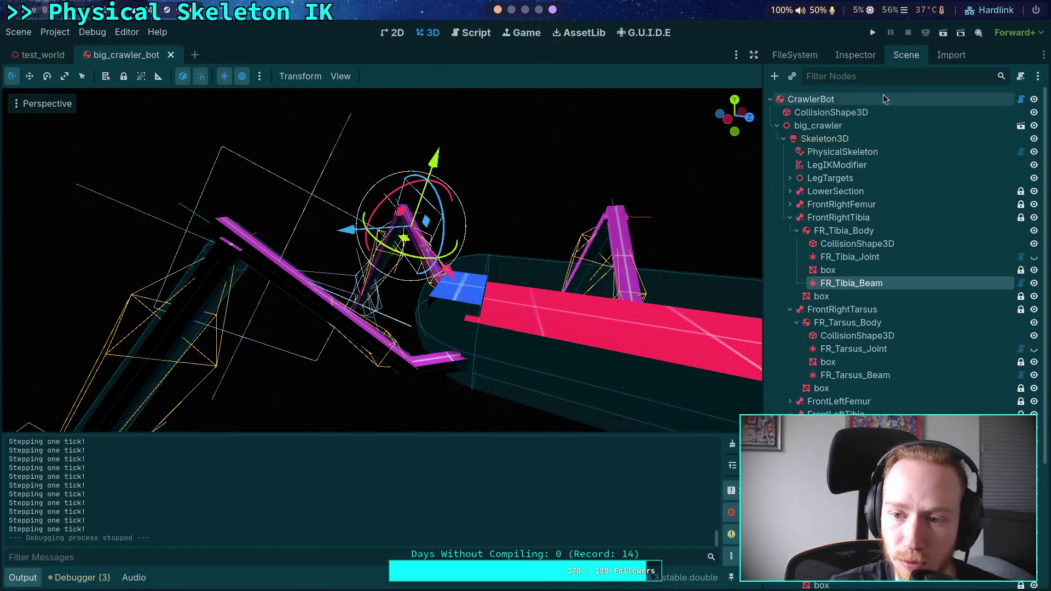
click(842, 166)
click(852, 56)
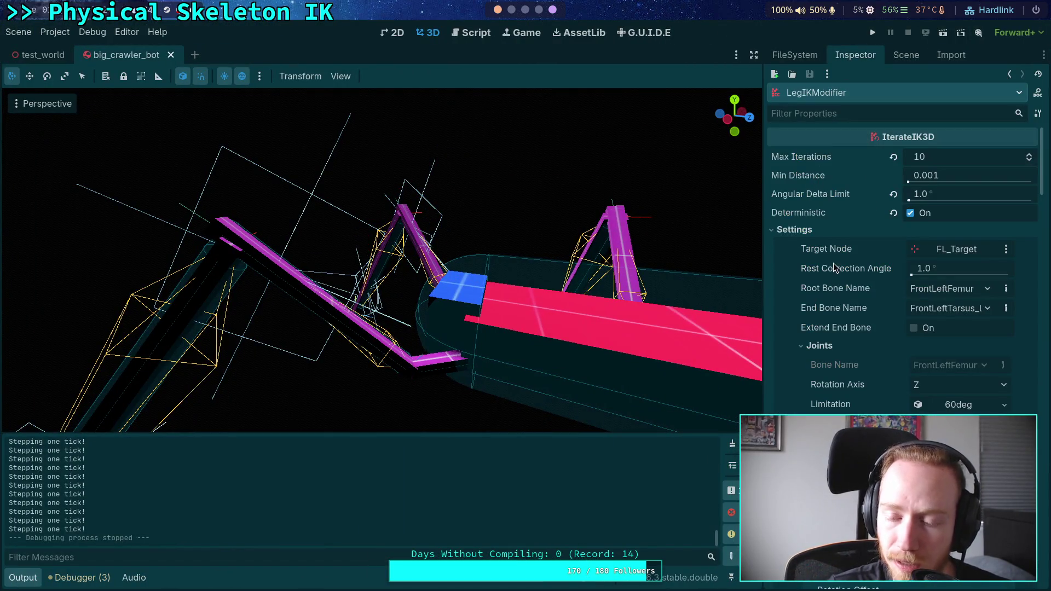
scroll(836, 268, down, 3)
drag(766, 296, 669, 309)
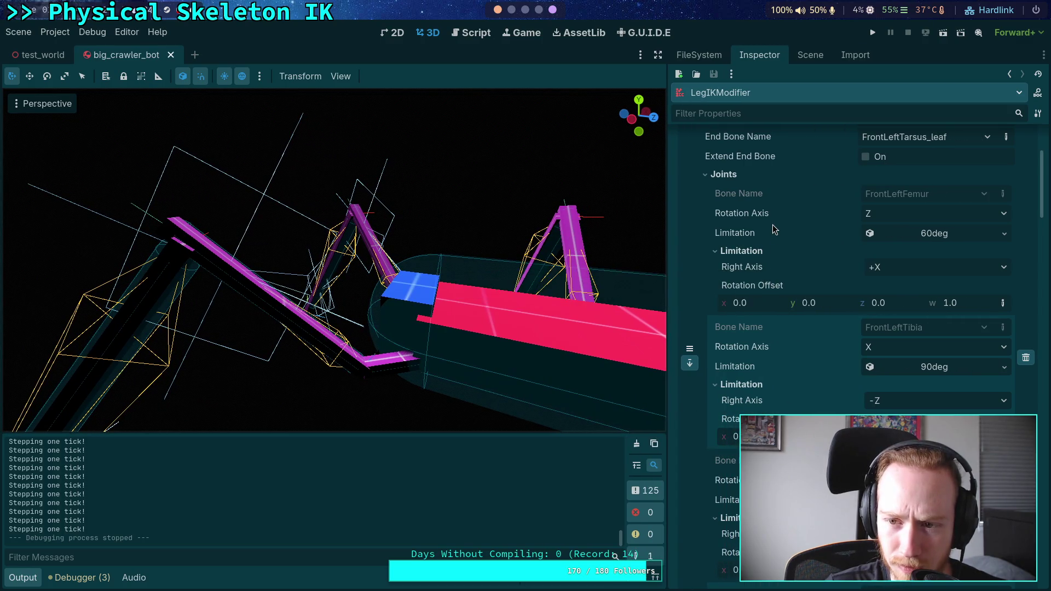
click(906, 212)
click(907, 212)
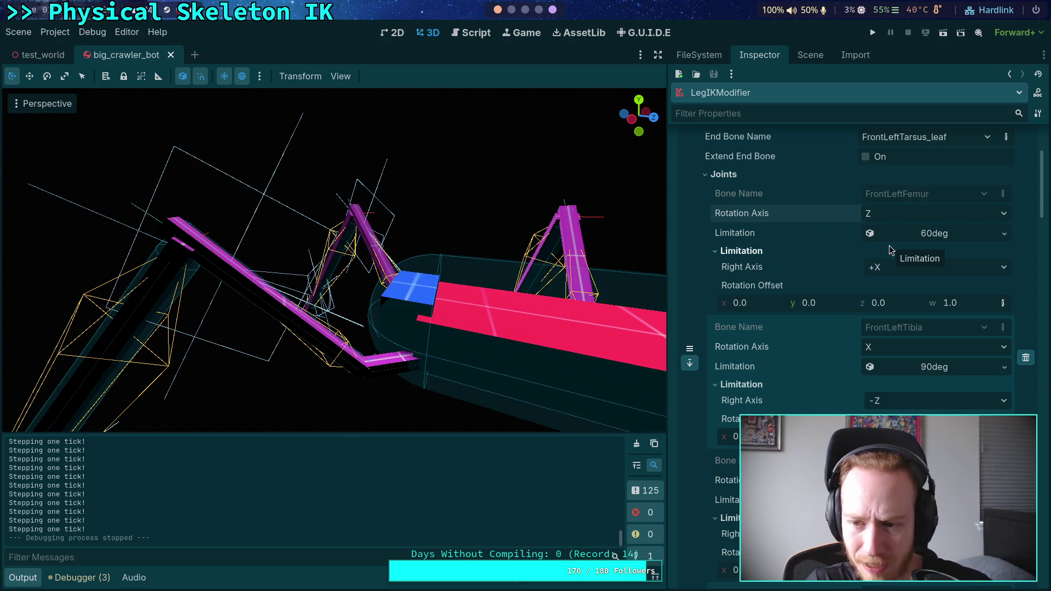
click(919, 218)
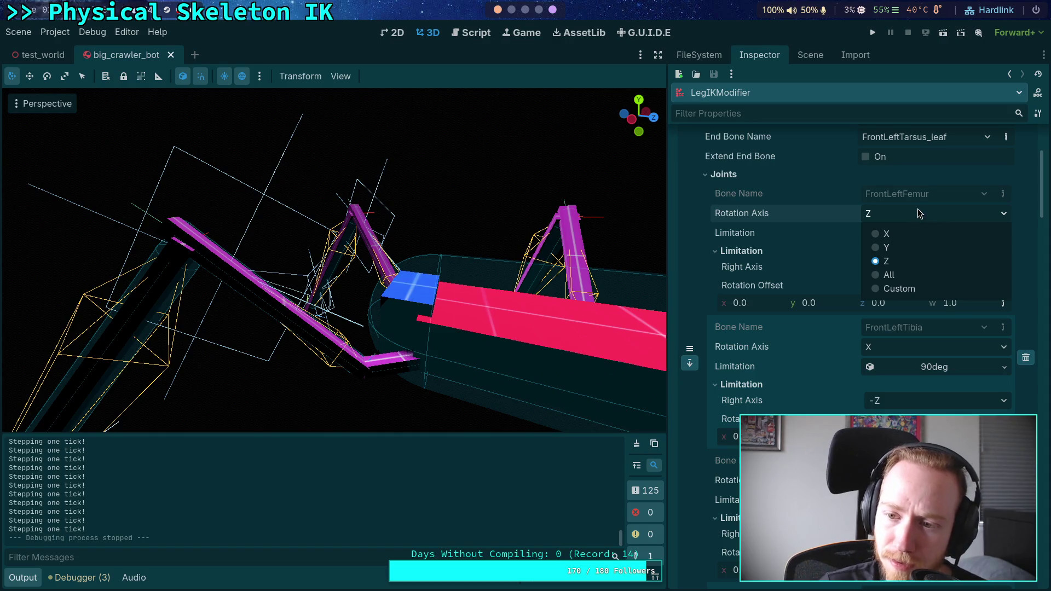
click(917, 209)
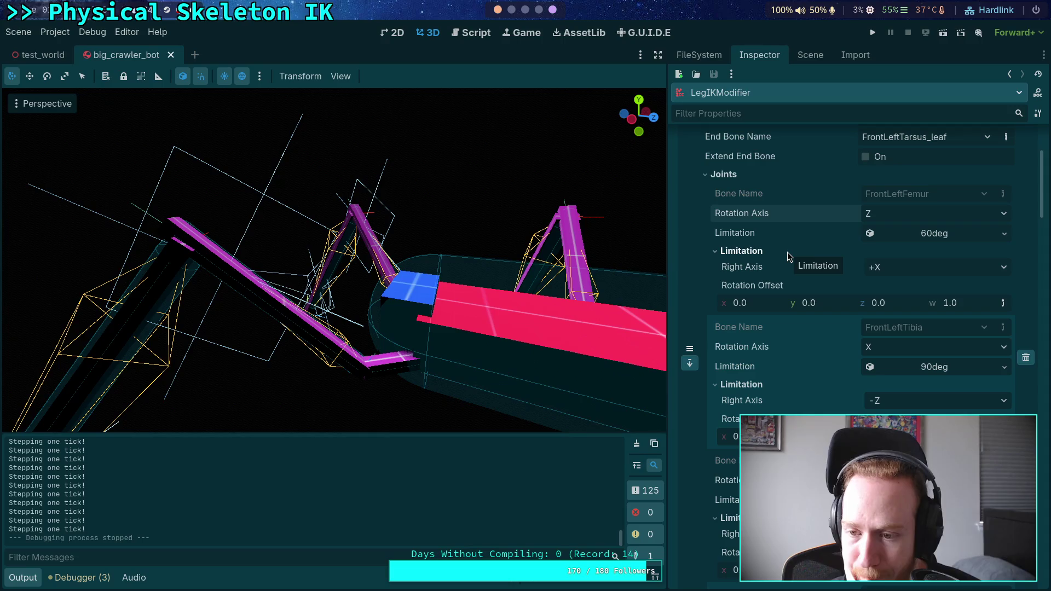
- Select the CrawlerBot root node and show its character properties
click(807, 56)
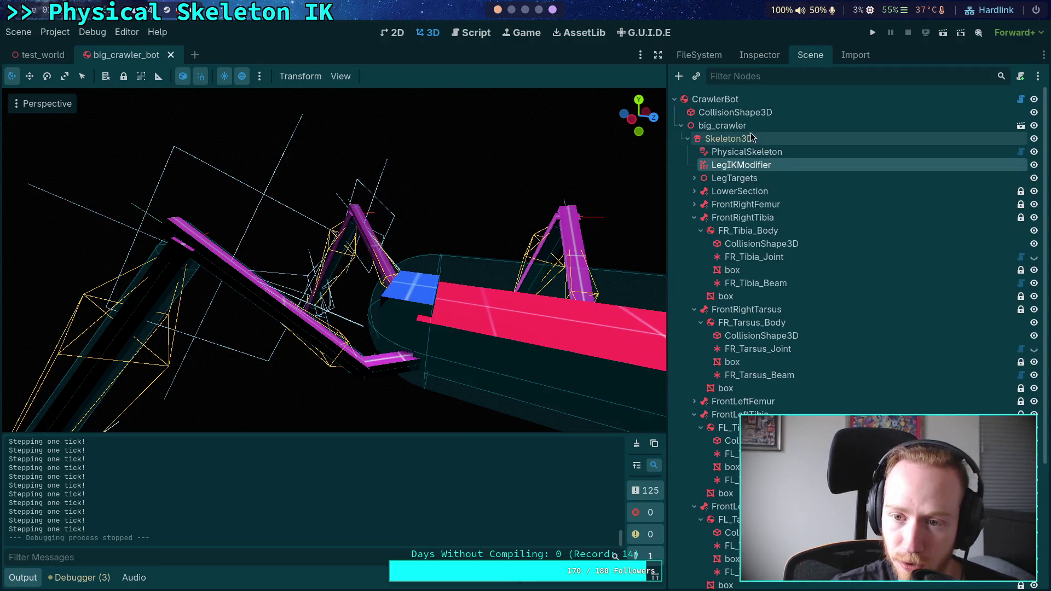
click(745, 104)
click(746, 151)
click(764, 57)
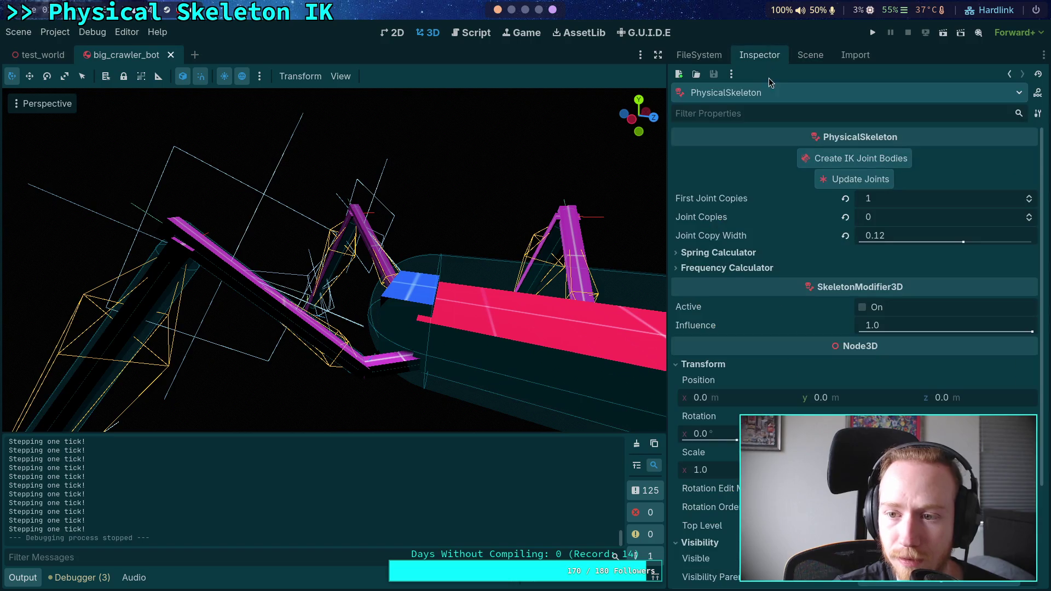
click(811, 55)
click(717, 100)
click(776, 55)
scroll(812, 143, up, 5)
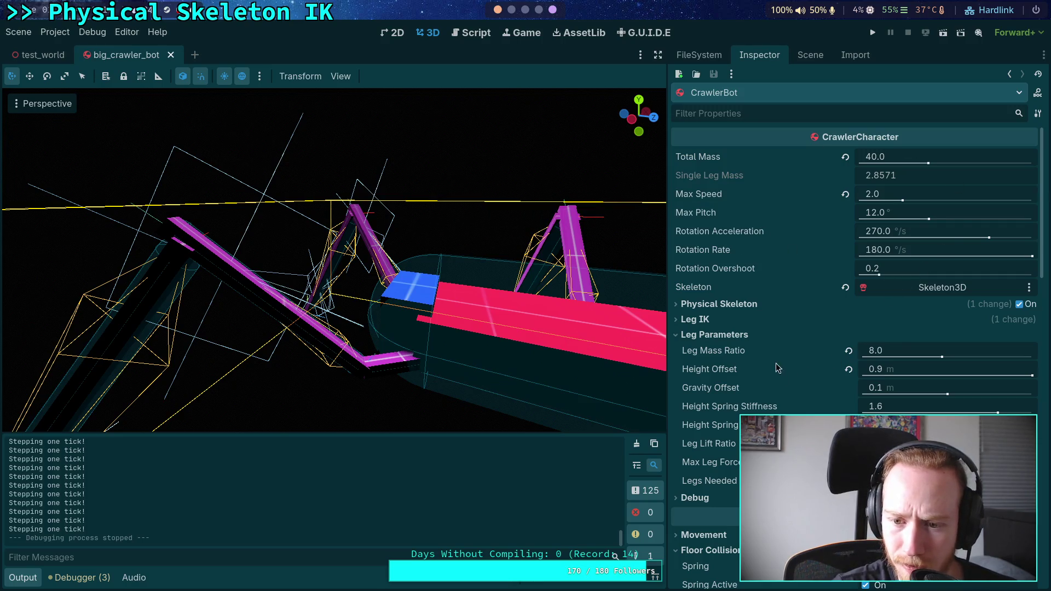
- Raise Leg Mass Ratio through 10, 15, 20 and 30 to 40, then save and run
click(880, 351)
text(1)
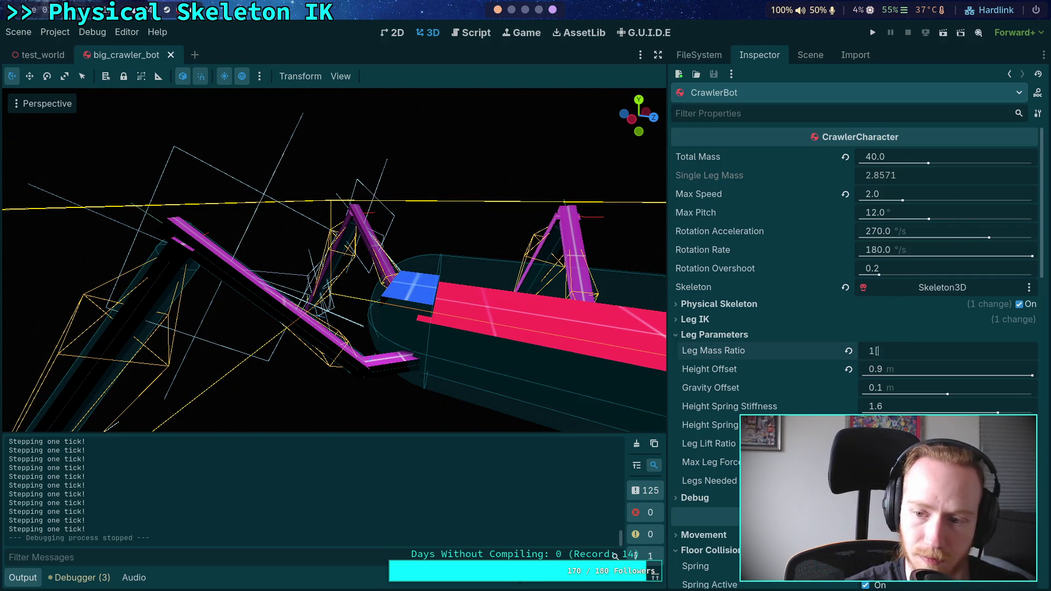
text(0)
key(Return)
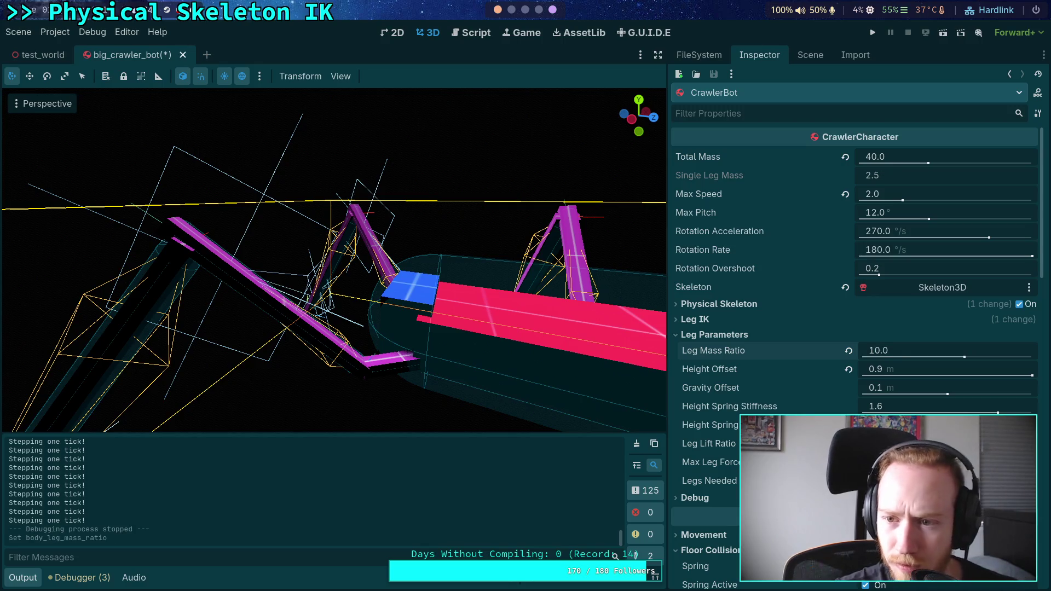
click(909, 353)
text(15)
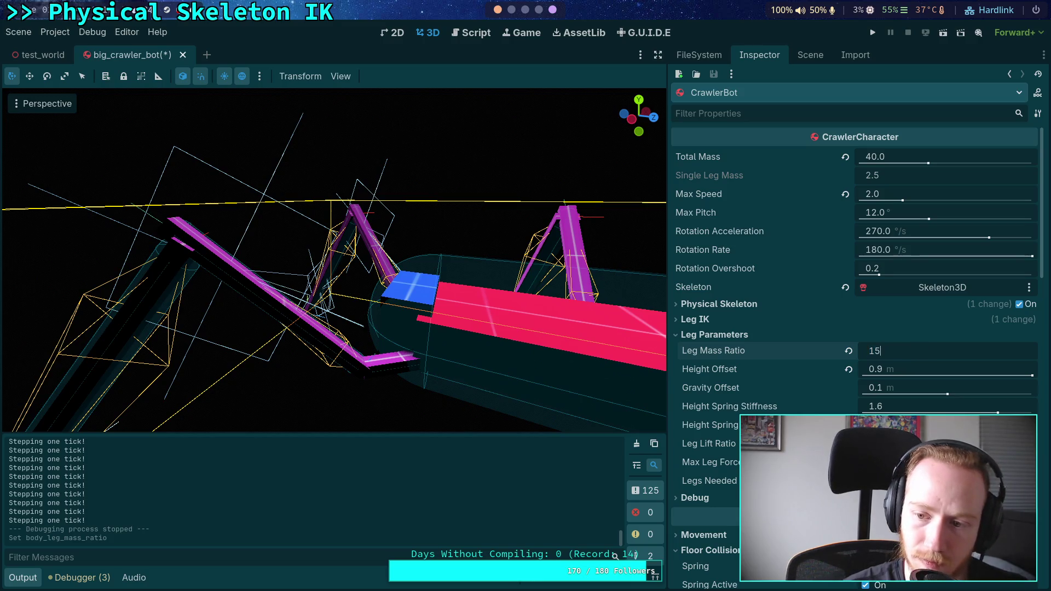
key(Return)
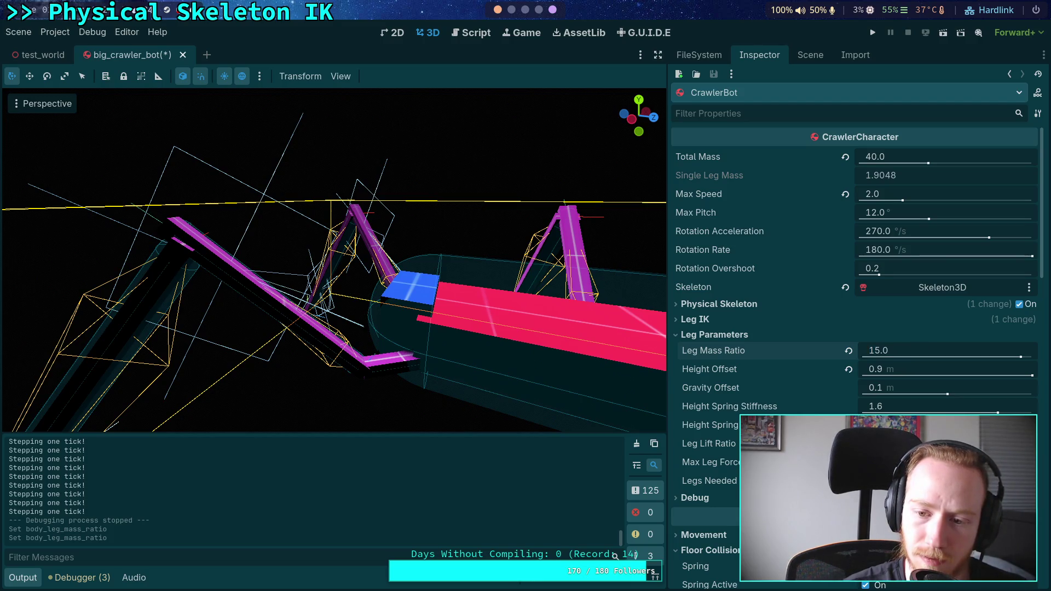
click(903, 351)
text(20)
key(Return)
key(Return)
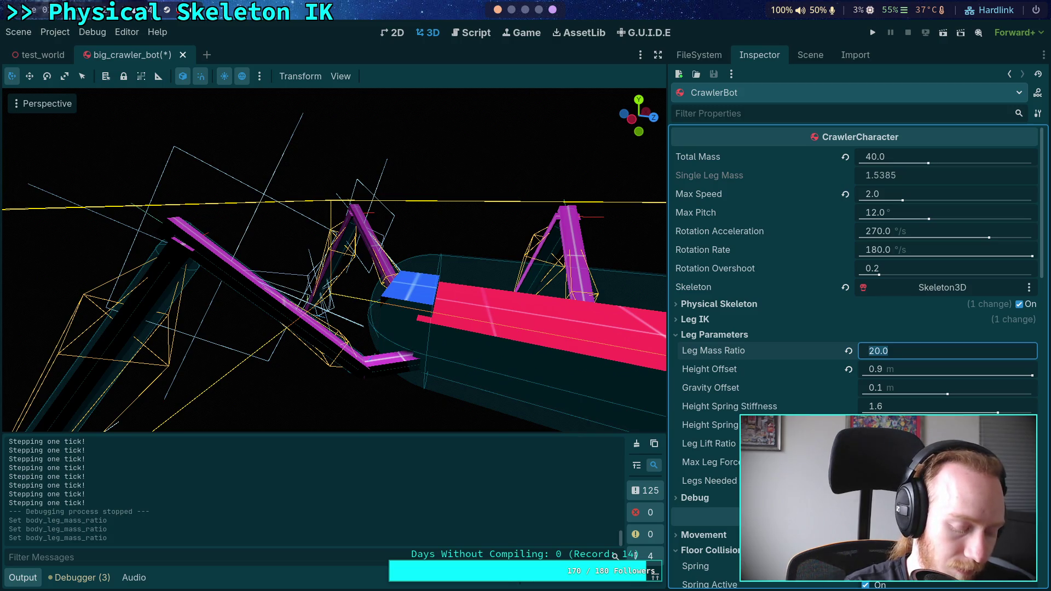
text(30)
key(Return)
key(Return)
text(40)
key(Return)
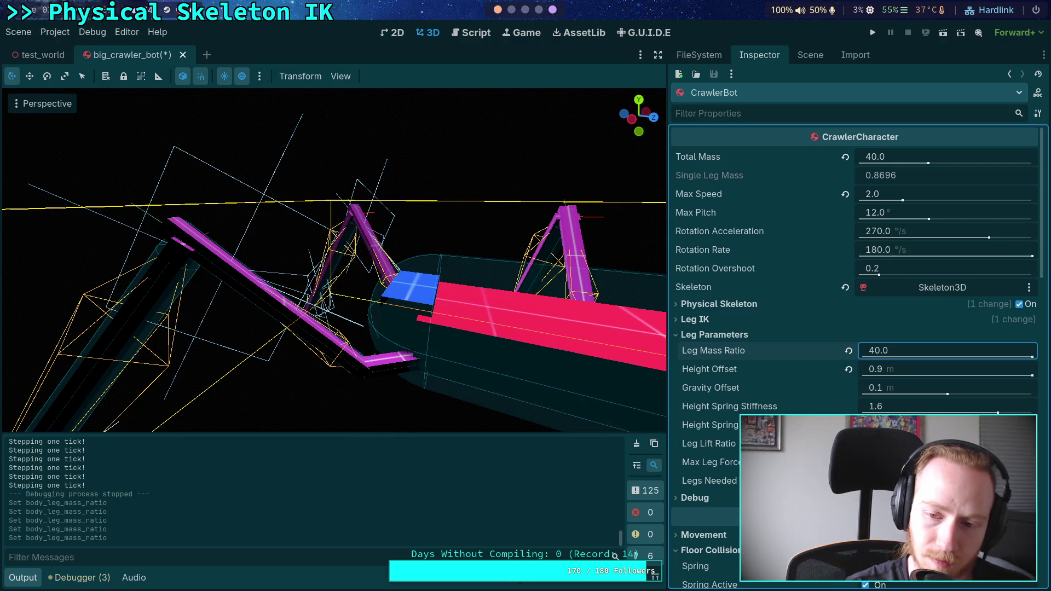
key(F5)
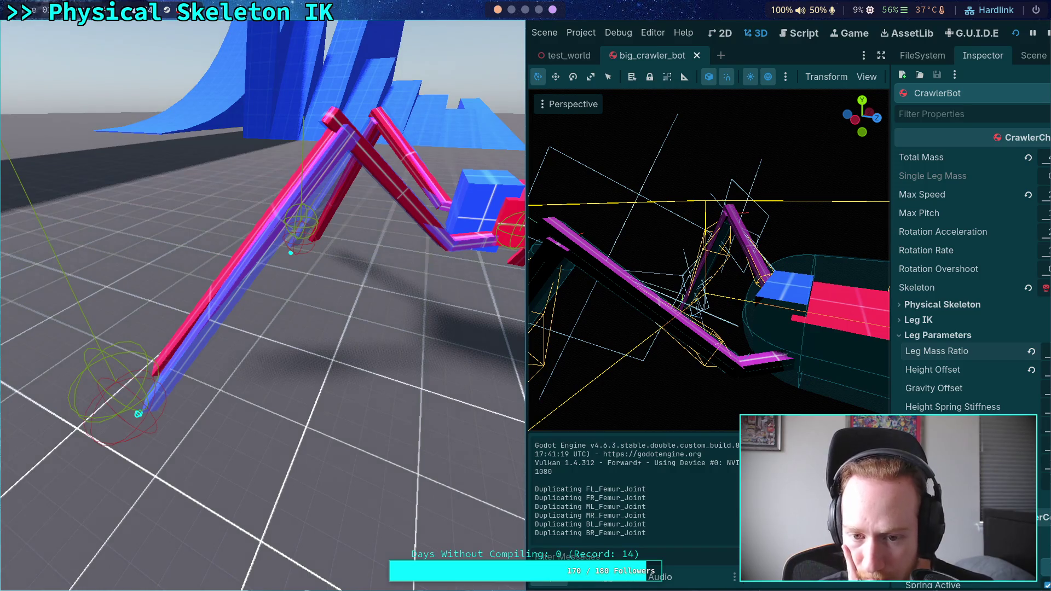
- Step the simulation a few single ticks with the period key, then stop the game
key(period)
key(period)
key(period)
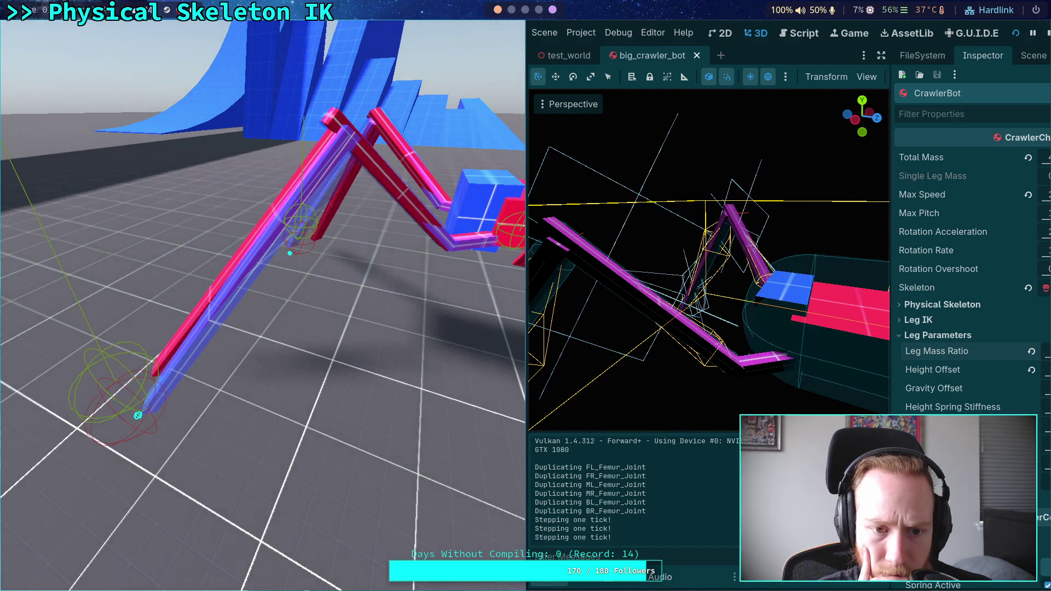
key(period)
key(period)
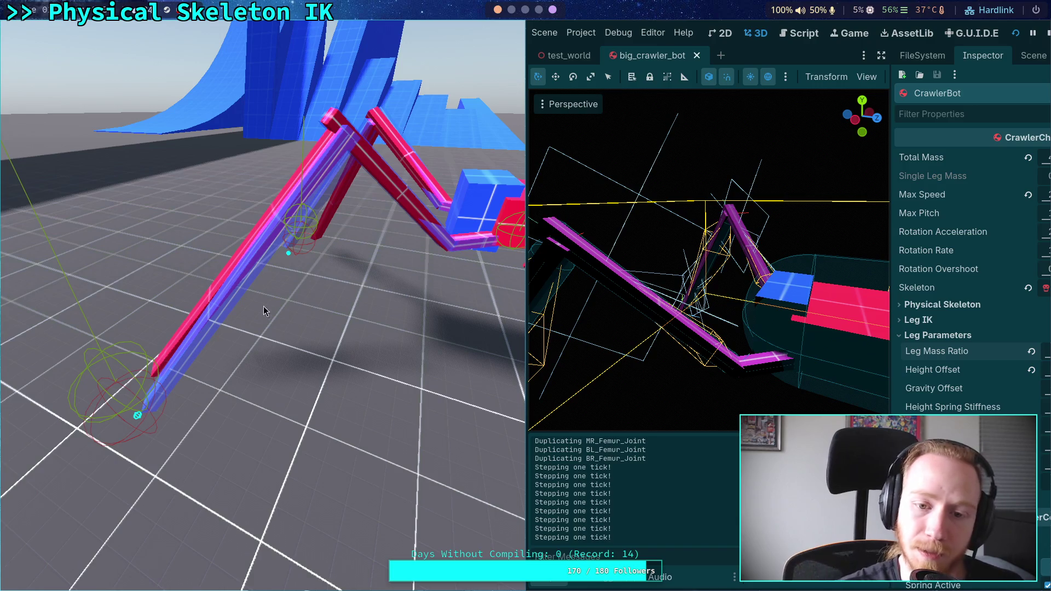
click(1048, 35)
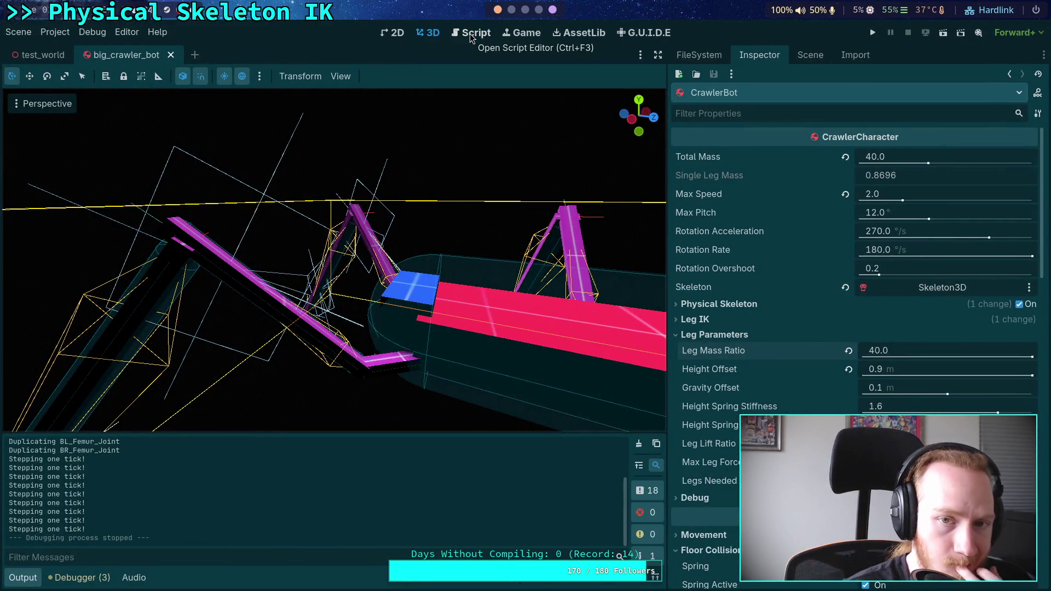
- Leave the leg-guide screenshot in Krita and return to the Godot editor workspace with Super+1
click(549, 11)
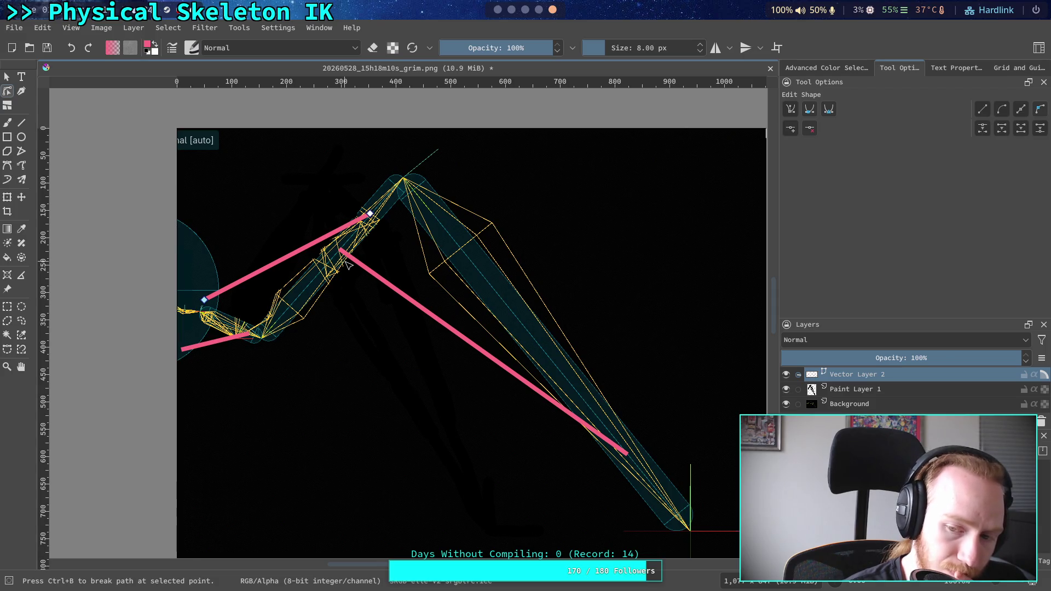
key(super+3)
key(super+1)
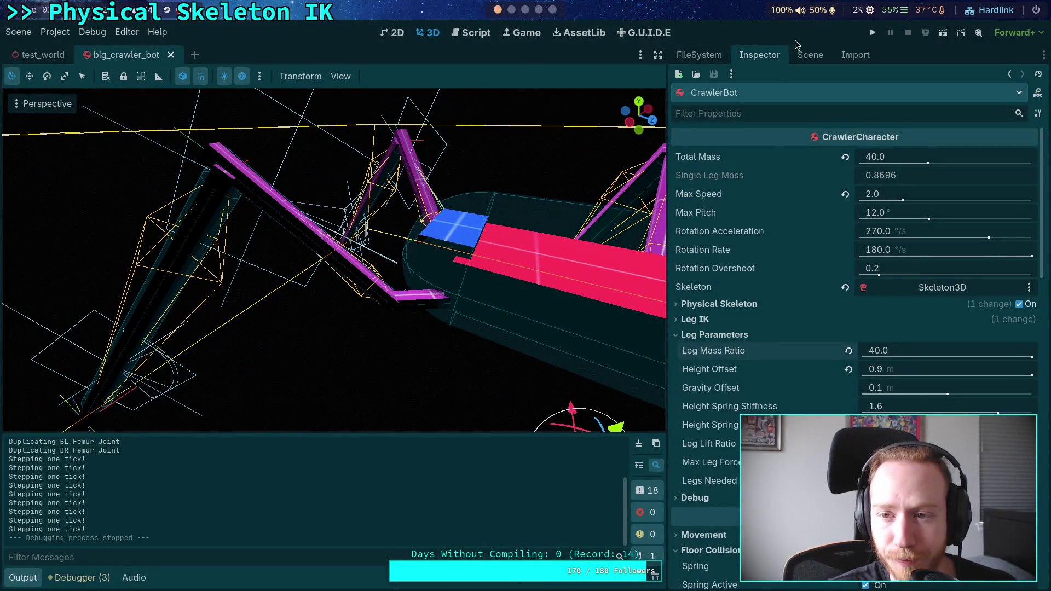
- Change FR_Tarsus_Beam's Body B Position y from 1.125 to 1.5
click(805, 55)
click(766, 256)
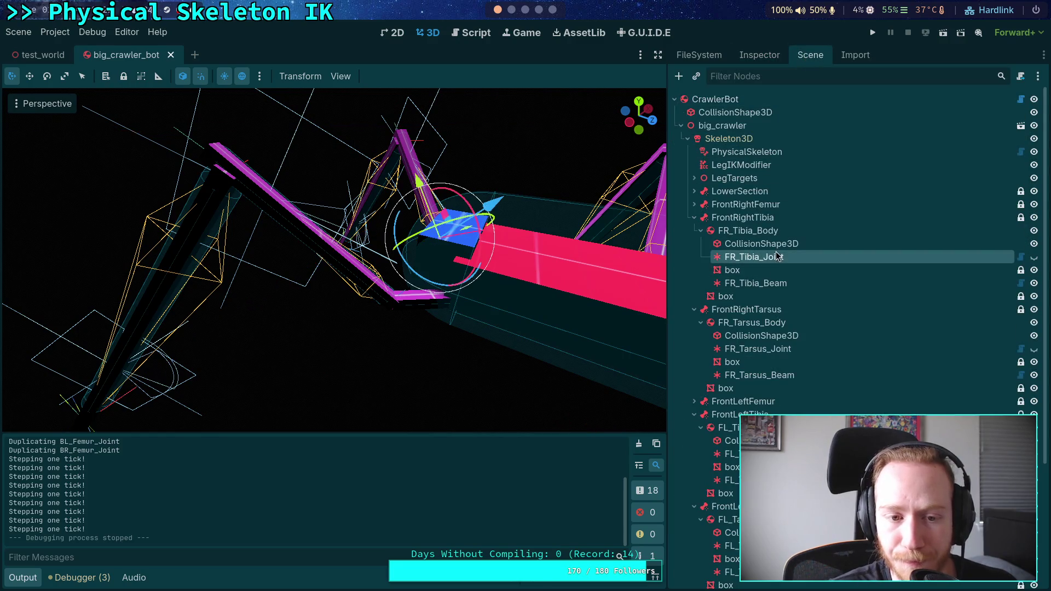
click(765, 284)
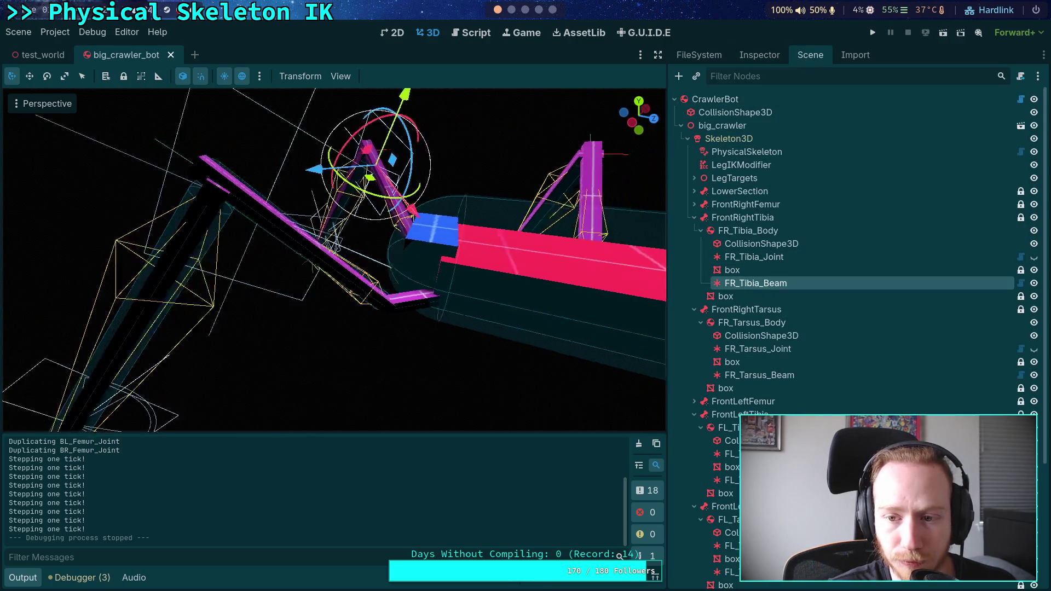
click(694, 218)
click(694, 336)
click(758, 296)
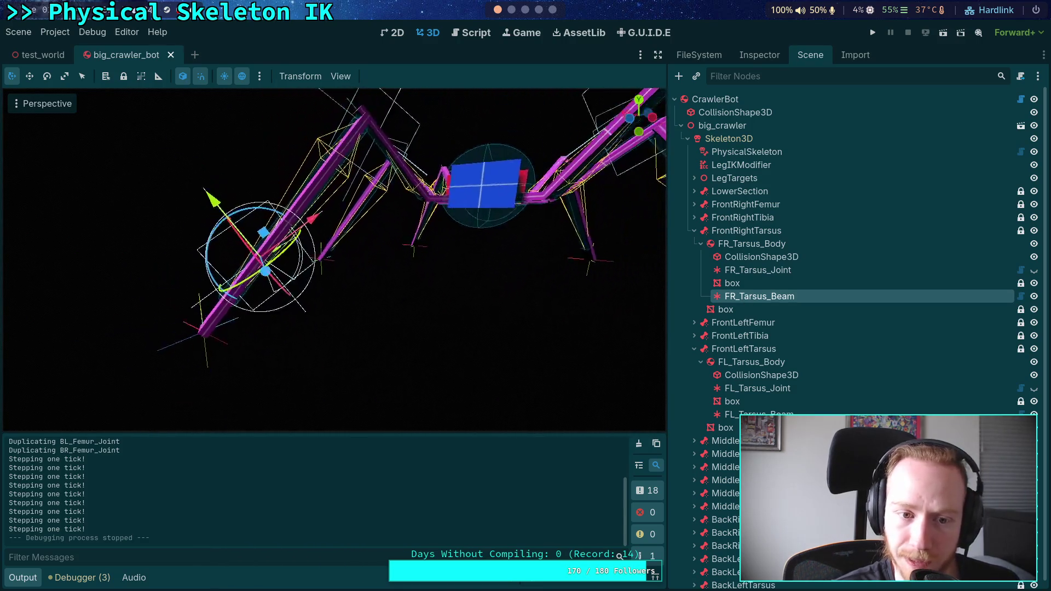
click(760, 55)
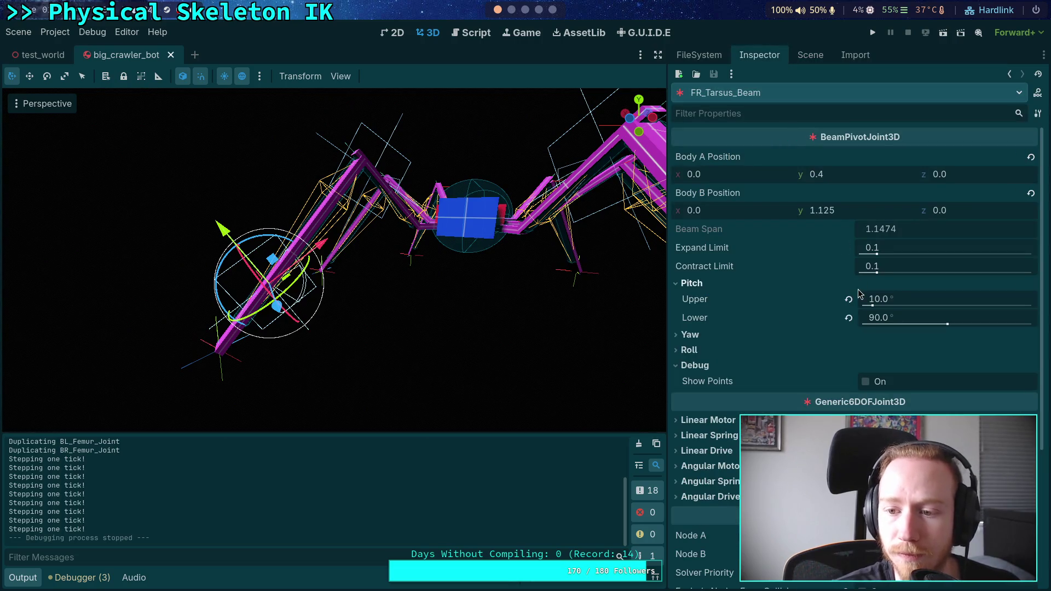
click(846, 214)
text(1.5)
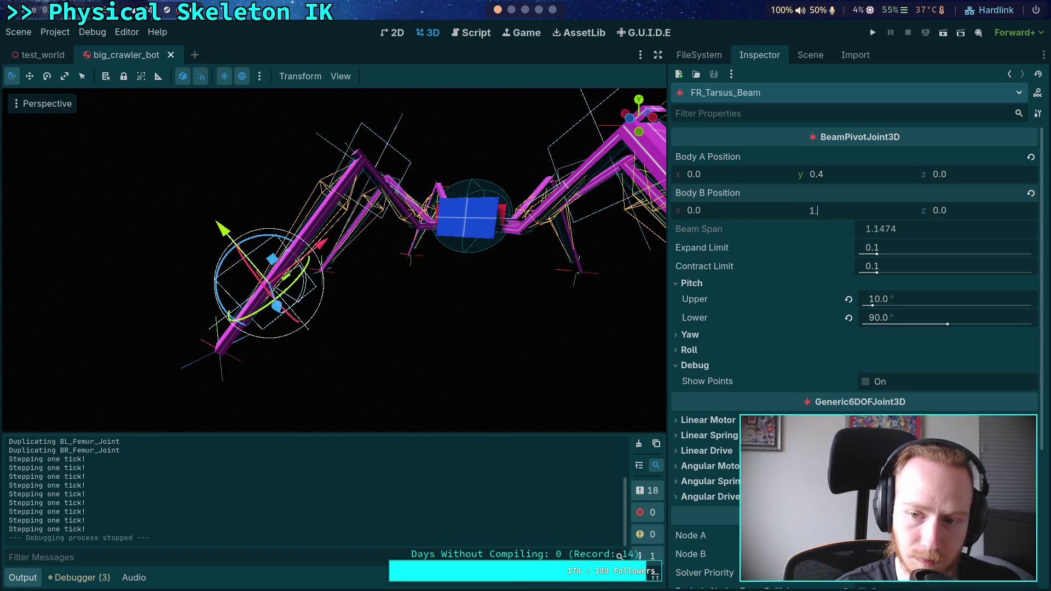
key(Return)
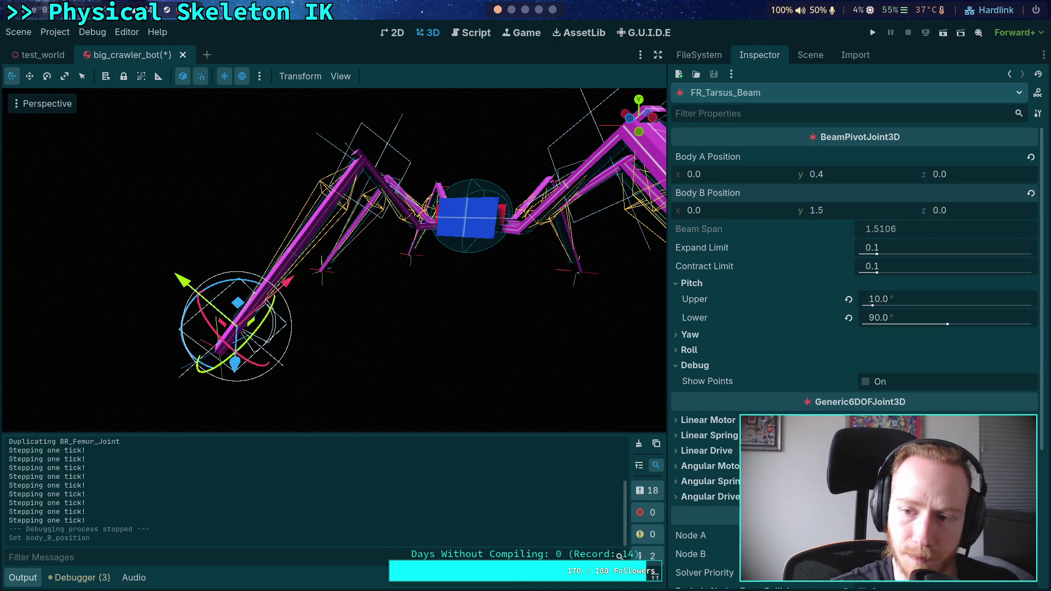
- Set FL_Tarsus_Beam's Body B Position y to 1.5 as well
click(813, 57)
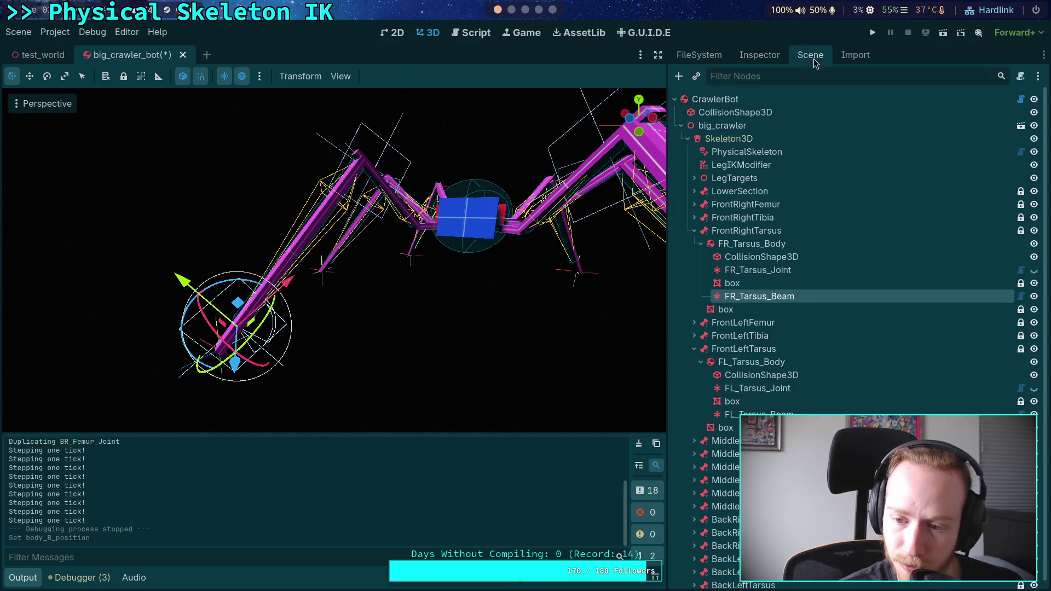
click(759, 414)
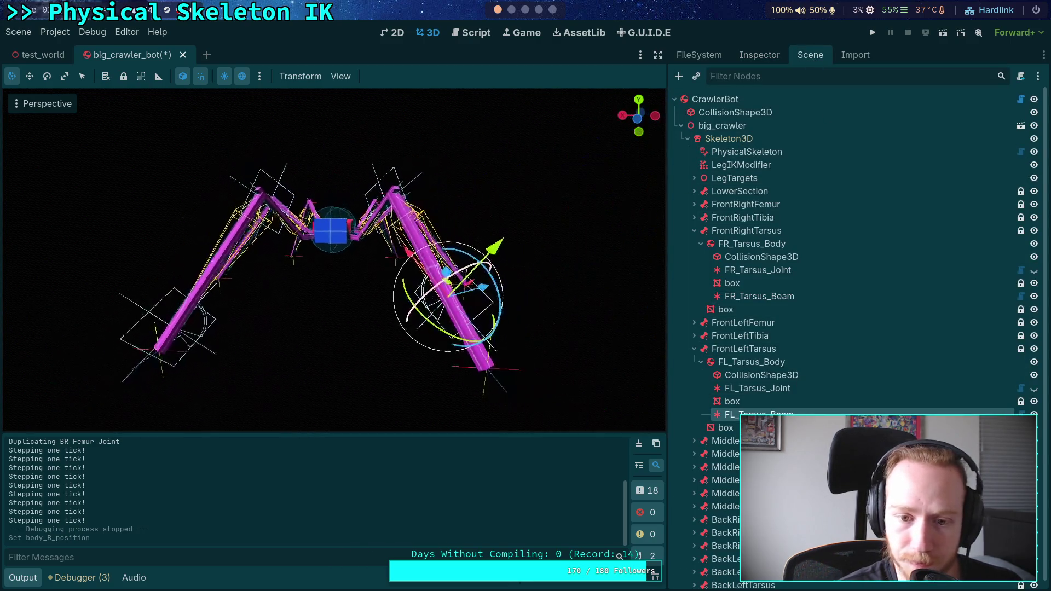
click(760, 55)
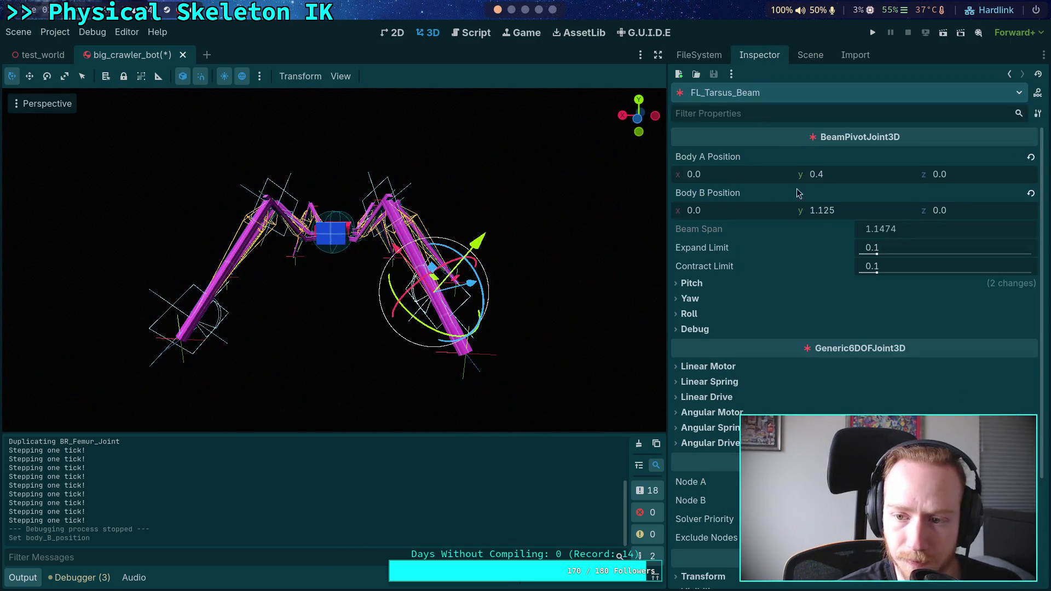
click(846, 212)
text(1.)
key(Return)
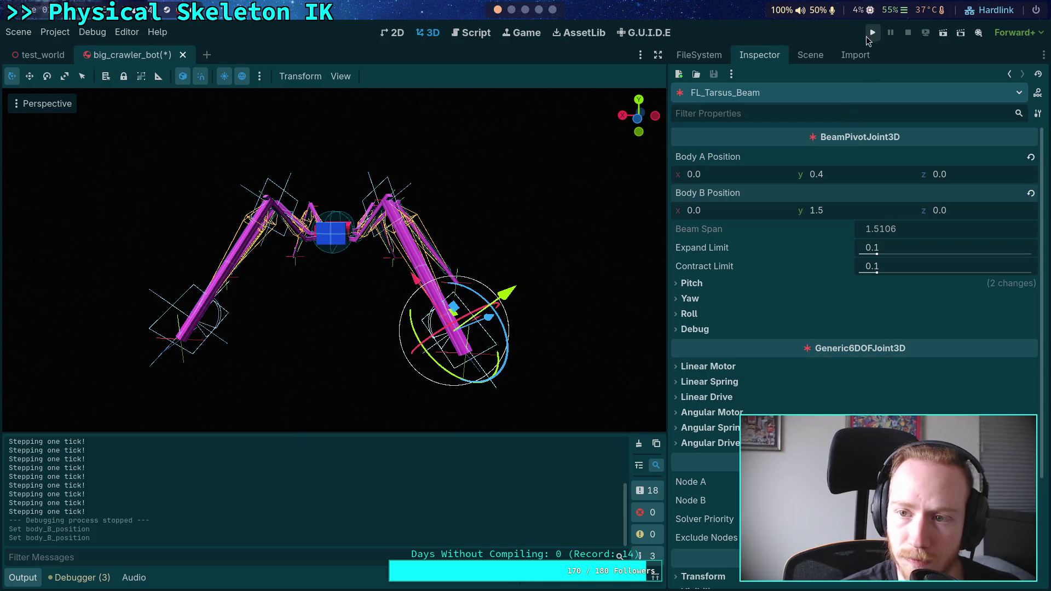
- Test-run the crawler with its longer front legs, then select the CrawlerBot root node
click(873, 33)
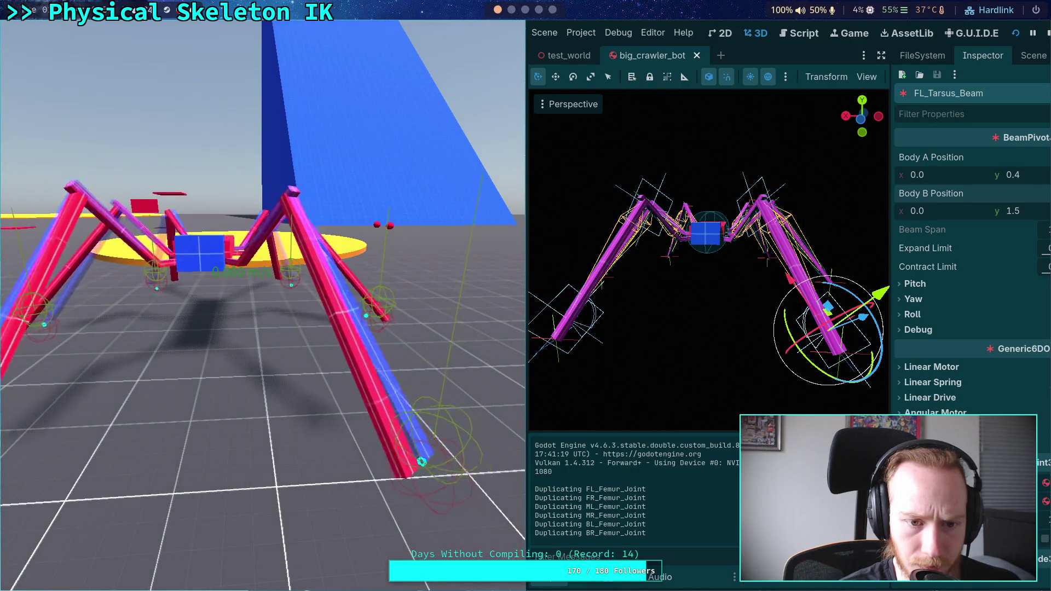
click(1046, 35)
click(810, 54)
click(715, 91)
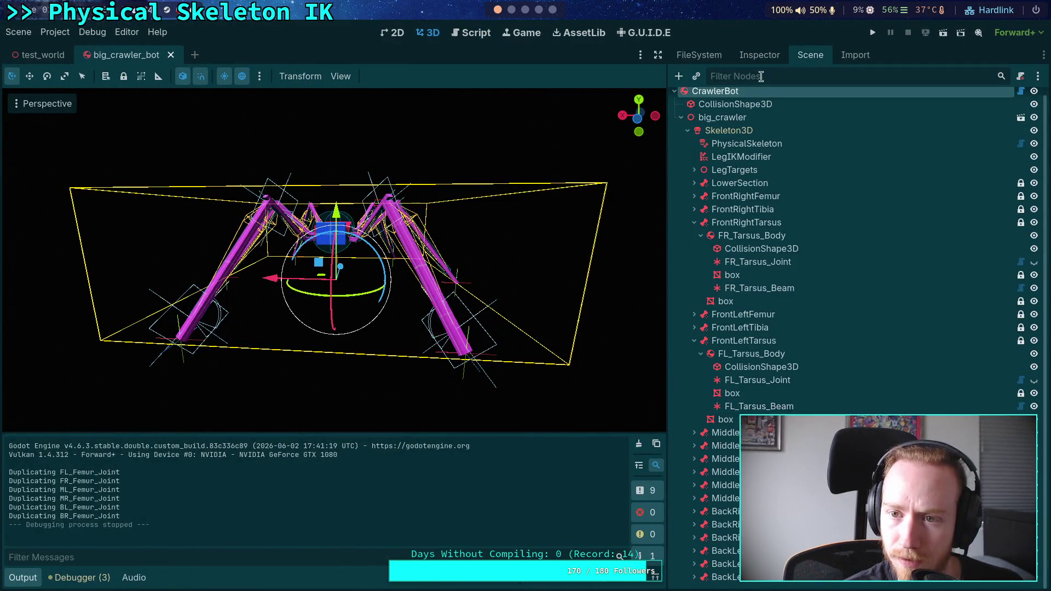
click(759, 54)
- Lower CrawlerBot's Leg Mass Ratio from 40.0 to 8.0 and test-run the game again
click(914, 351)
text(8)
key(Return)
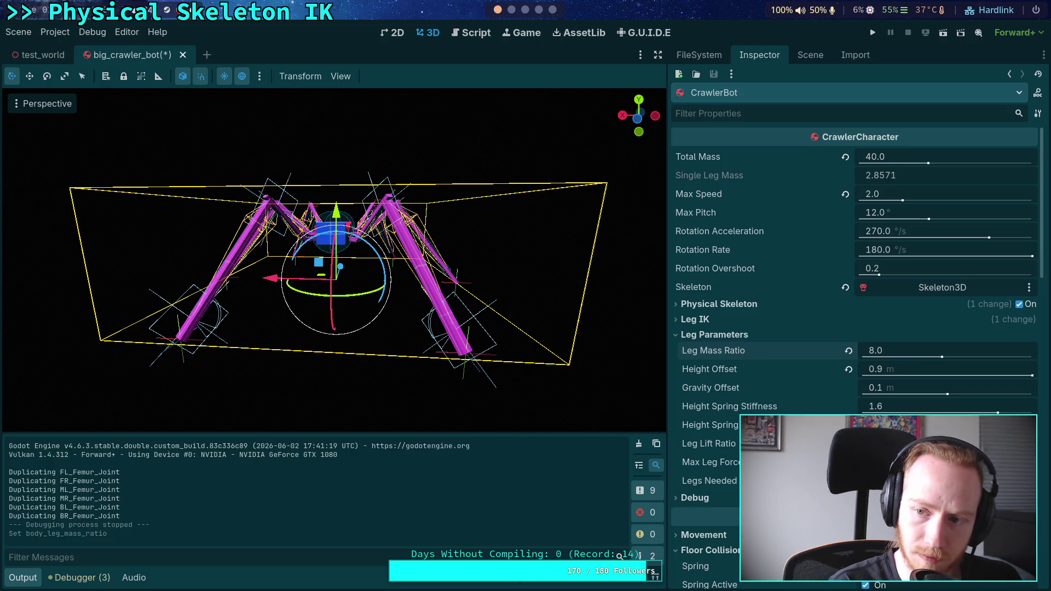
click(873, 33)
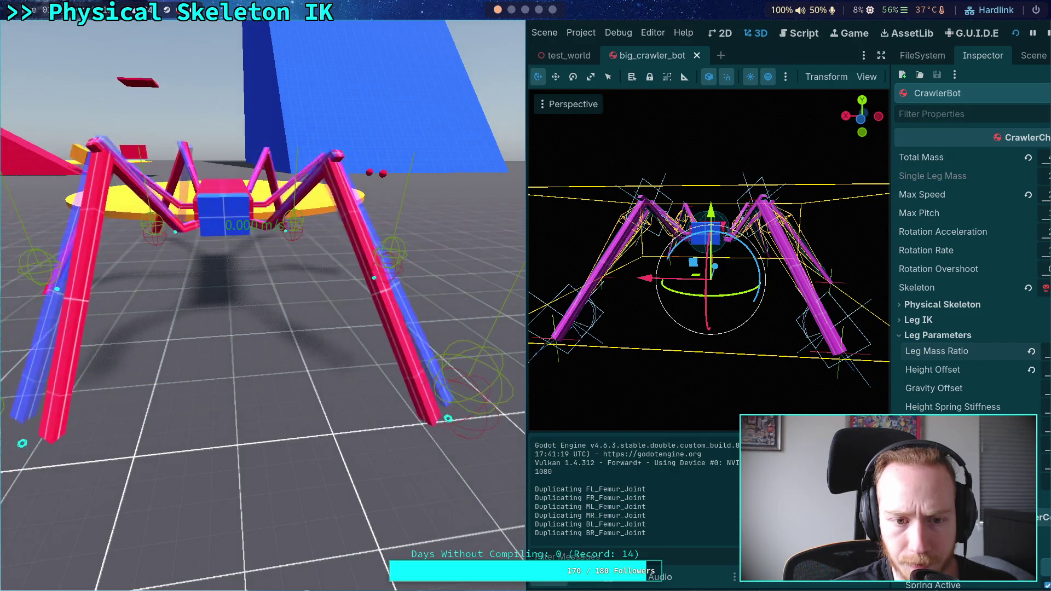
click(1048, 34)
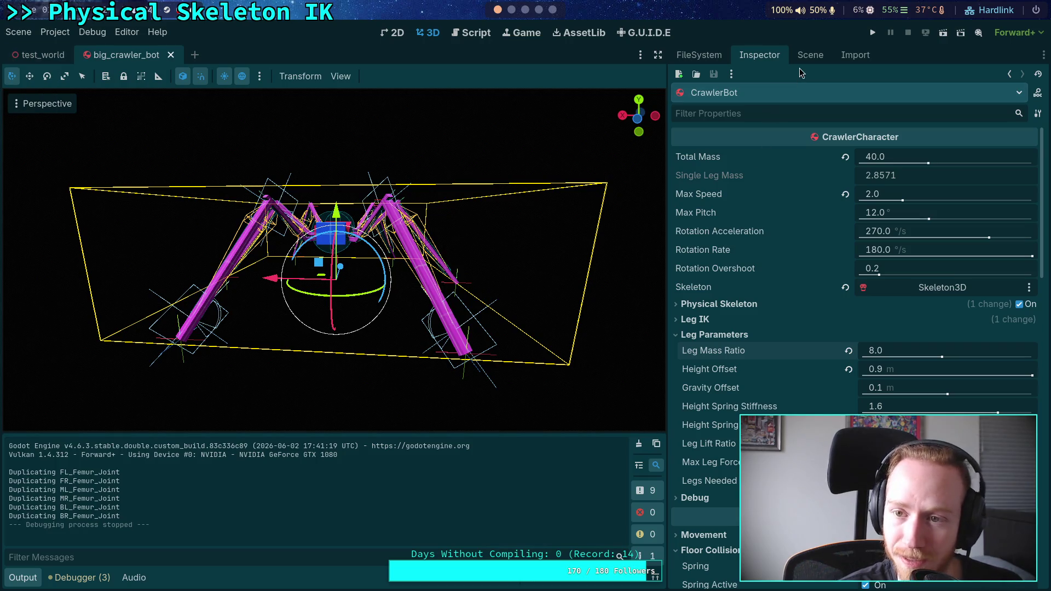
click(56, 34)
click(63, 47)
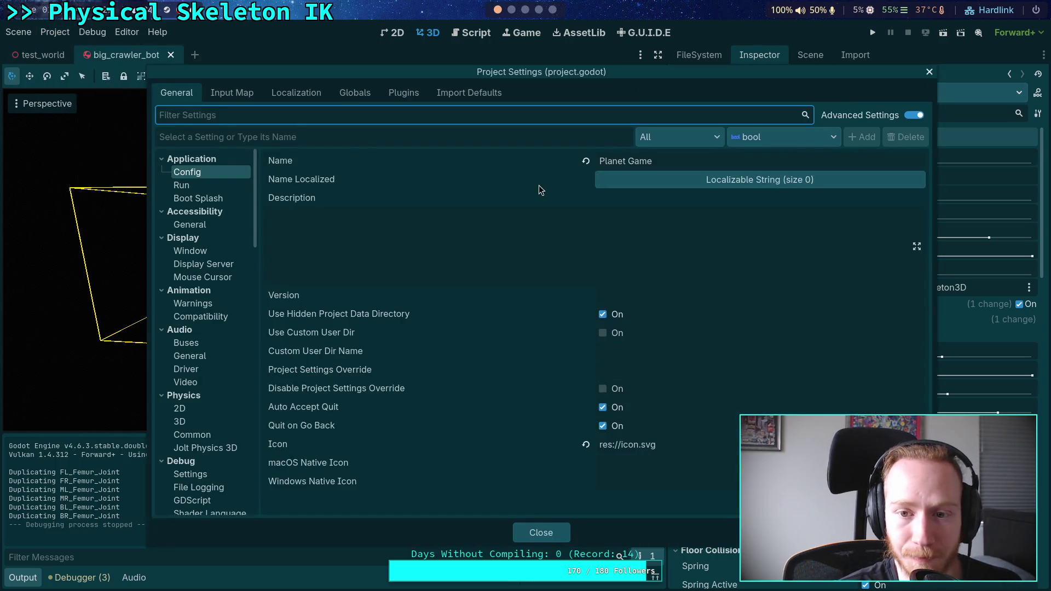
click(202, 448)
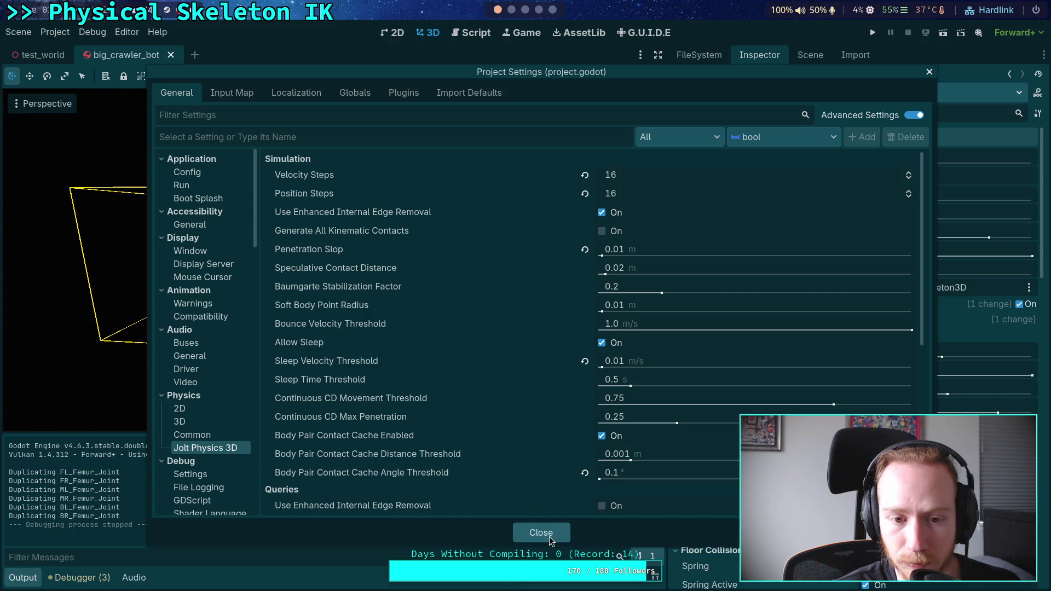
click(541, 532)
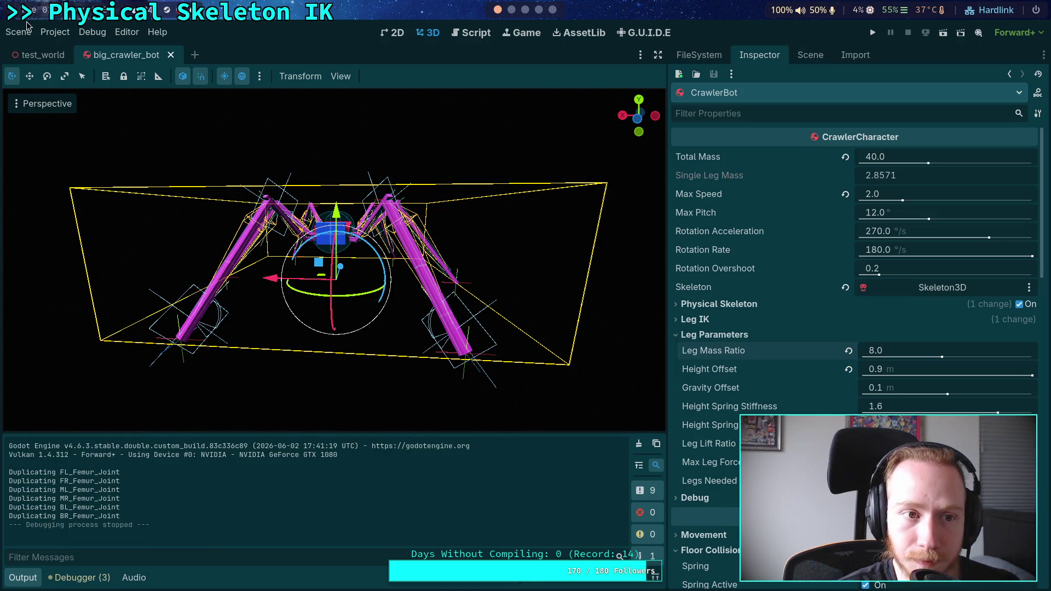
- Adjust the Jolt Physics 3D Position Steps and Velocity Steps in Project Settings
click(55, 31)
click(76, 49)
click(904, 199)
click(908, 178)
click(541, 533)
- Test-run the crawler twice with the new Jolt solver steps
click(873, 33)
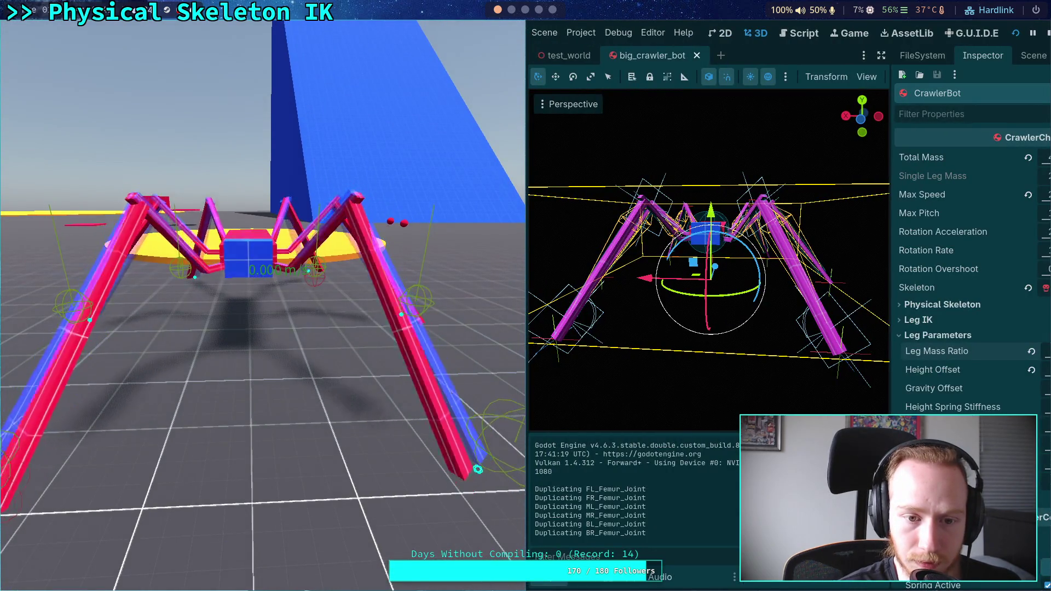
click(1048, 32)
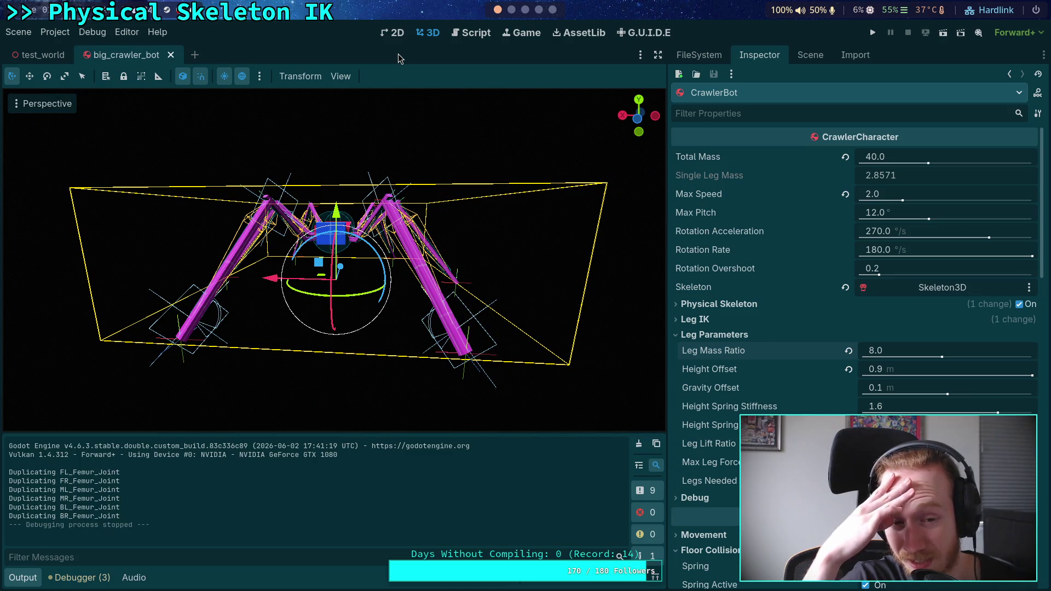
click(873, 33)
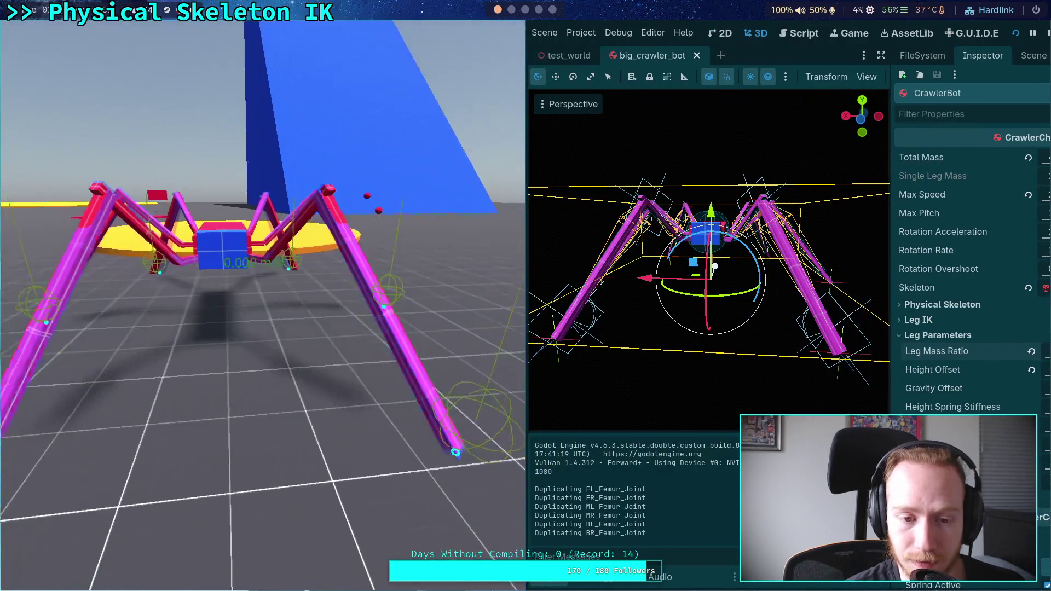
click(1047, 25)
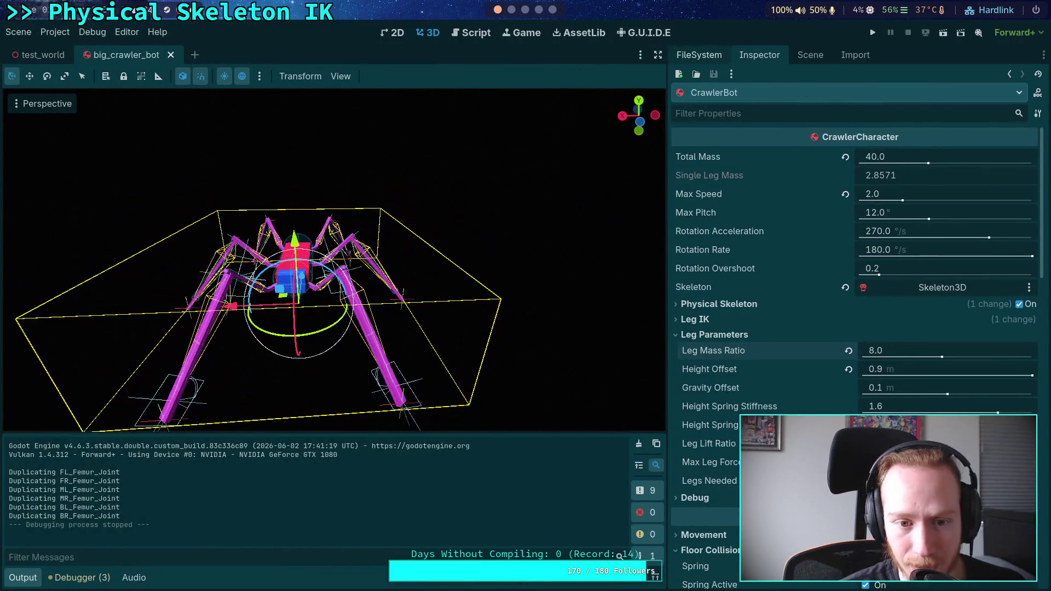
- Inspect FR_Tarsus_Body's rigid body settings and expand its Axis Lock section
click(809, 55)
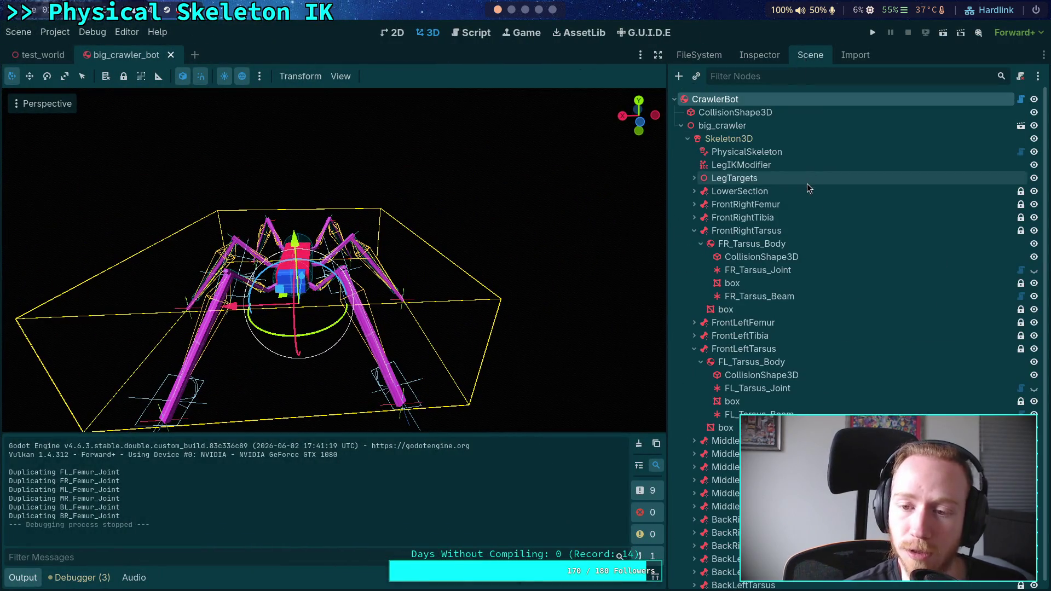
click(728, 246)
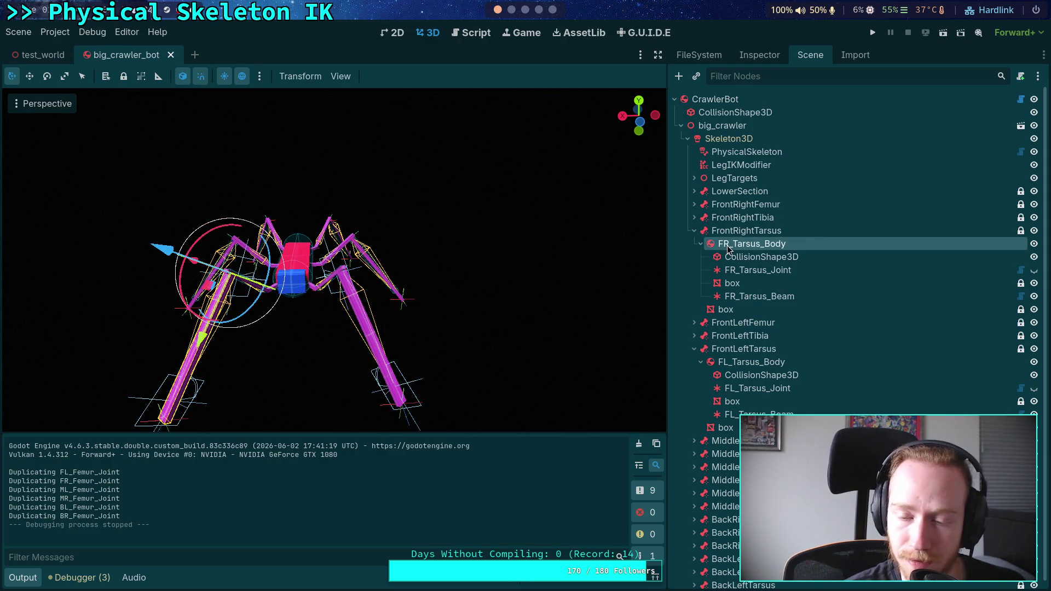
click(756, 55)
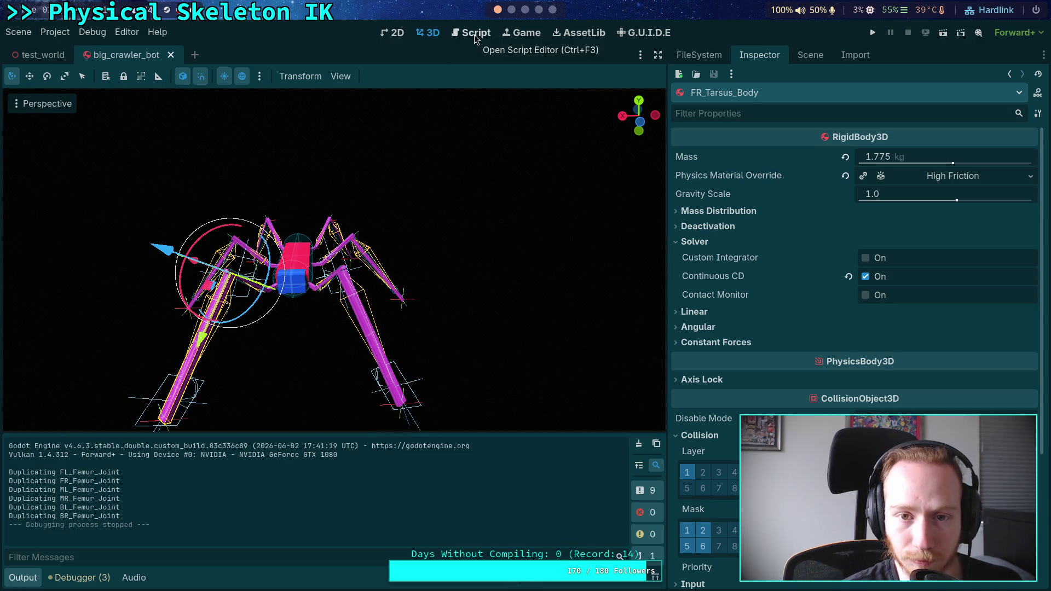
scroll(791, 366, down, 5)
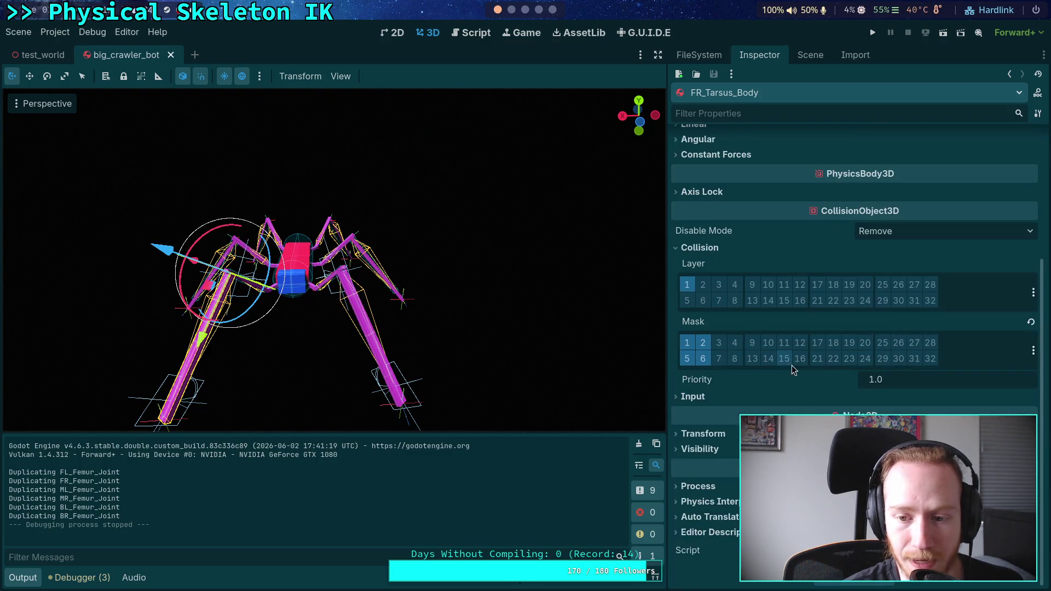
scroll(722, 356, up, 3)
click(711, 307)
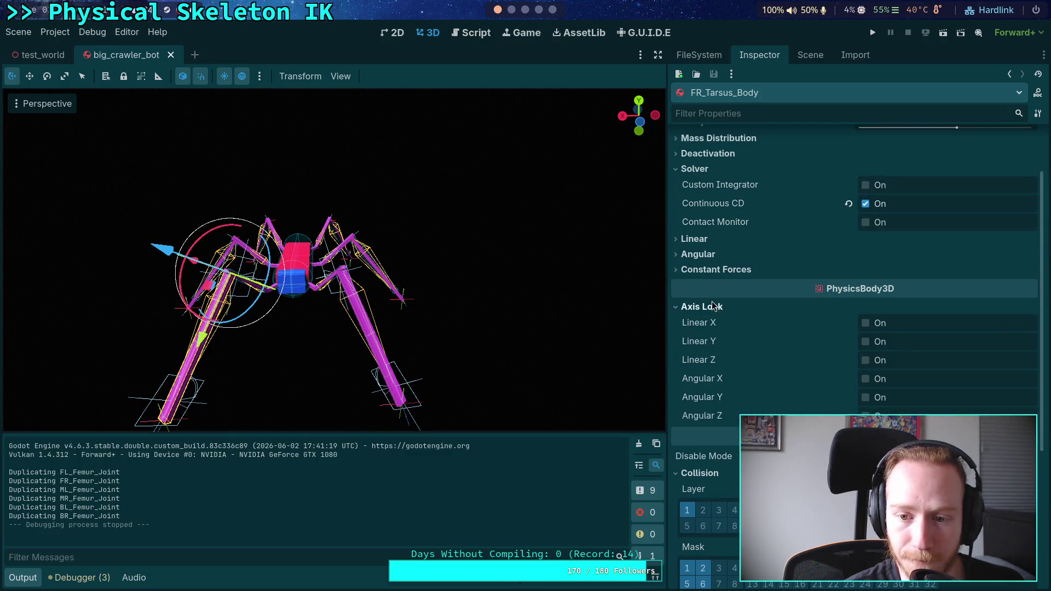
drag(383, 262, 446, 268)
click(818, 58)
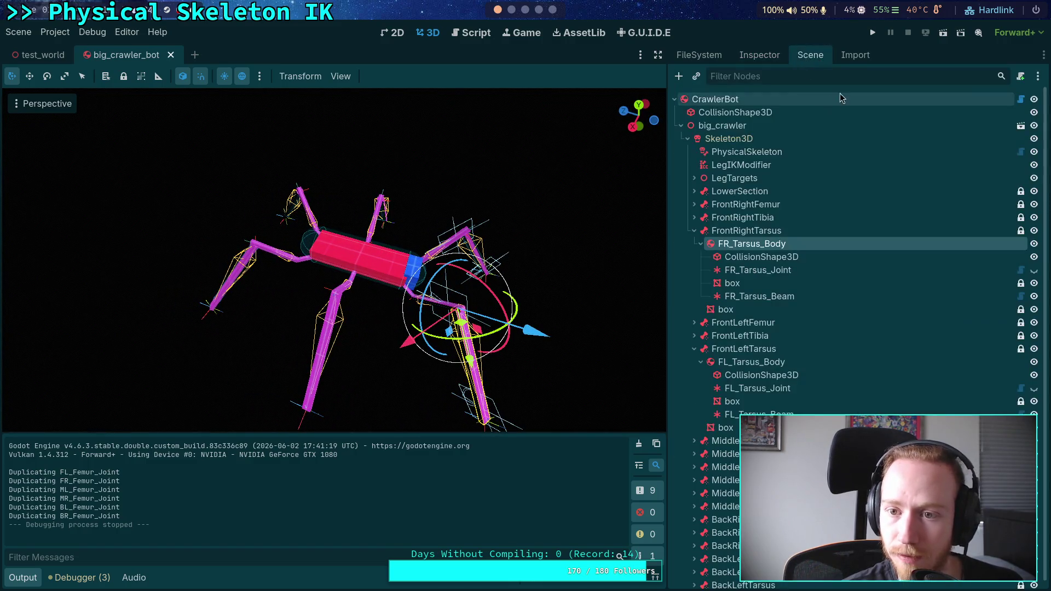
- Filter nodes by '_B', select MR_Femur_Body through BL_Tarsus_Body, and lock Linear X, Y and Z
text(_B)
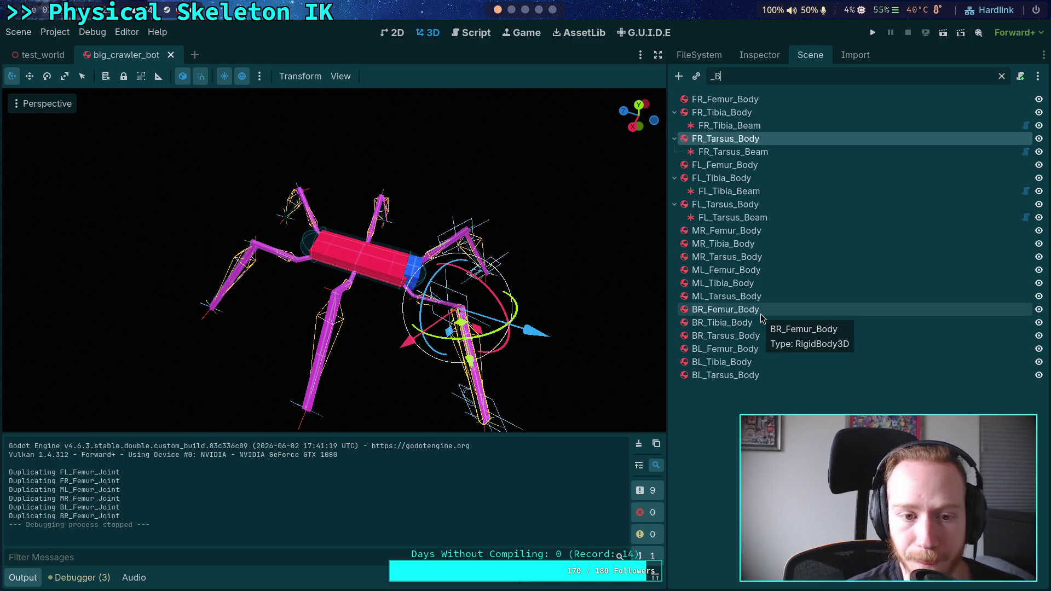
click(755, 231)
shift+click(734, 376)
click(759, 57)
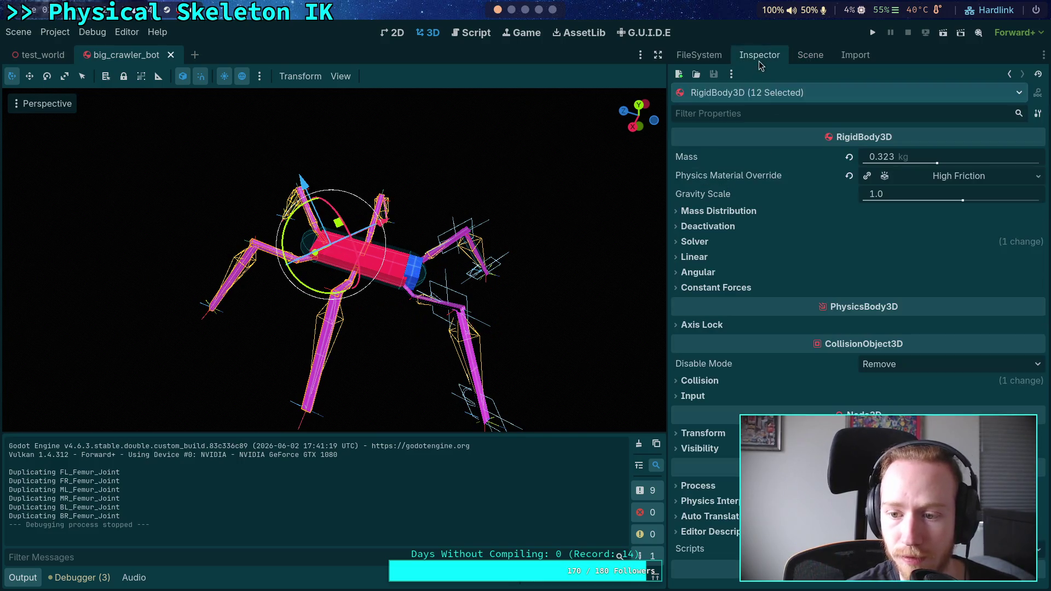
click(702, 324)
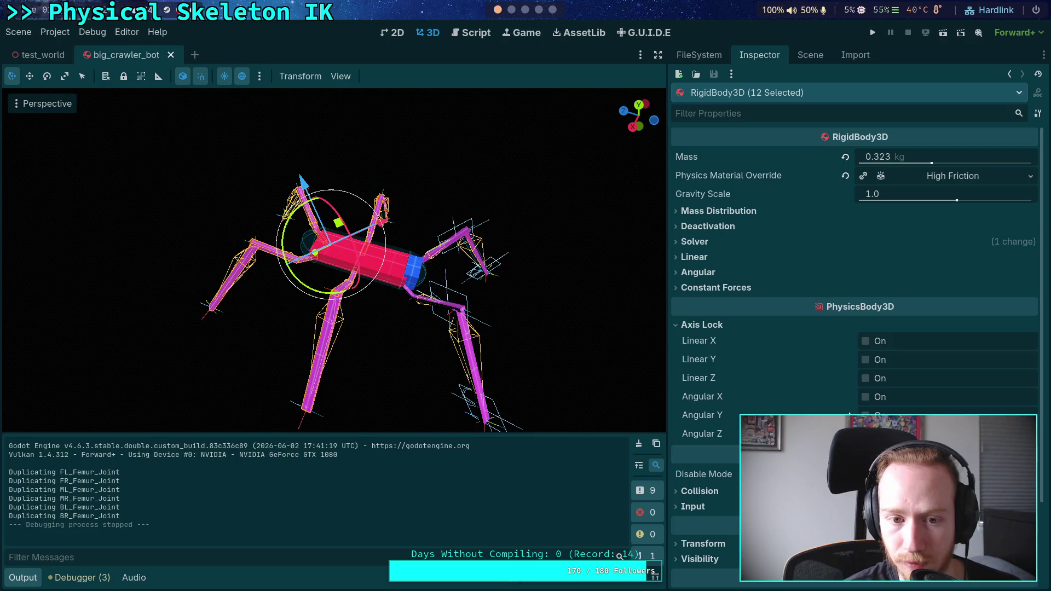
click(866, 341)
click(866, 360)
click(865, 378)
- Test-run the crawler with the linear axis locks applied
click(872, 32)
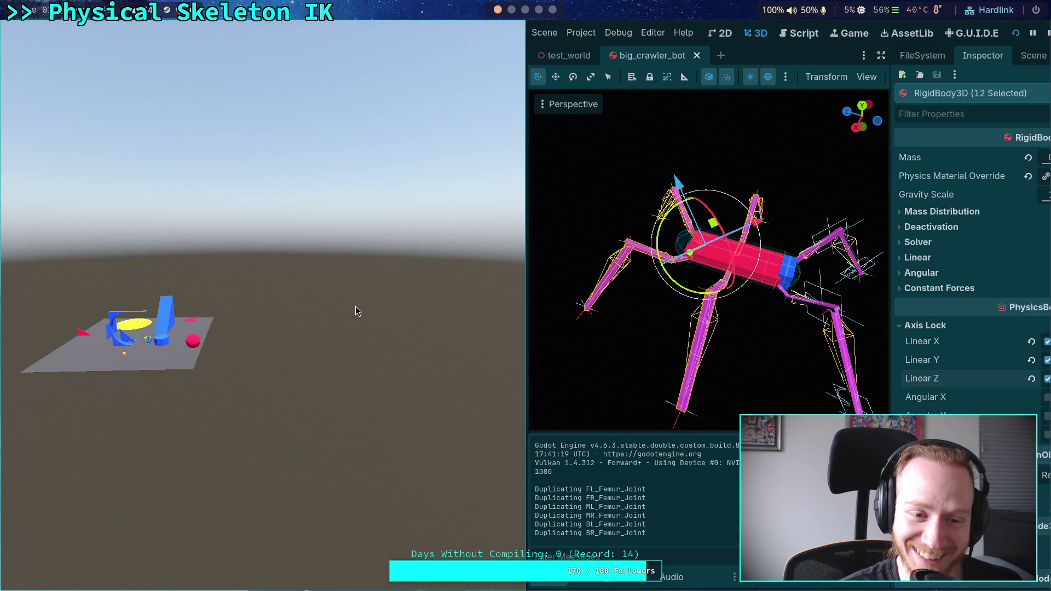
click(1046, 33)
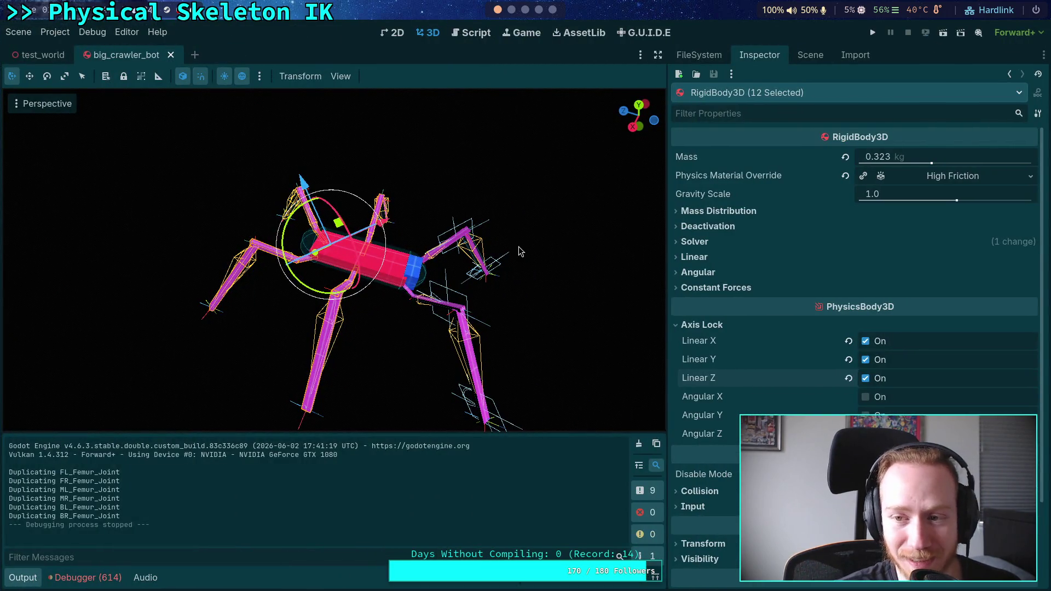
click(811, 56)
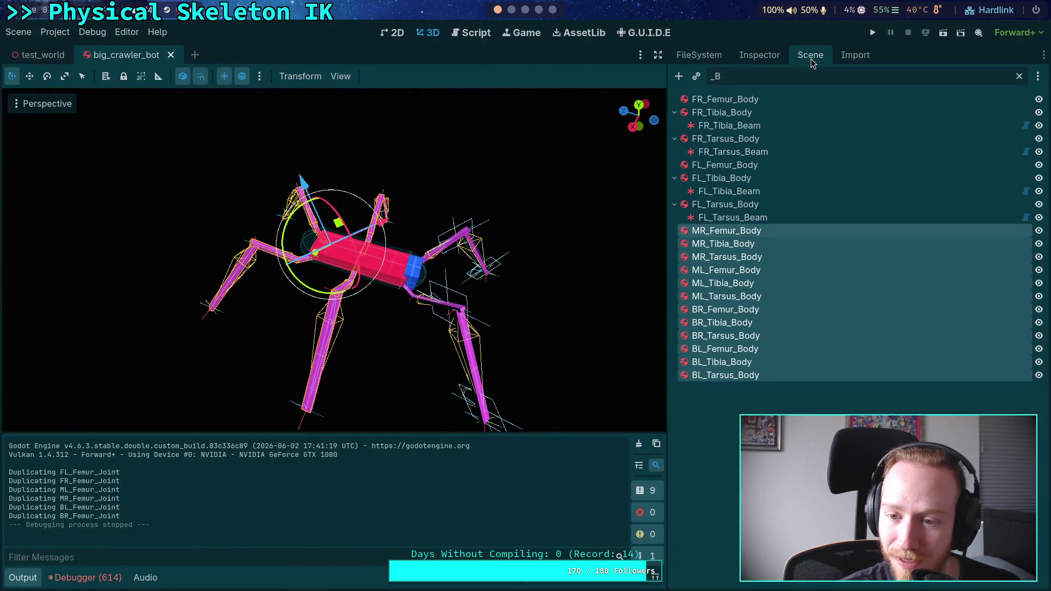
click(737, 261)
click(734, 230)
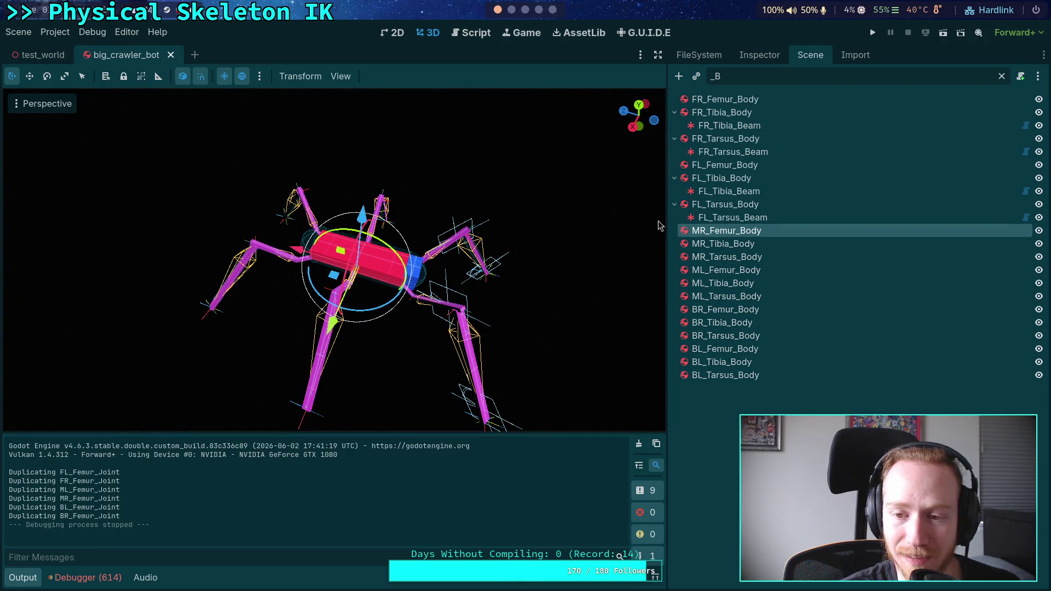
click(760, 54)
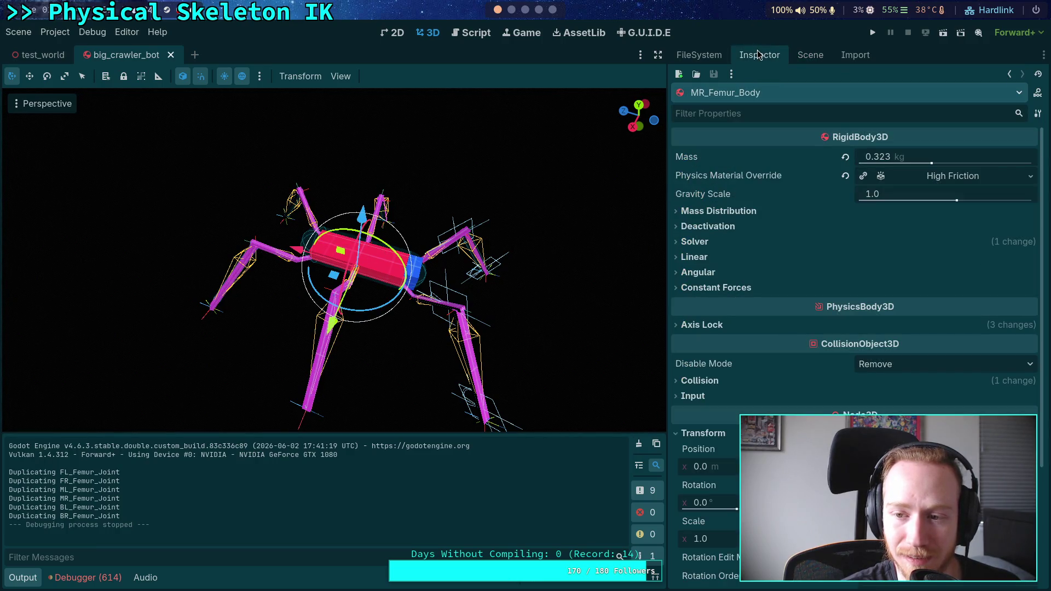
scroll(773, 364, down, 5)
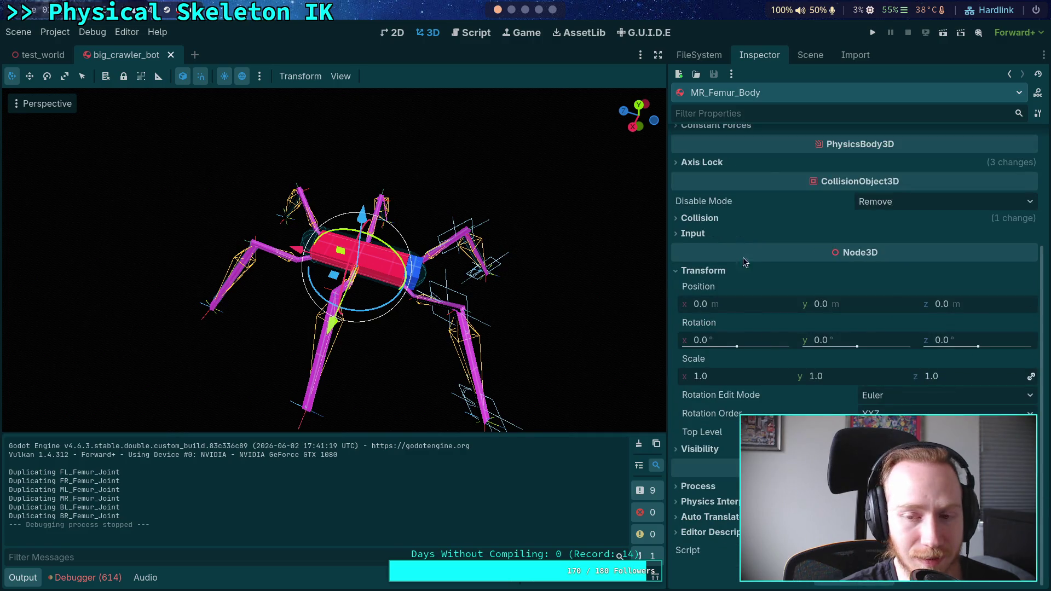
click(806, 57)
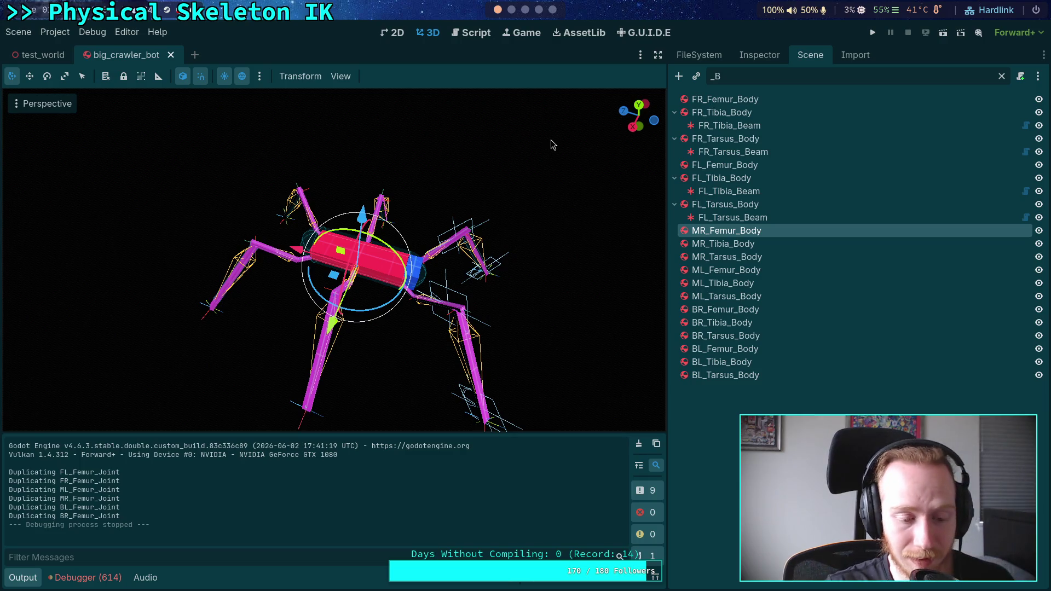
click(85, 578)
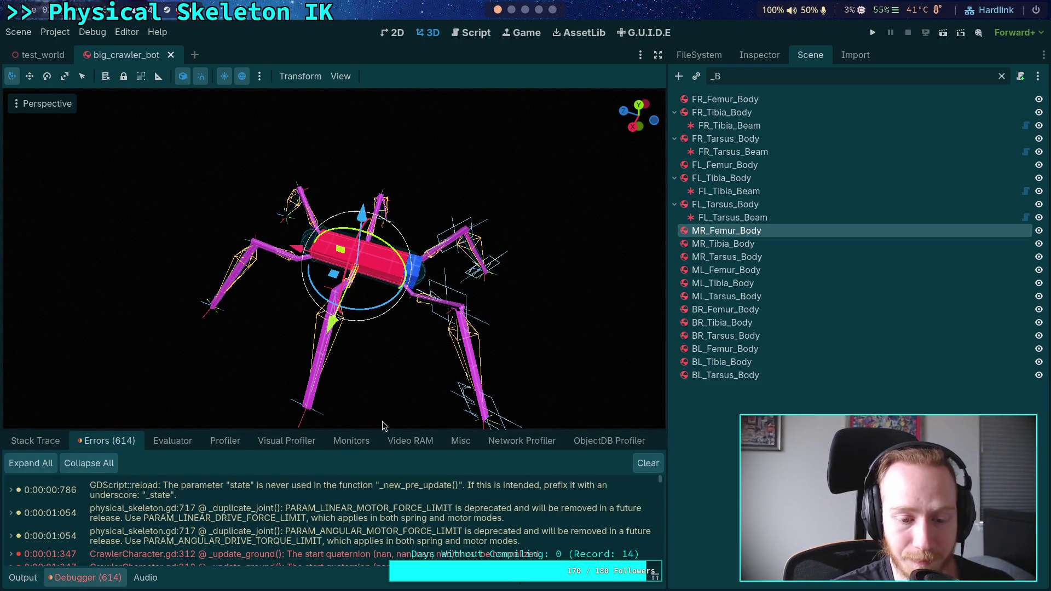
- Enlarge the Errors panel and jump from the first quaternion error to line 312 of CrawlerCharacter.gd
drag(382, 431, 383, 305)
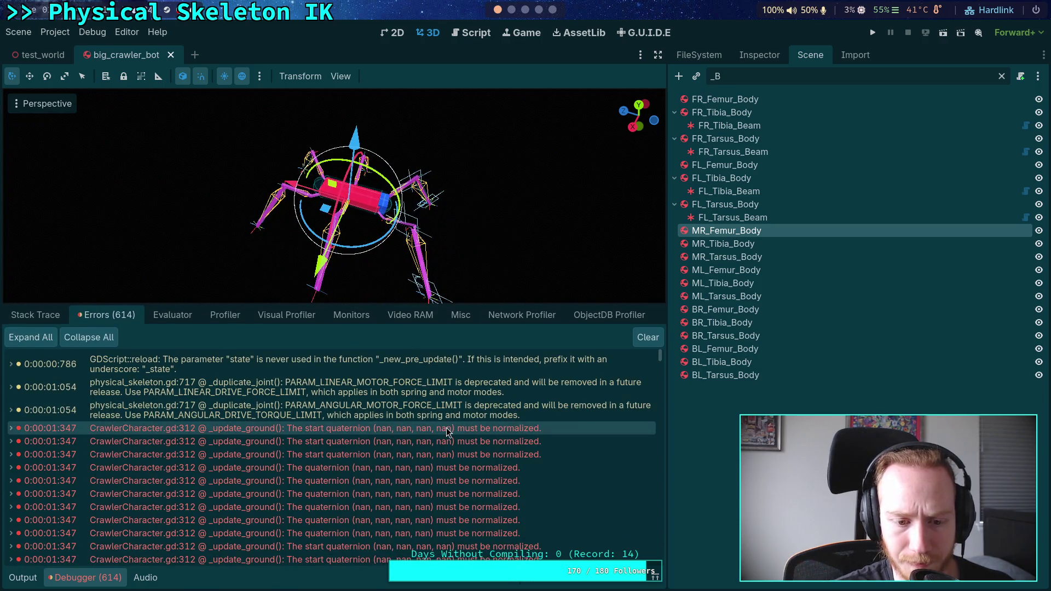
scroll(412, 492, down, 10)
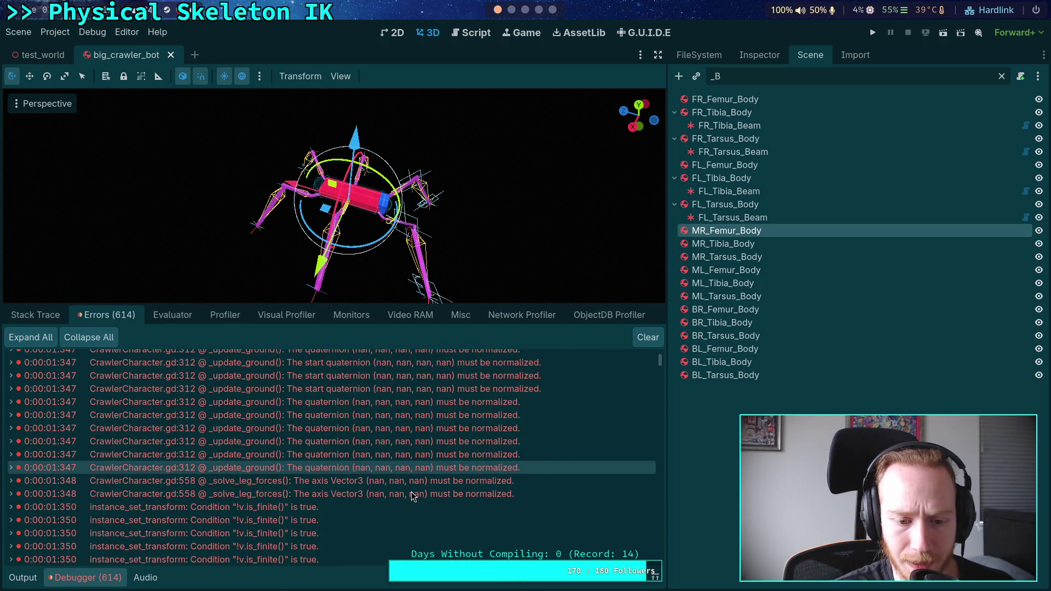
scroll(409, 498, up, 10)
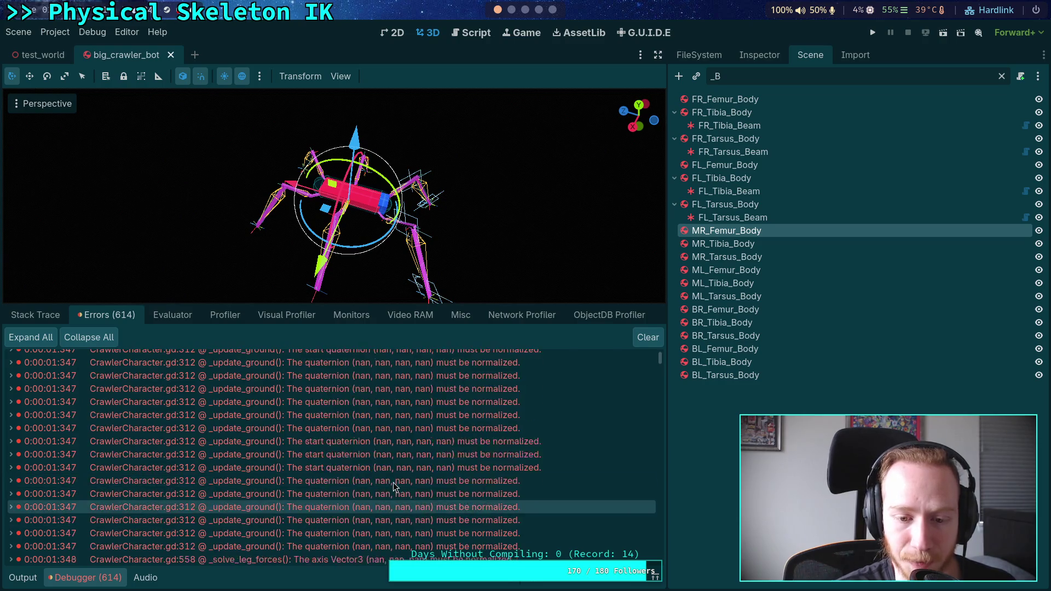
click(376, 431)
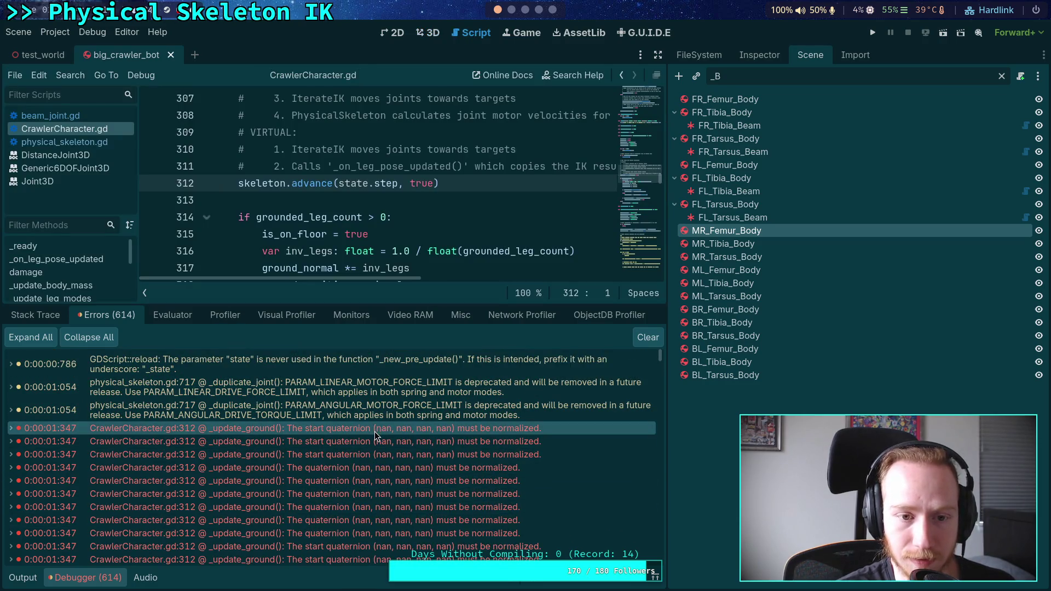
drag(397, 305, 390, 371)
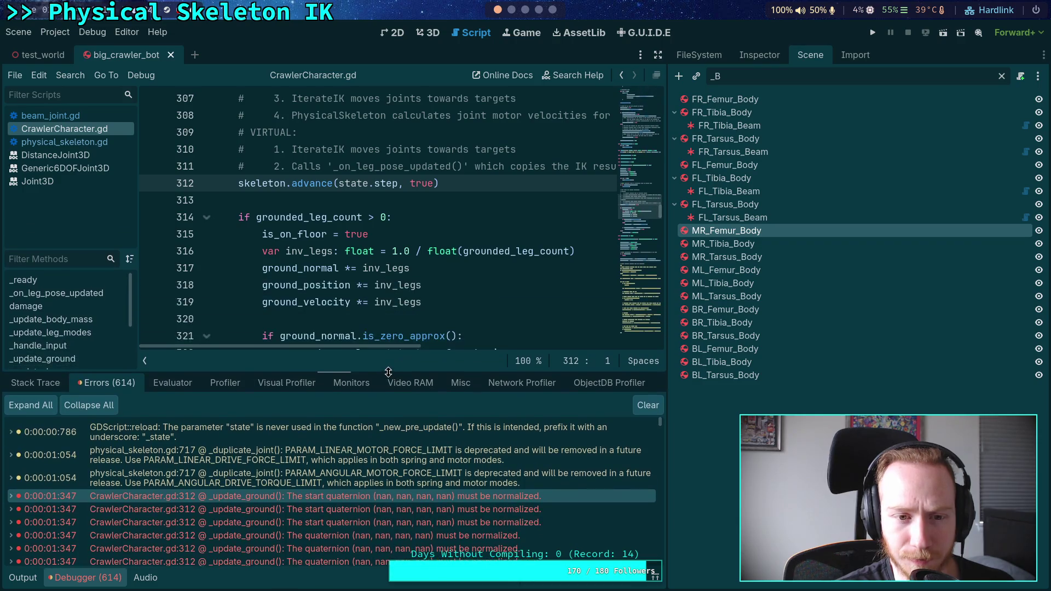
click(259, 501)
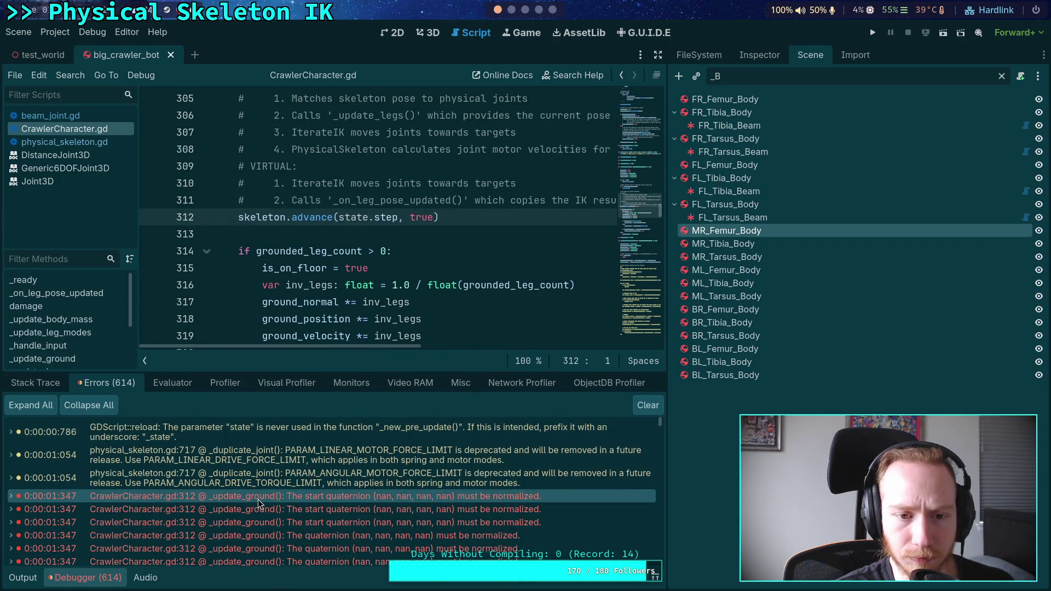
- Expand the NaN start-quaternion error to reveal its quaternion slerp stack trace
click(11, 496)
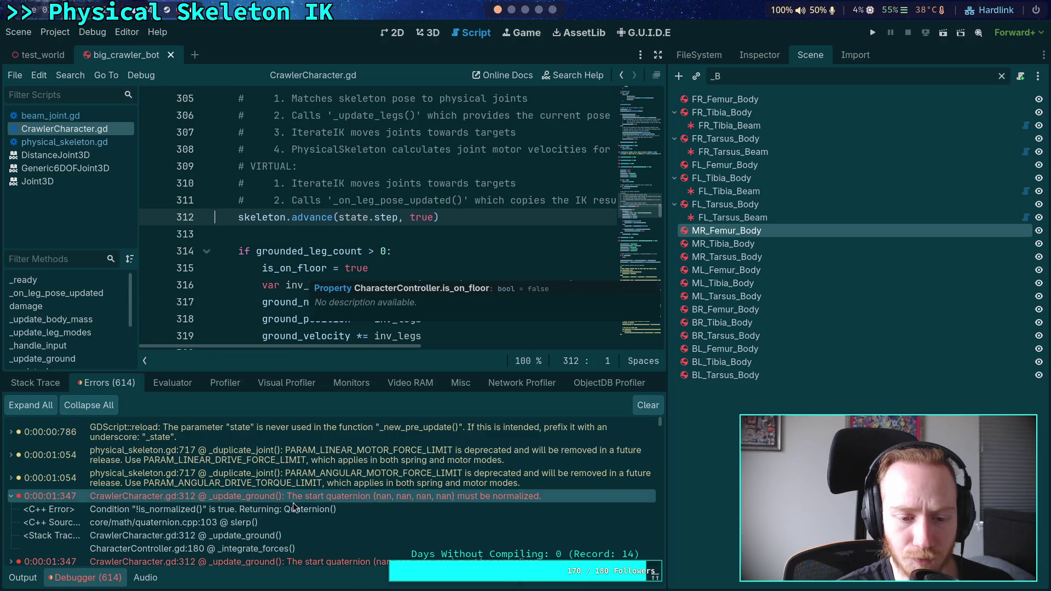
scroll(306, 507, down, 2)
scroll(349, 527, up, 1)
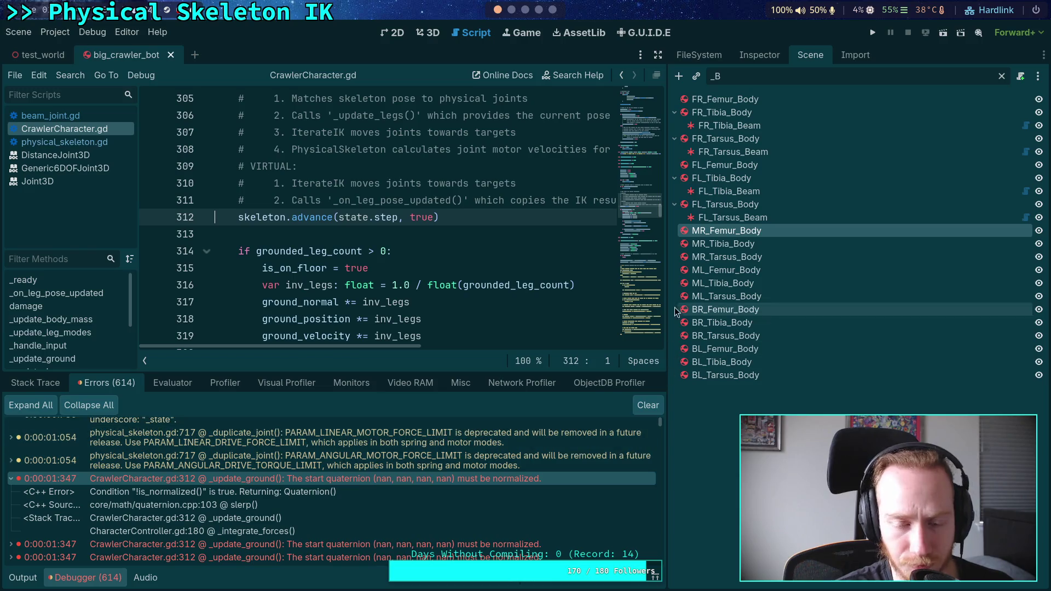
shift+click(731, 377)
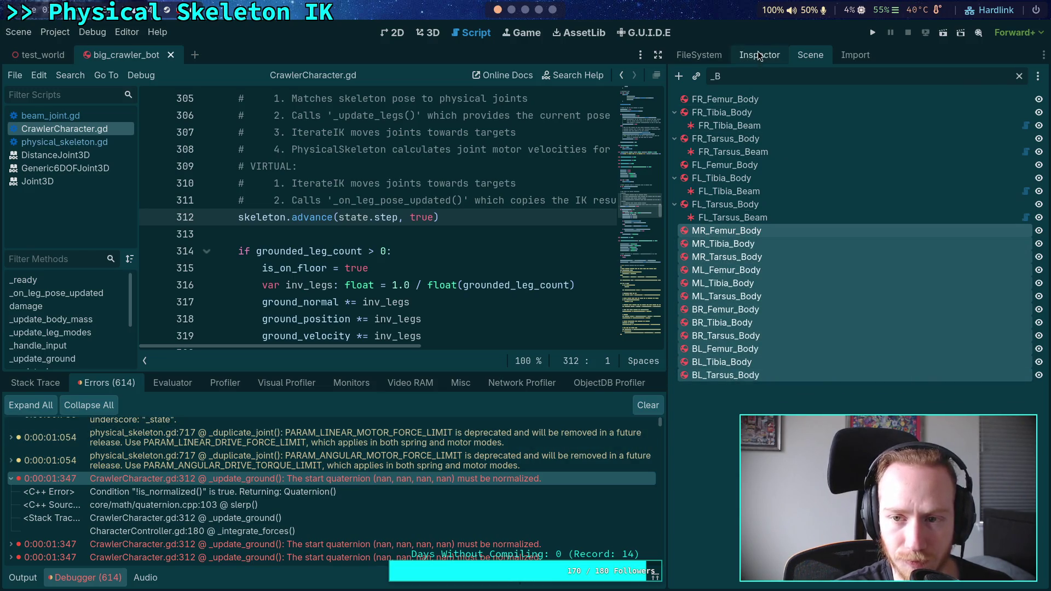
- Swap the twelve leg bodies' Linear X/Y/Z locks for Angular X/Y locks and run the game
click(759, 55)
click(702, 325)
click(865, 341)
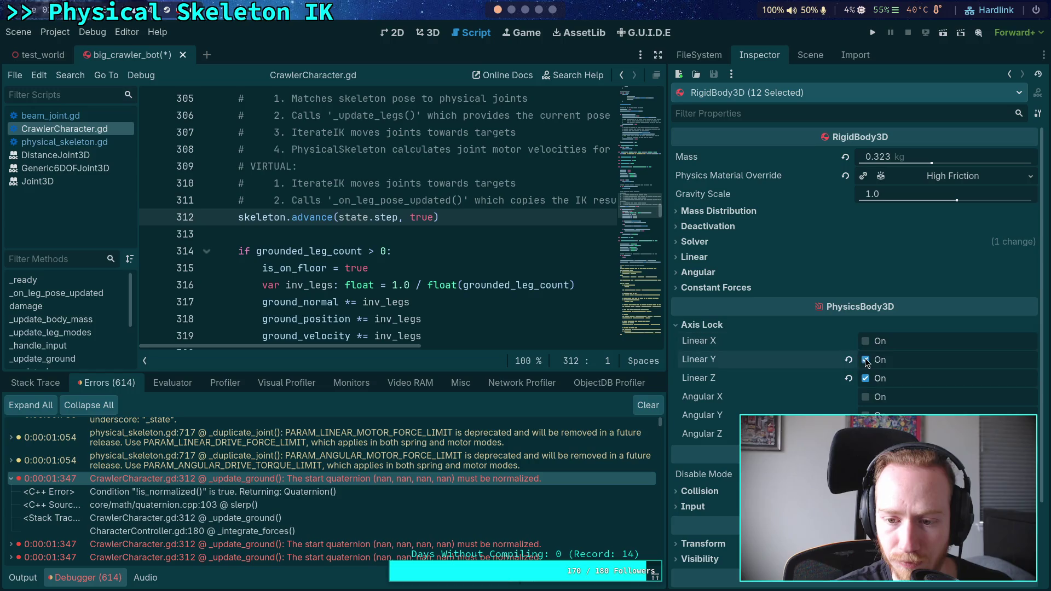
click(865, 397)
click(866, 416)
click(866, 434)
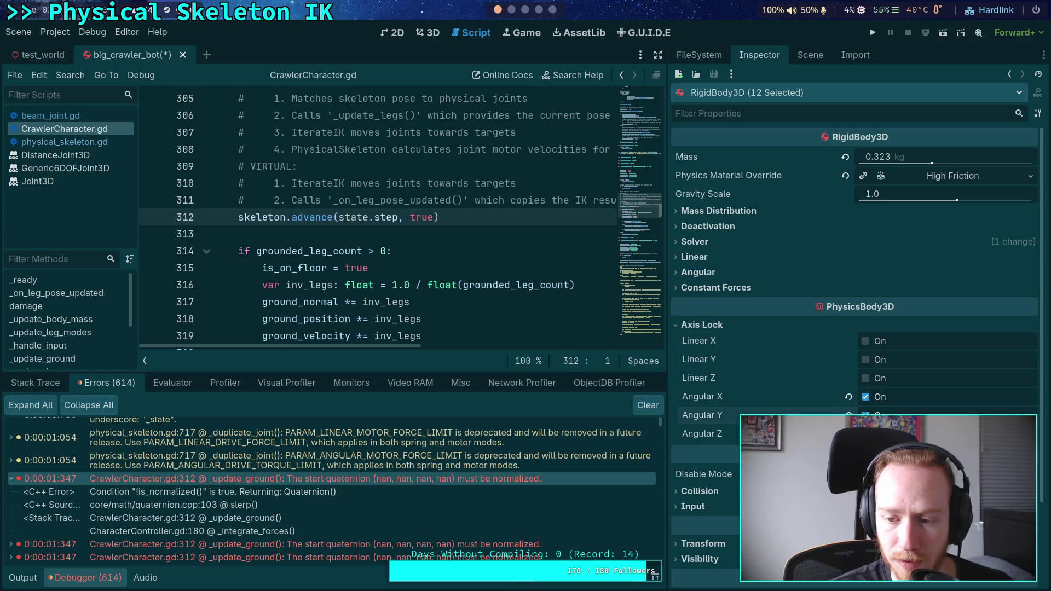
click(872, 32)
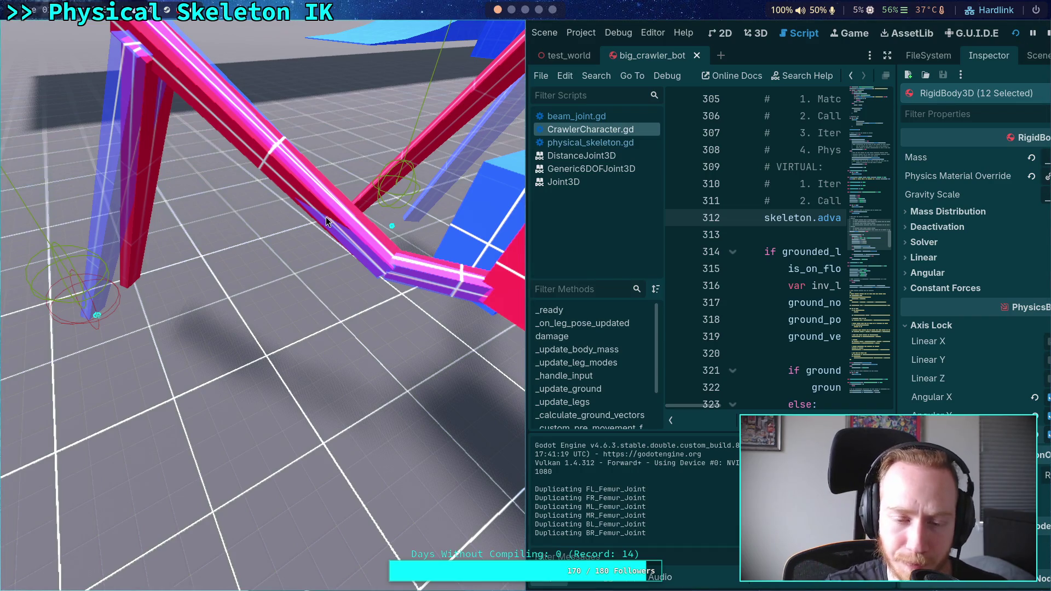
- Advance the crawler simulation one tick at a time with the period key, then stop the game
key(period)
key(period)
key(period)
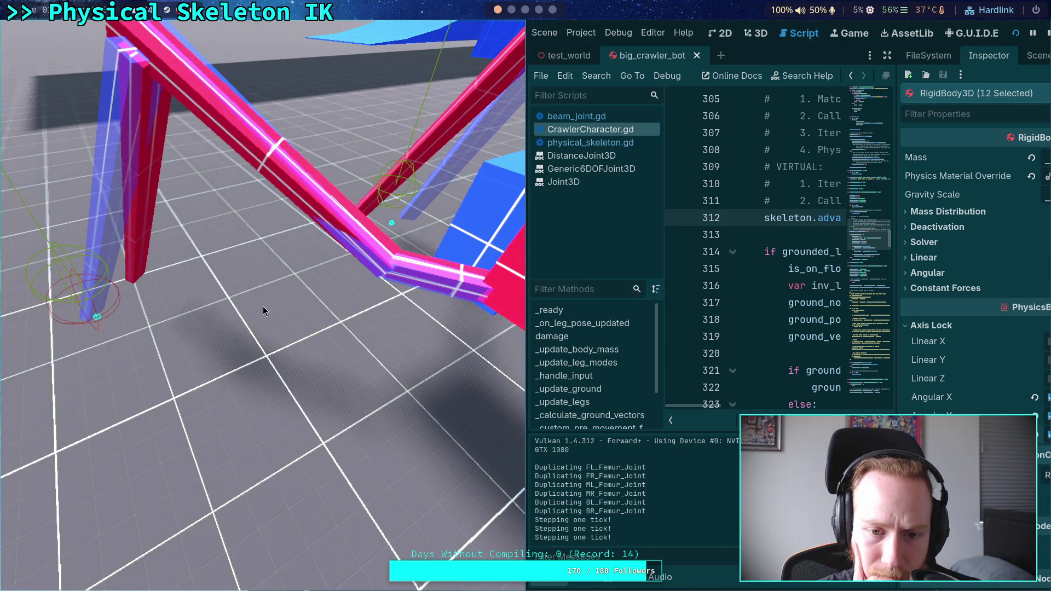
key(period)
key(period)
key(period)
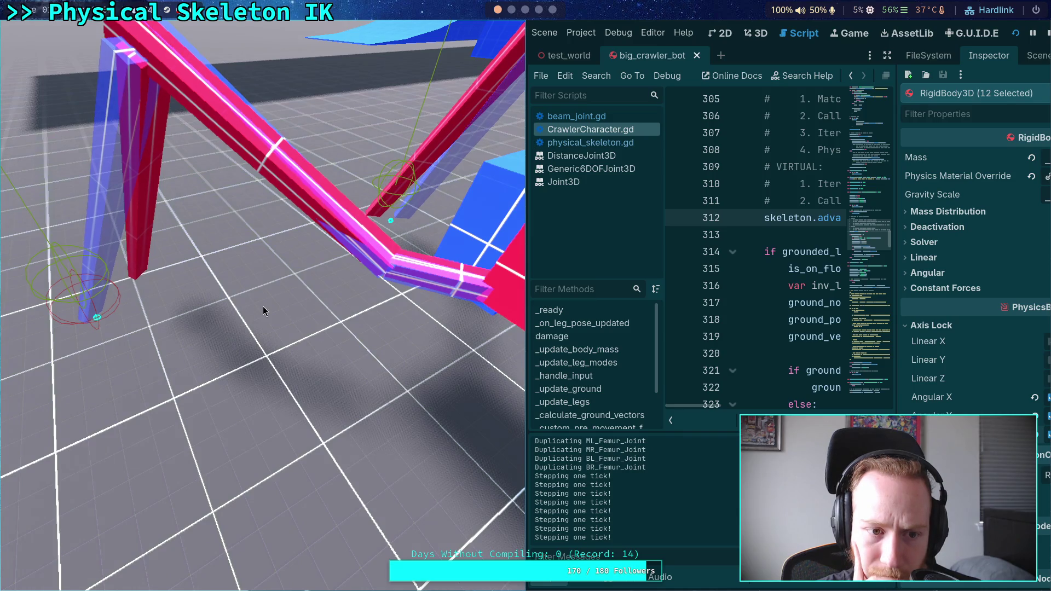
key(period)
key(period)
key(period)
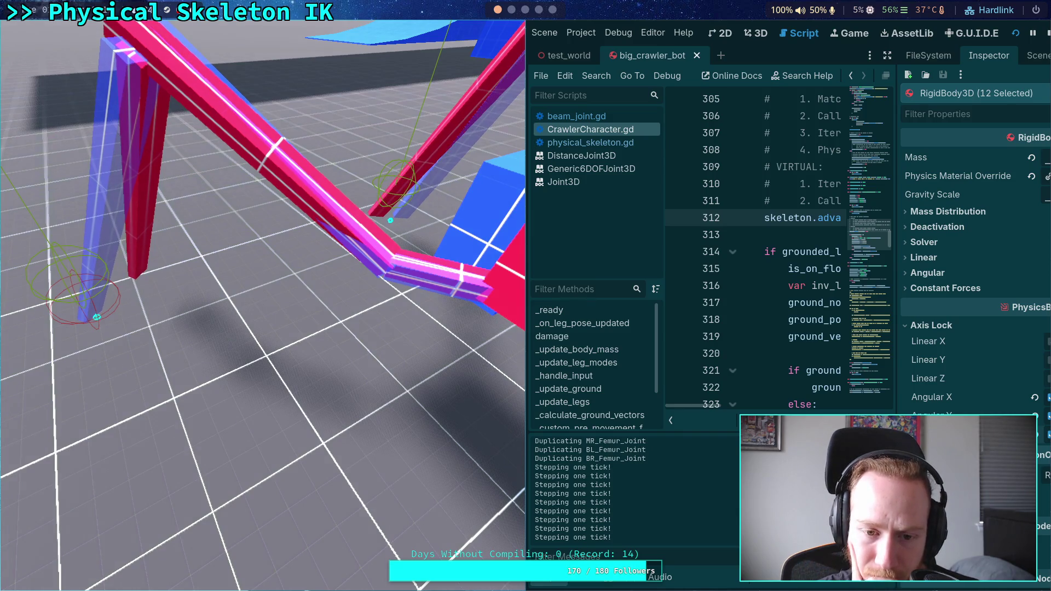
key(period)
key(period)
key(period)
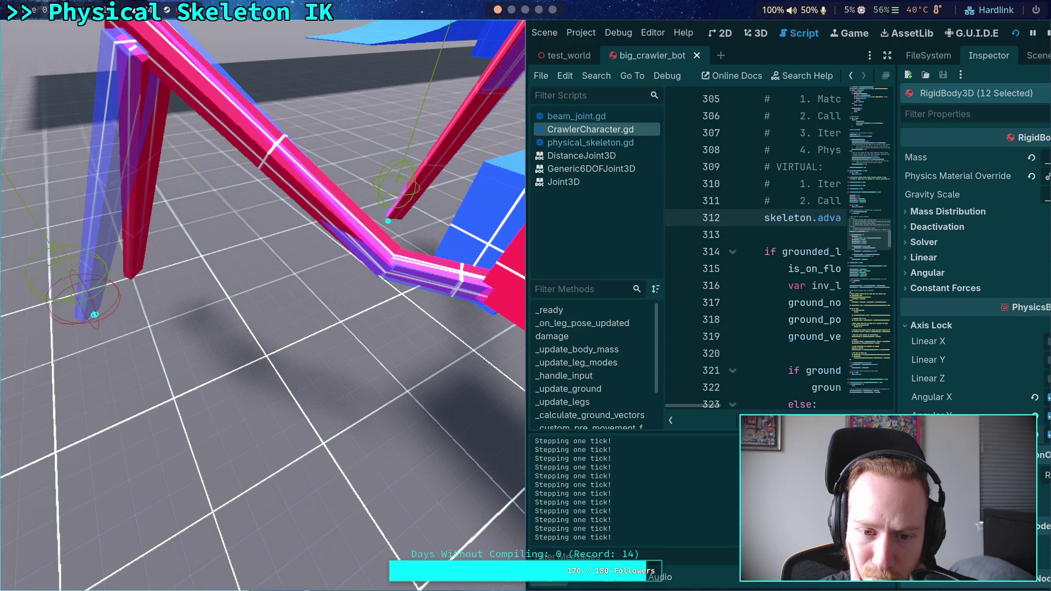
key(period)
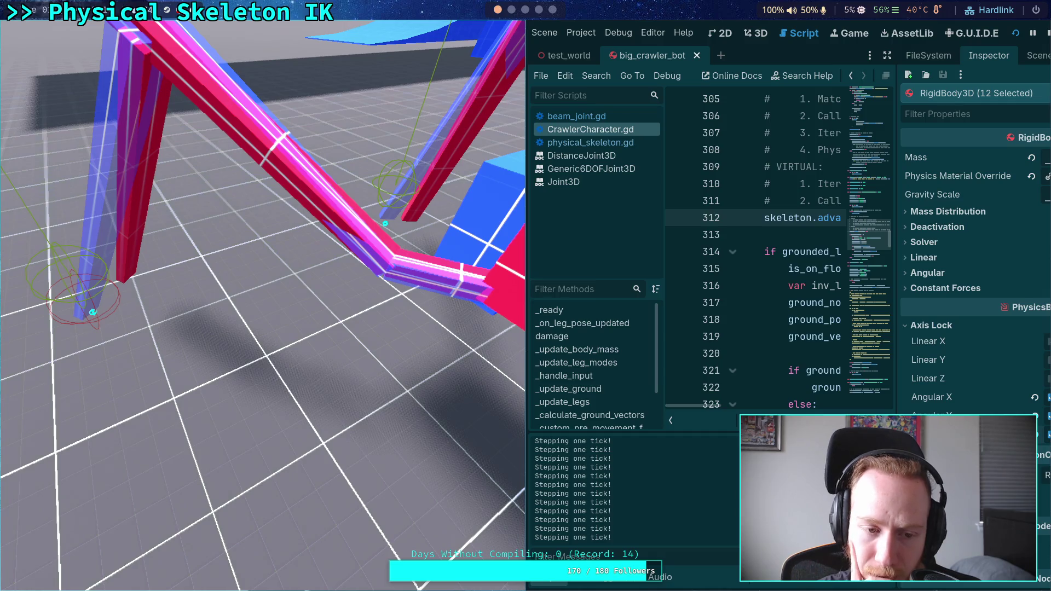
key(period)
key(period)
key(period)
key(period)
key(period)
key(period)
key(period)
key(period)
key(period)
key(period)
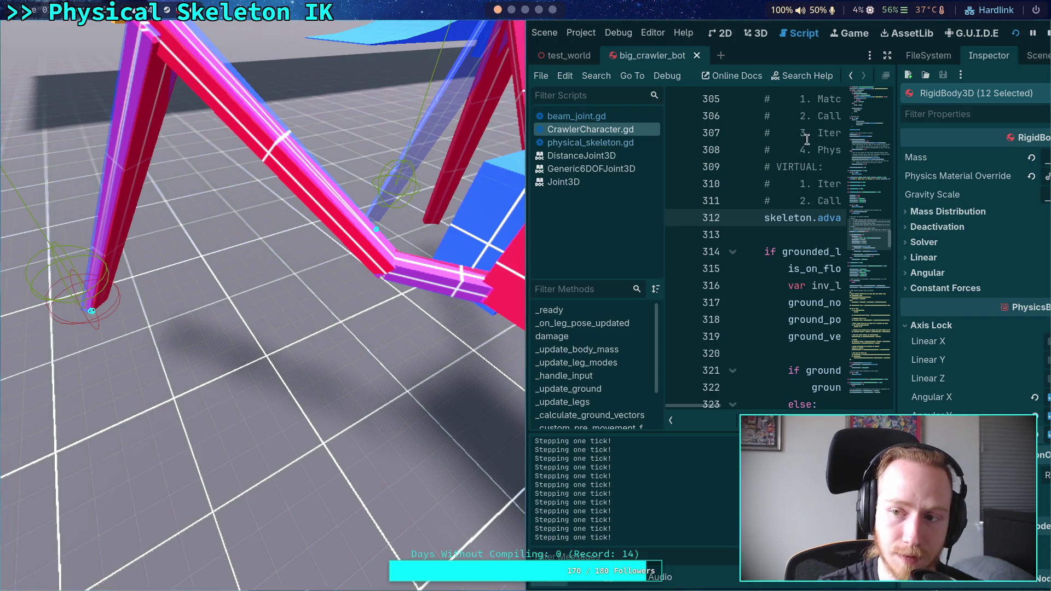
click(1047, 34)
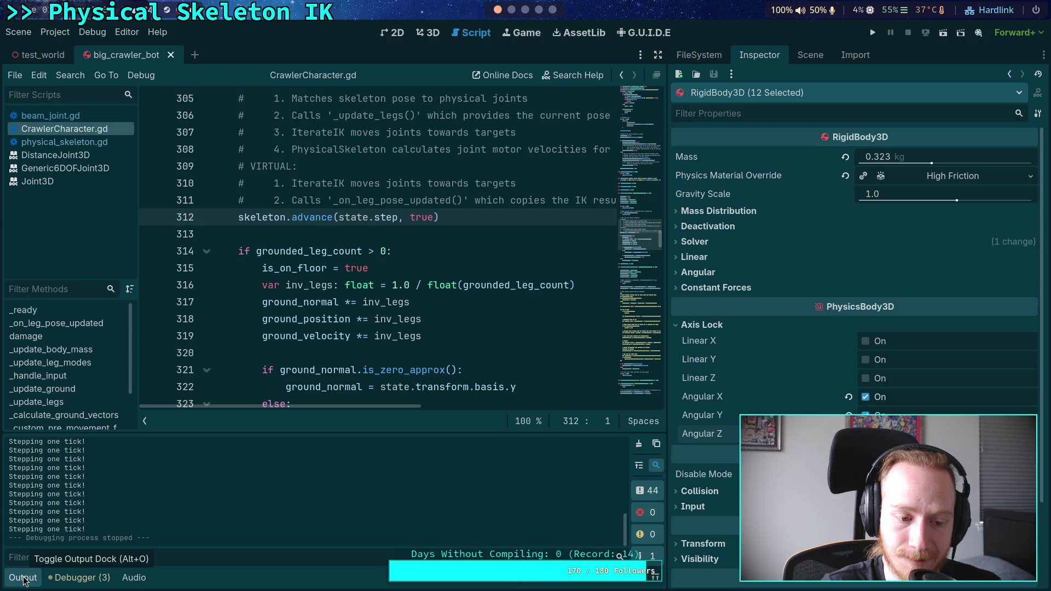
- Collapse the Output dock and widen the code editor around CrawlerCharacter.gd's _update_legs code
click(23, 579)
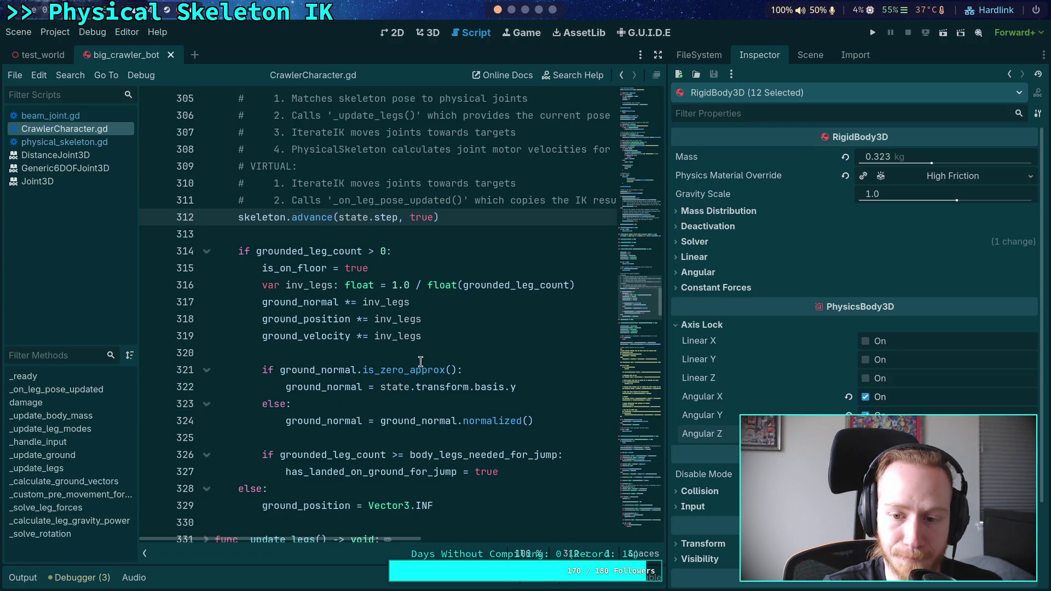
drag(668, 244, 766, 244)
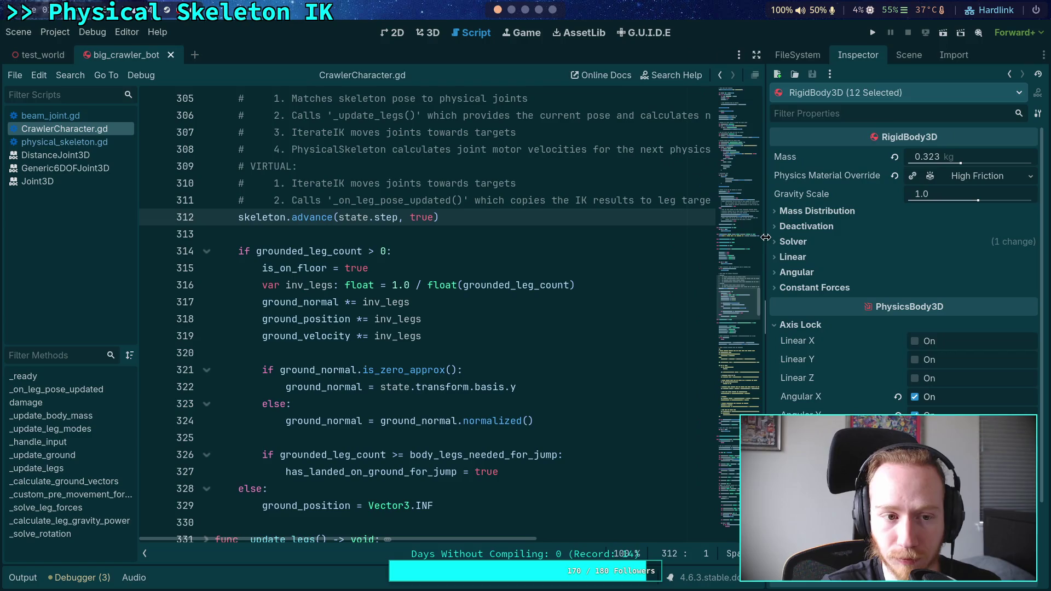
click(537, 263)
scroll(470, 272, up, 4)
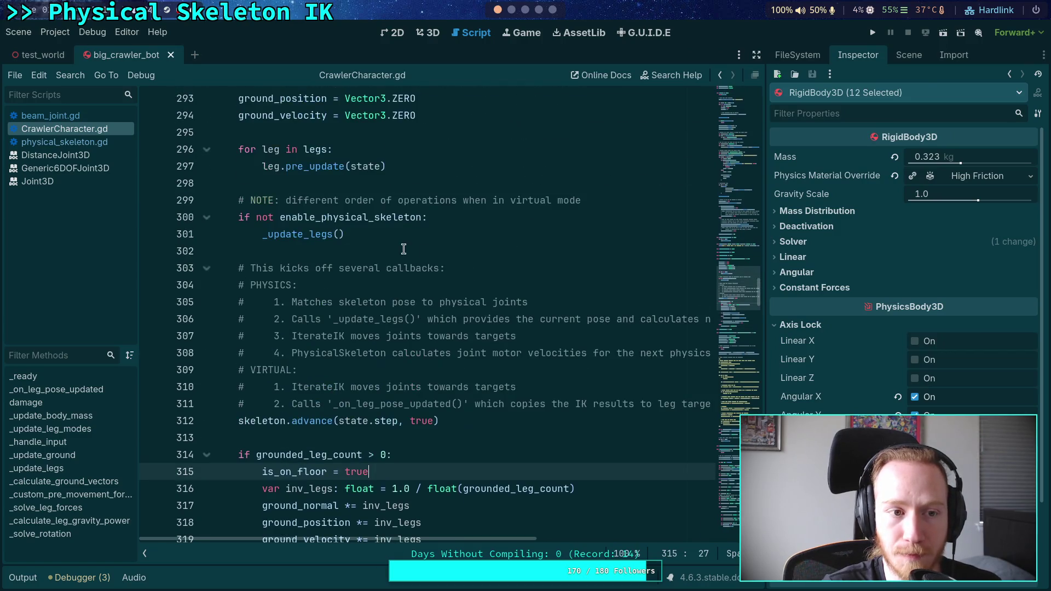
- Clear the '_B' node filter so the full CrawlerBot hierarchy shows in the Scene dock
click(901, 57)
click(915, 83)
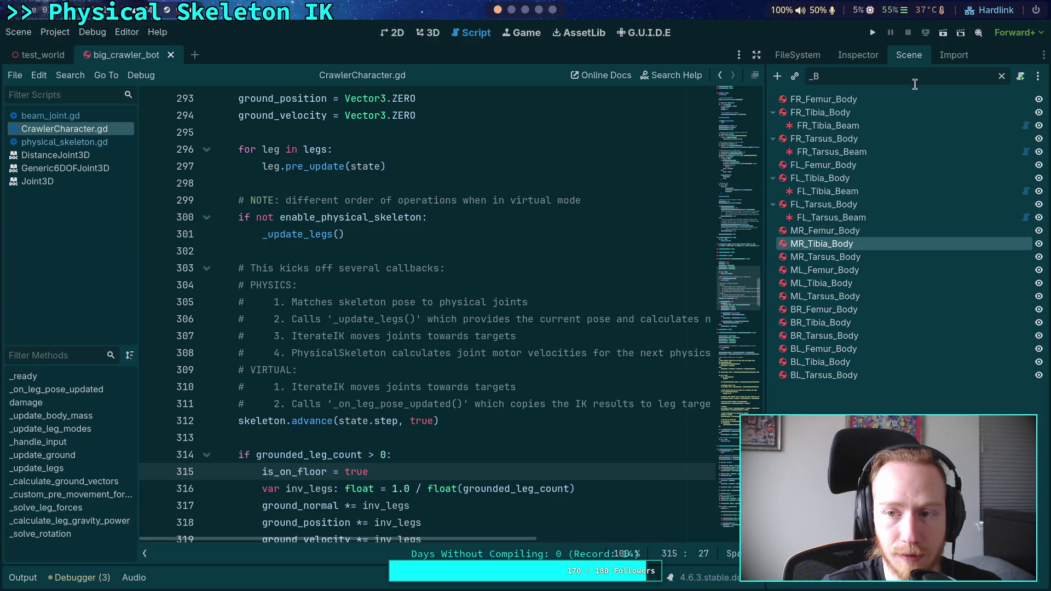
click(1003, 78)
click(269, 201)
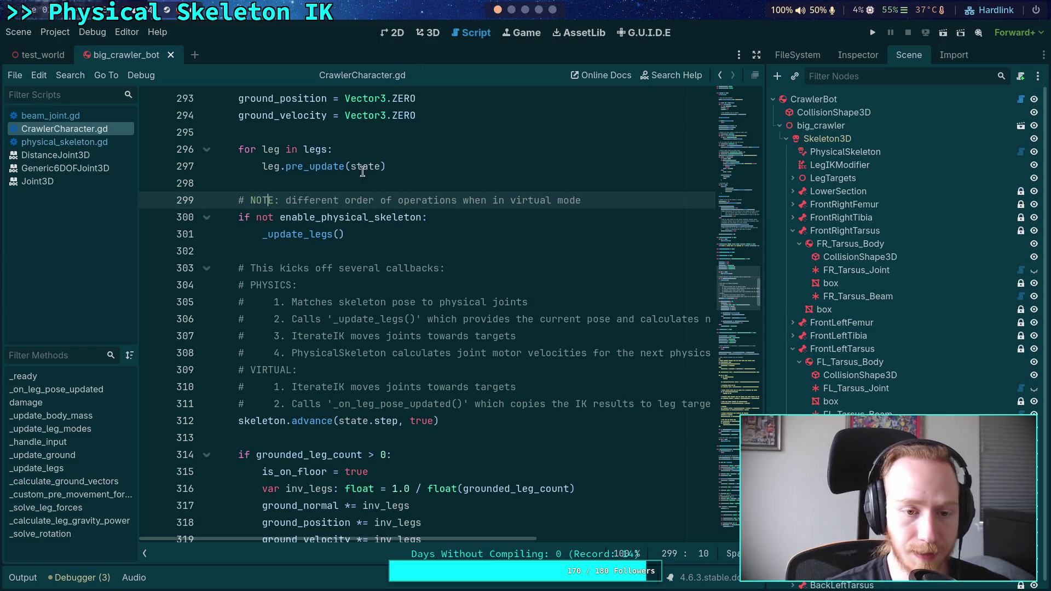
- Browse the res:// project files, then return to the CrawlerBot node tree
click(297, 255)
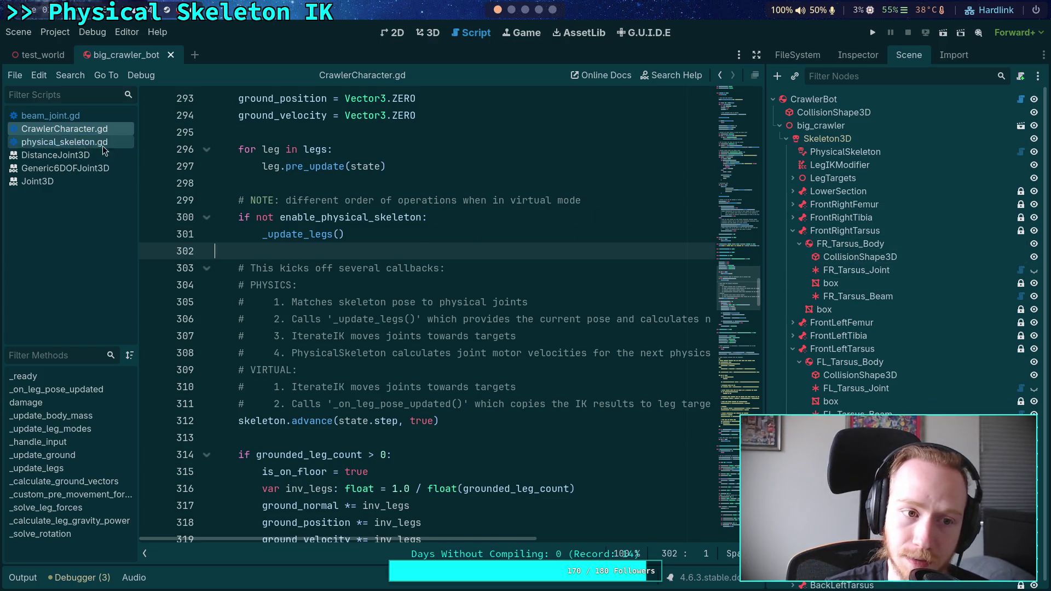
click(849, 57)
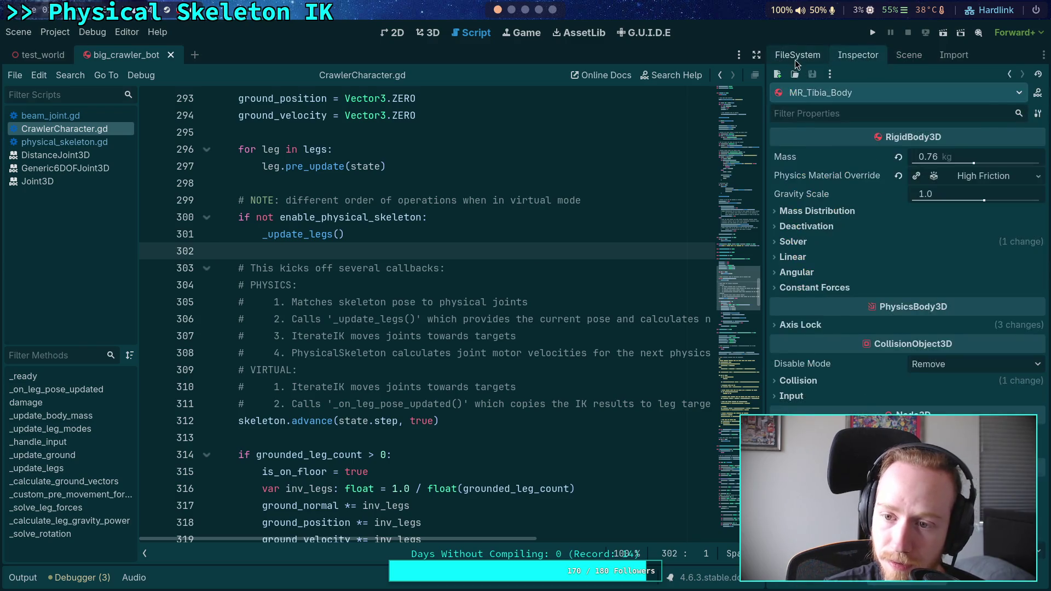
click(795, 57)
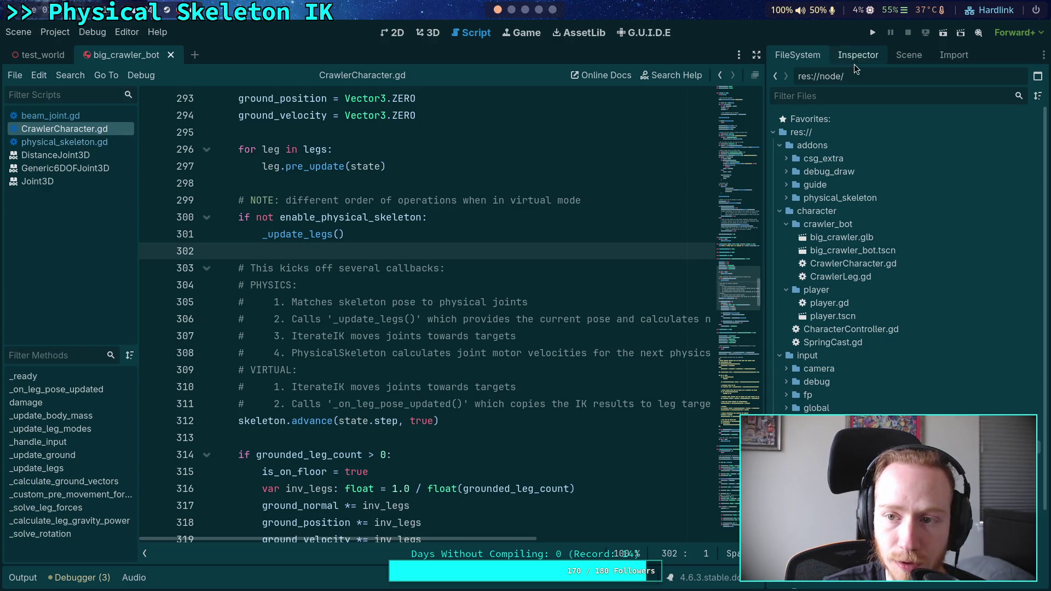
click(867, 57)
click(902, 57)
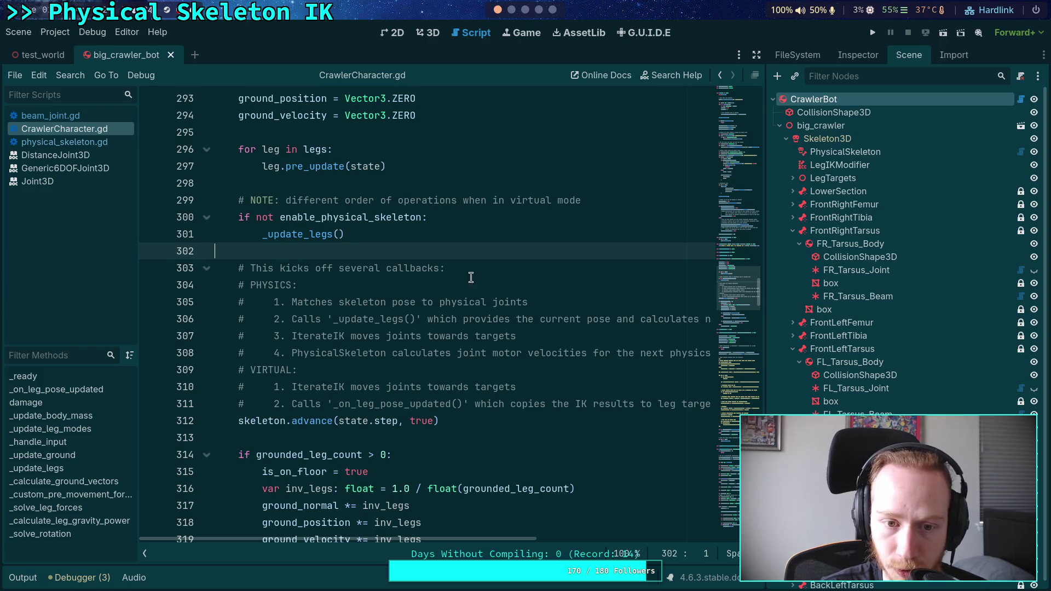
scroll(504, 283, up, 5)
scroll(490, 291, up, 2)
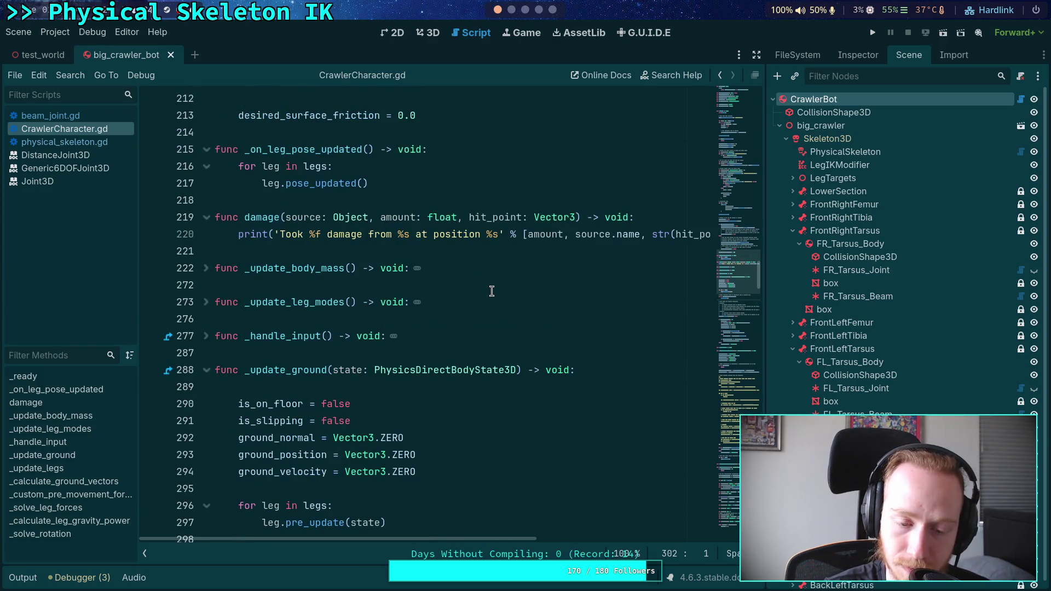
scroll(358, 328, down, 7)
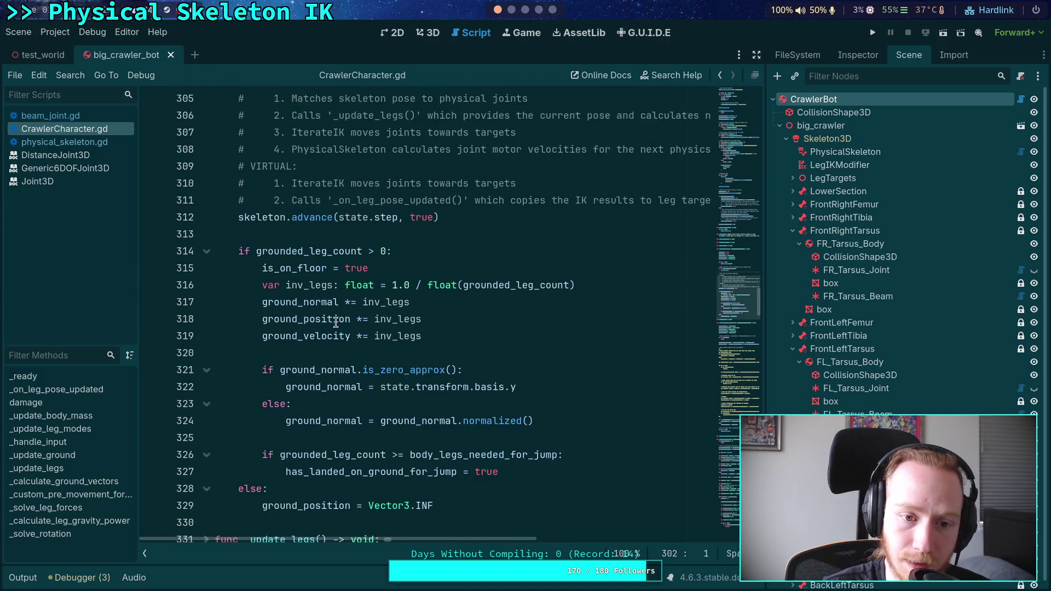
scroll(337, 323, up, 3)
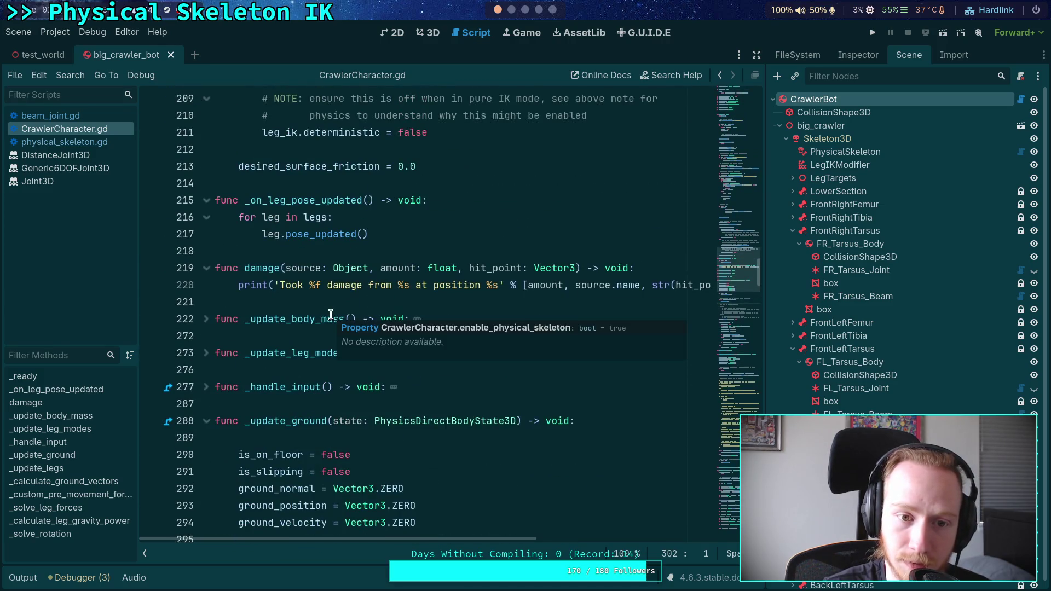
scroll(330, 314, down, 2)
scroll(330, 315, down, 10)
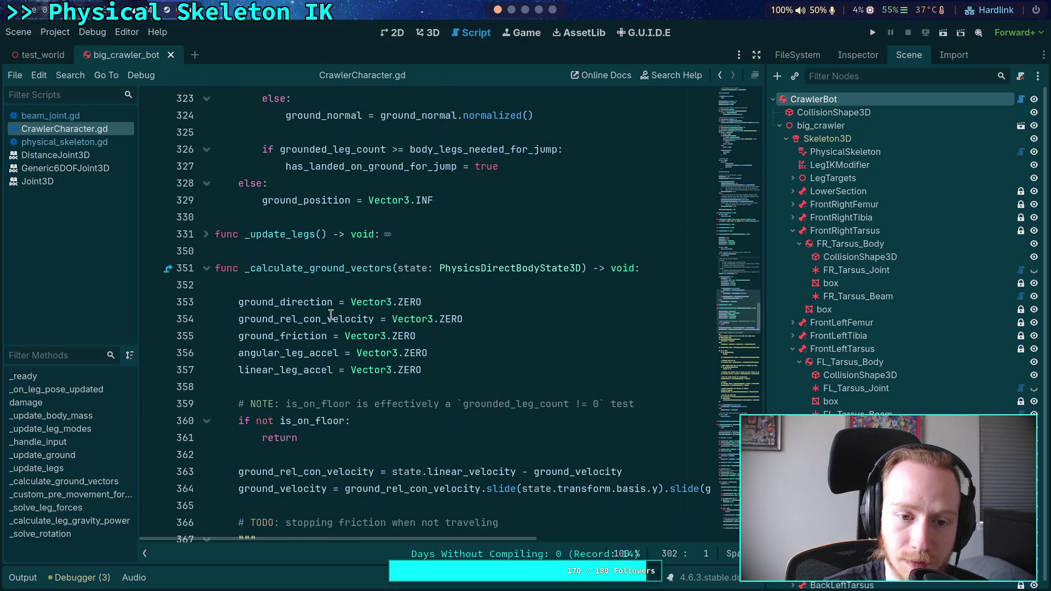
- Unfold _update_legs and add blank lines after the ground_velocity accumulation on line 349
click(207, 235)
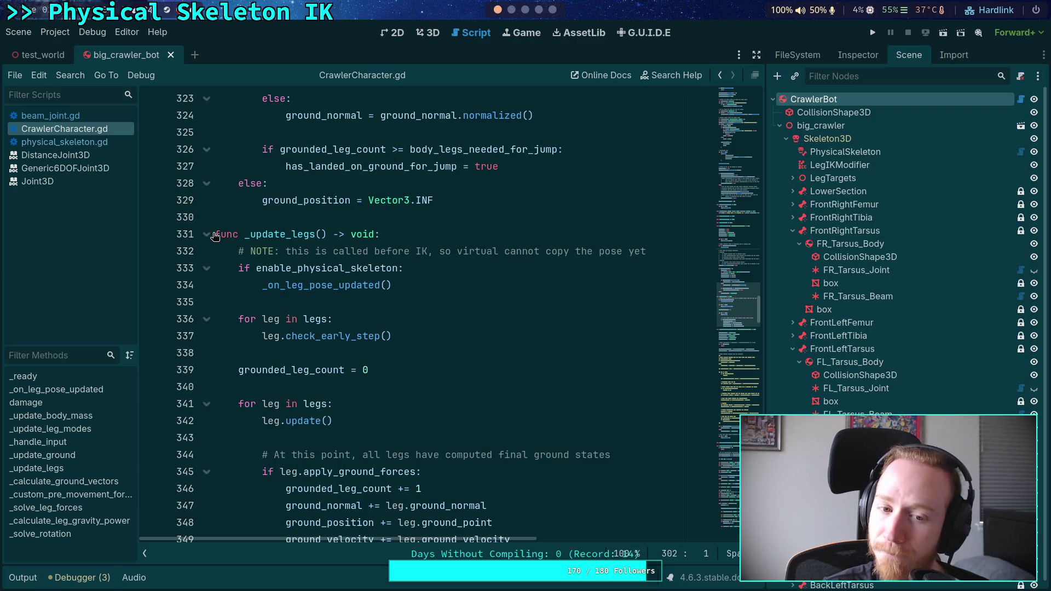
double_click(277, 285)
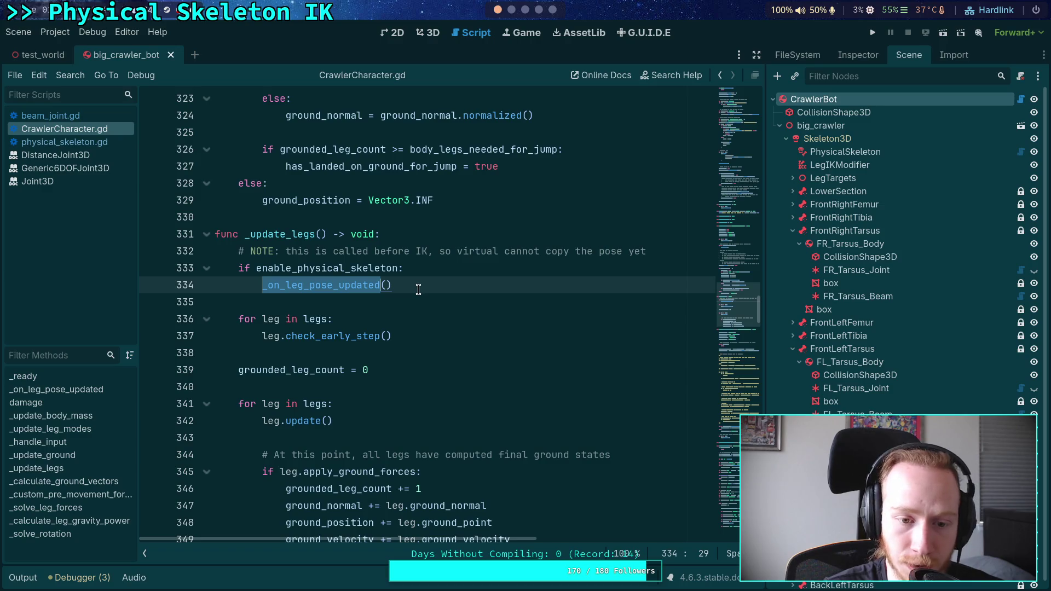
scroll(460, 344, down, 3)
click(553, 390)
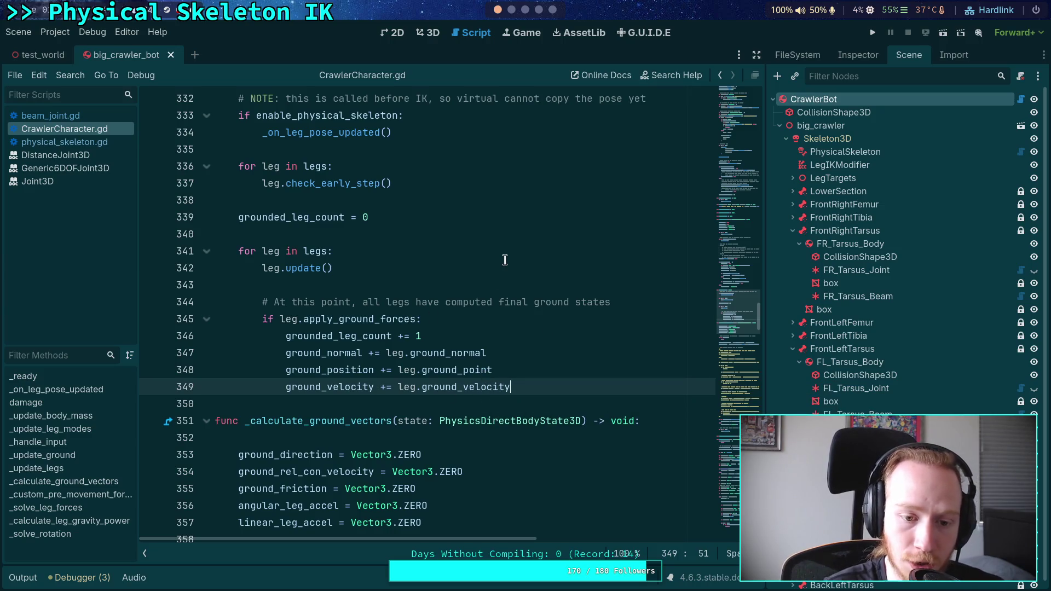
key(Return)
key(Return)
key(BackSpace)
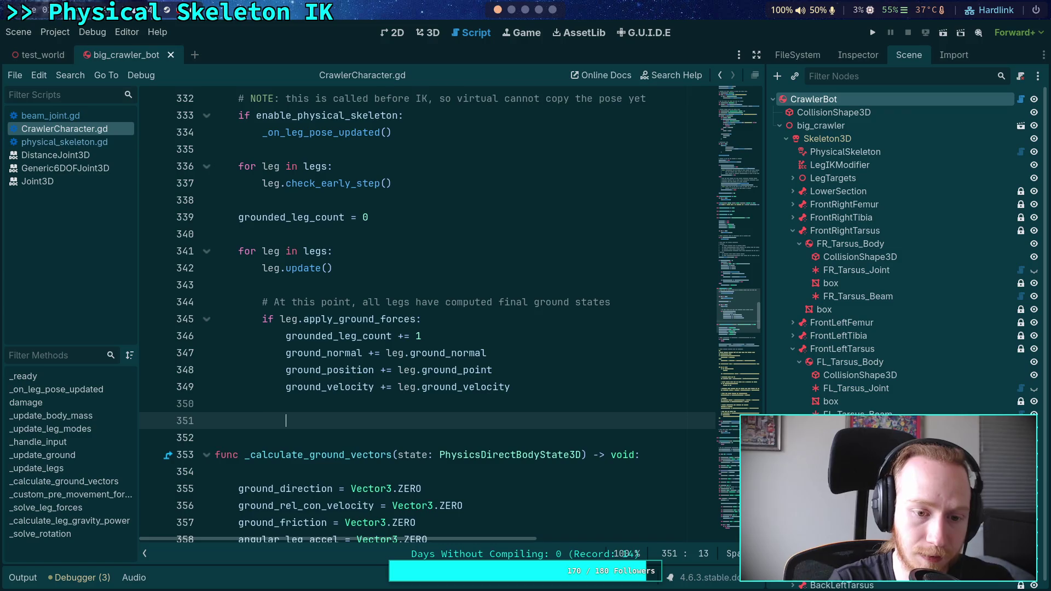
- Fold the _update_ground, damage and _on_leg_pose_updated functions
click(728, 282)
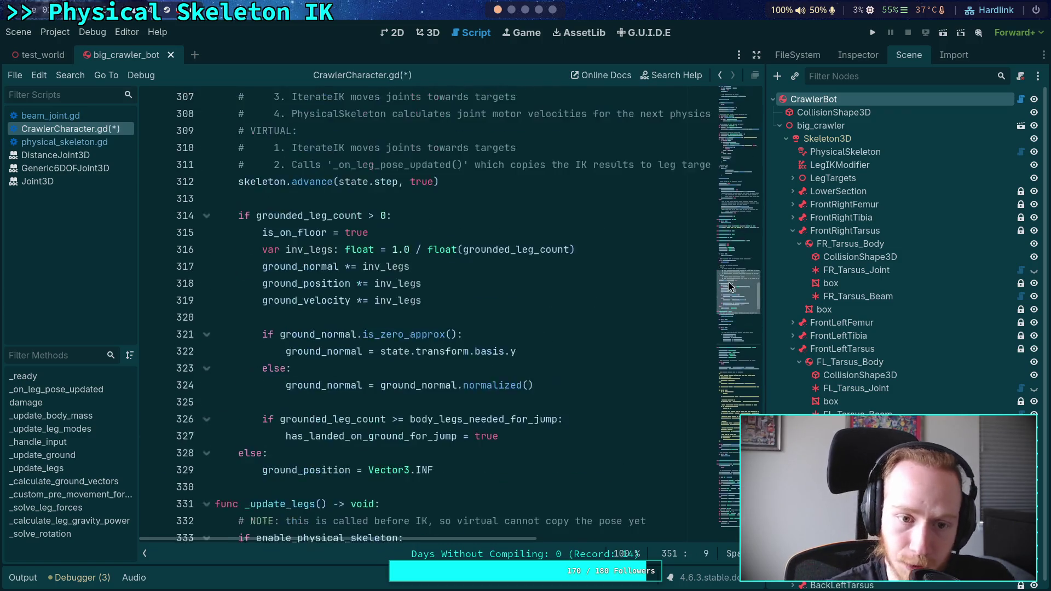
scroll(740, 238, down, 10)
click(207, 239)
scroll(273, 226, up, 8)
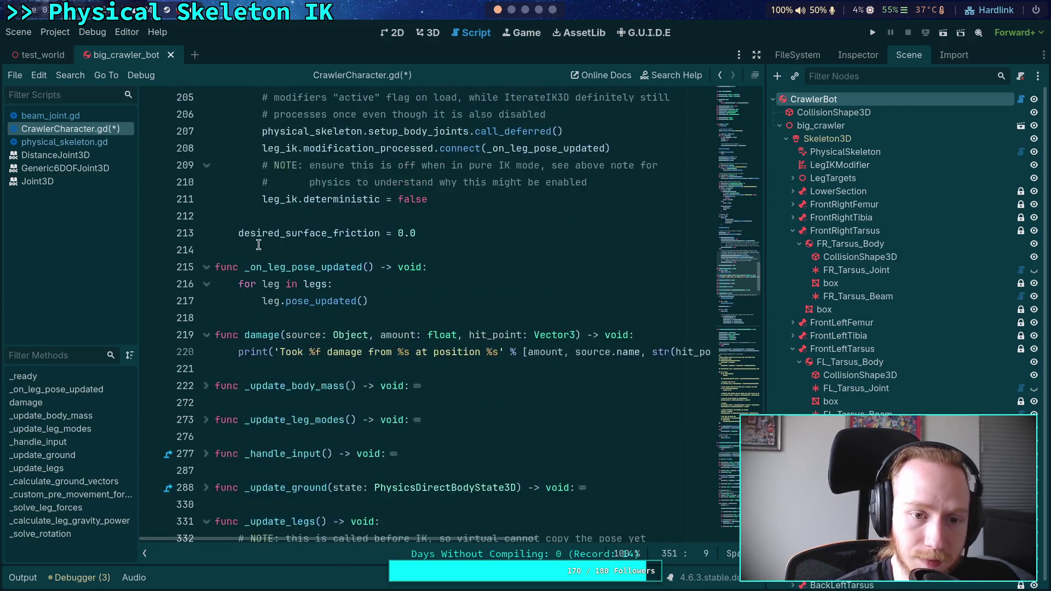
click(206, 487)
click(207, 419)
scroll(238, 303, up, 10)
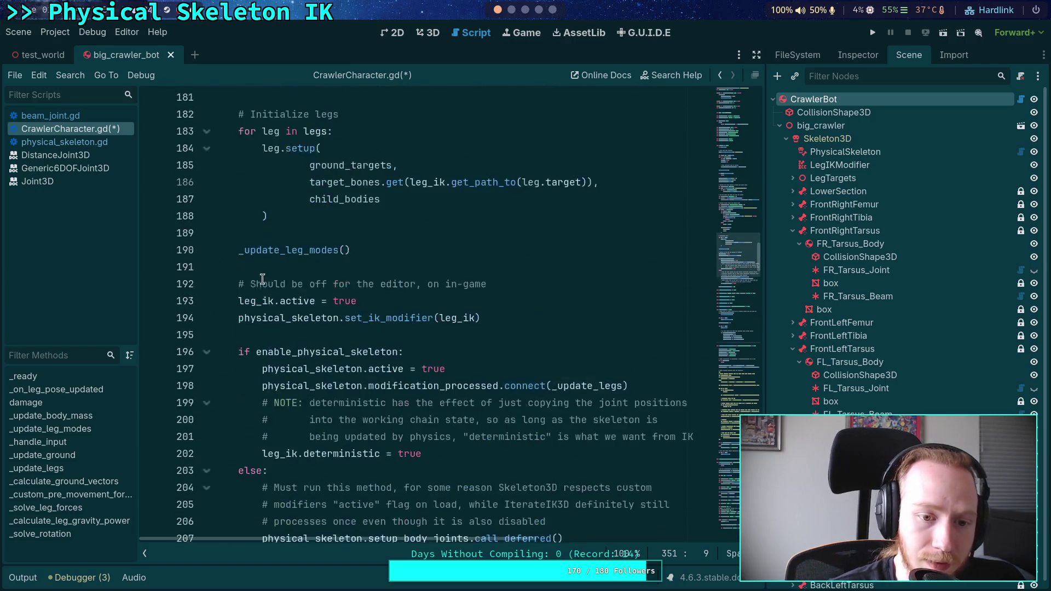
scroll(238, 302, up, 17)
scroll(284, 315, down, 6)
scroll(309, 323, down, 3)
scroll(264, 288, up, 6)
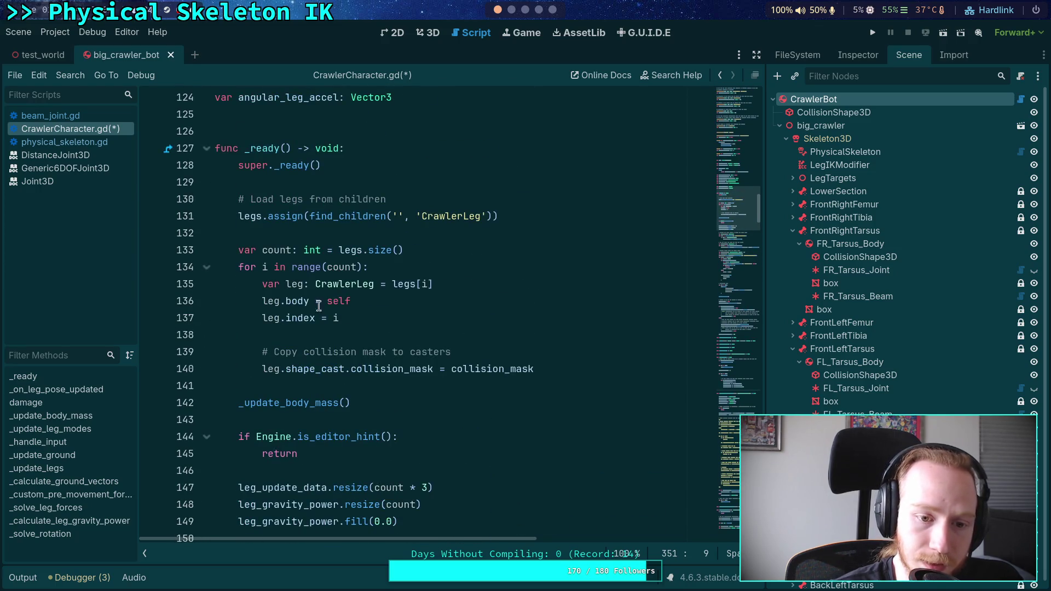
- Review the Array[CrawlerLeg] legs declaration and _ready's per-leg body, index and collision mask setup
click(600, 369)
scroll(560, 353, up, 6)
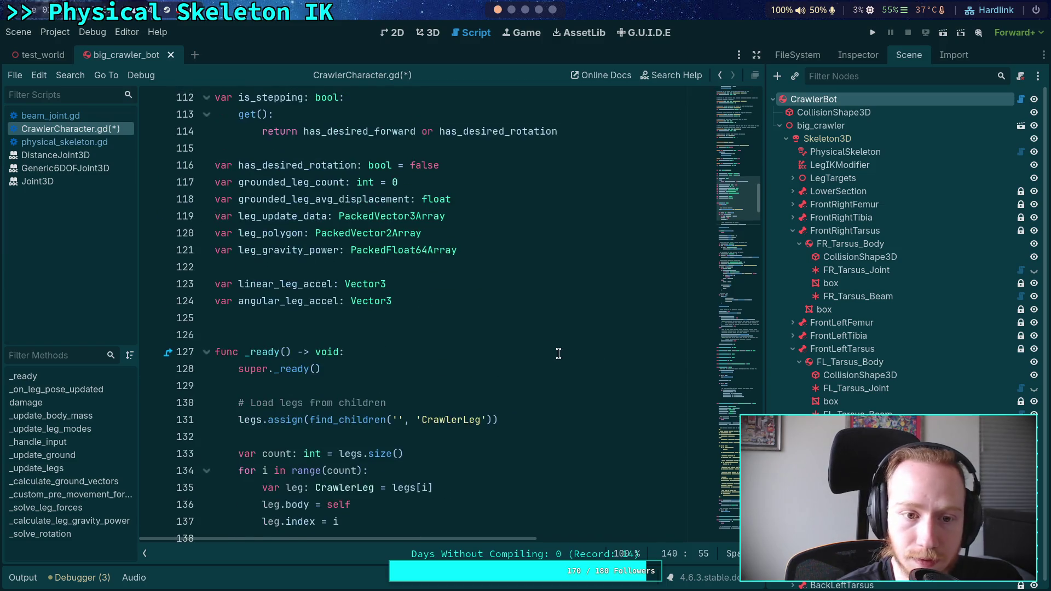
scroll(454, 328, down, 4)
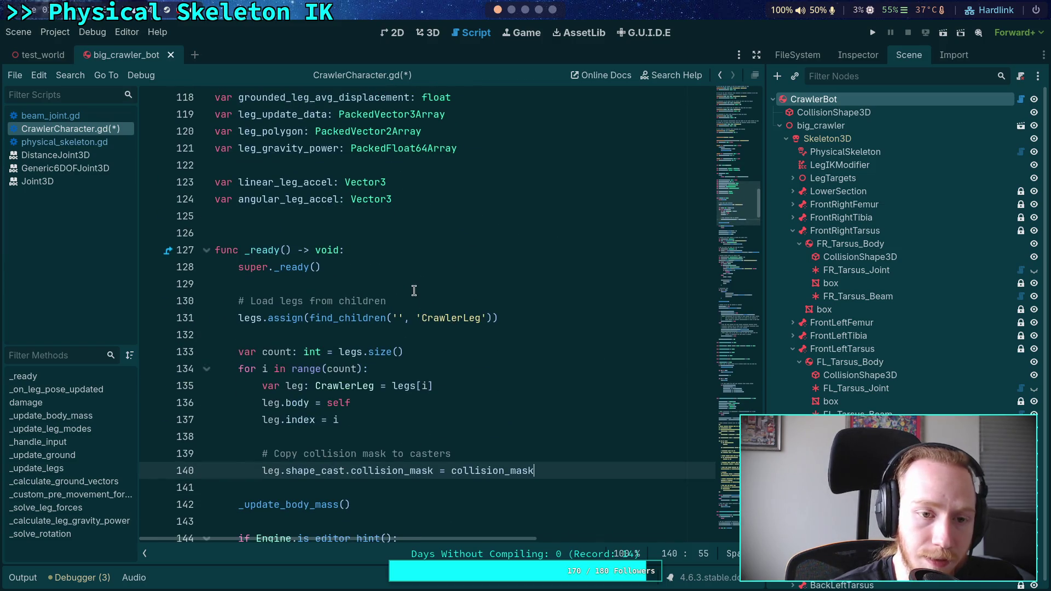
scroll(381, 277, up, 5)
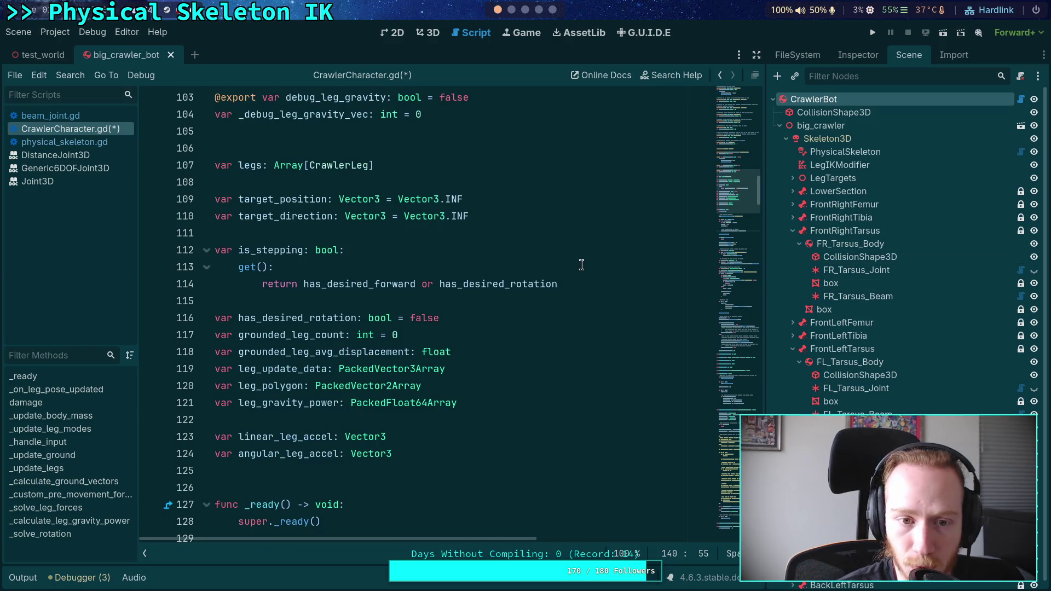
click(429, 170)
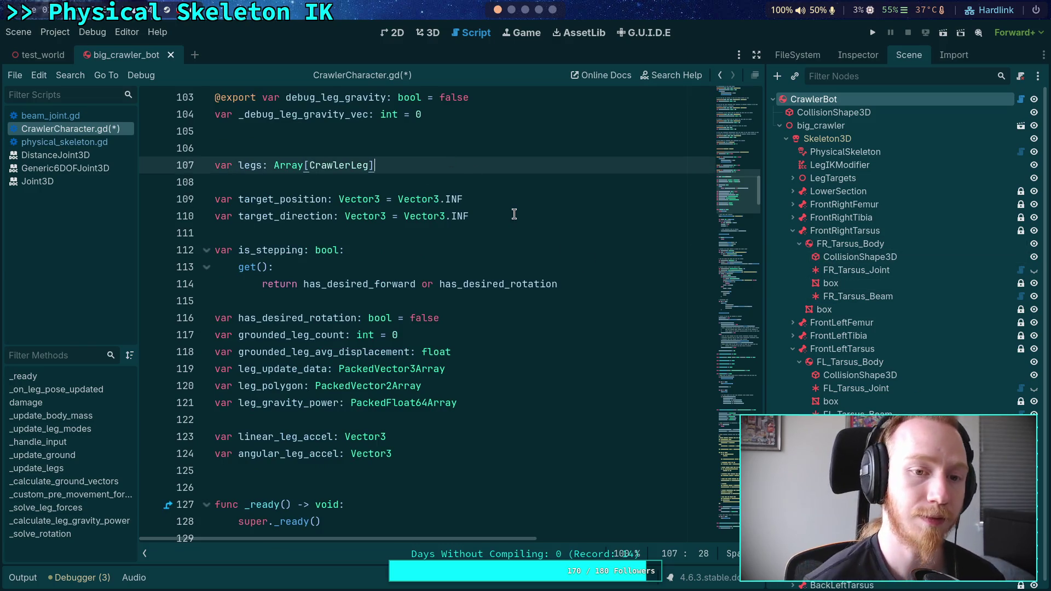
- Declare 'var leg_distance_constraint_list: Array[DistanceJoint3D]' on a new line below the legs declaration
key(Return)
text(var)
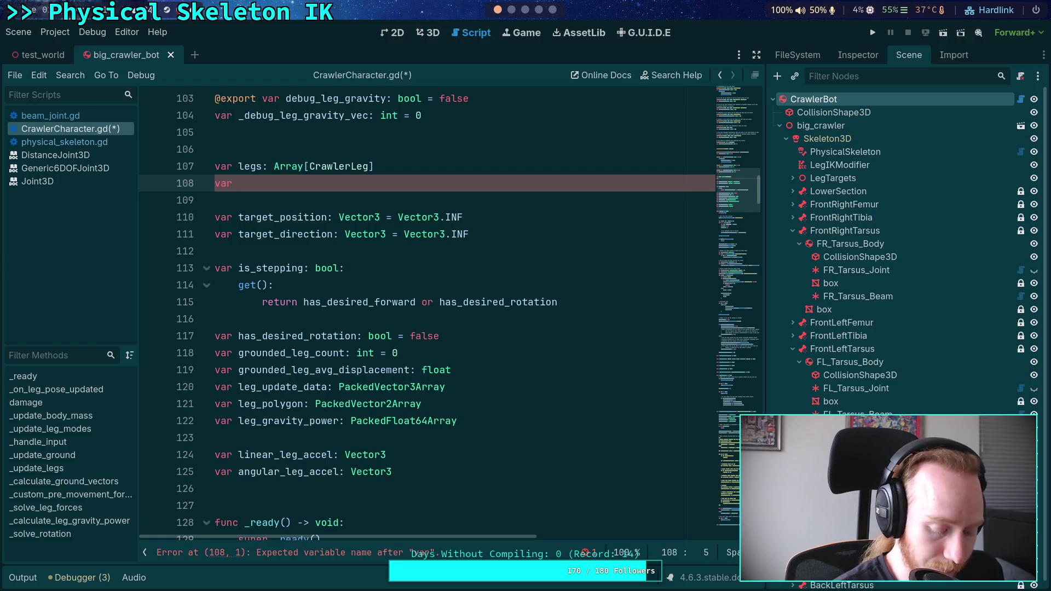
text(leg_distance)
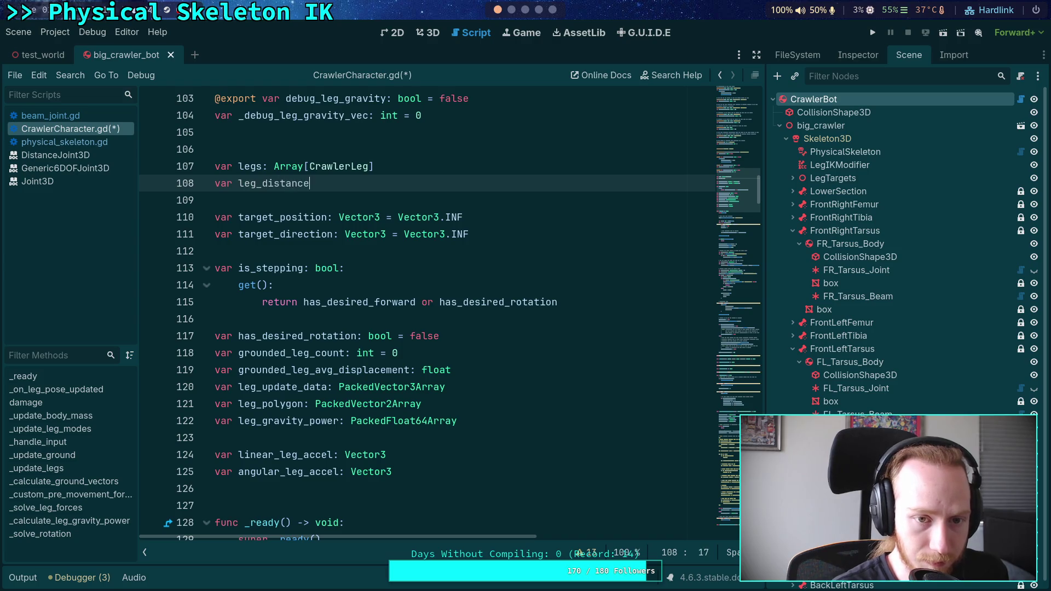
text(_constraint)
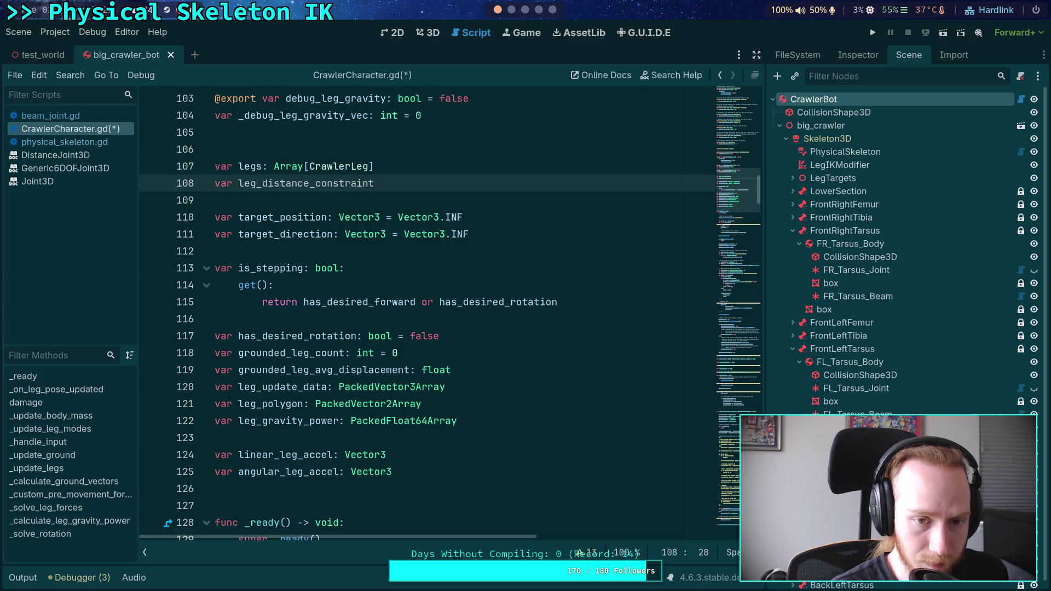
text(s)
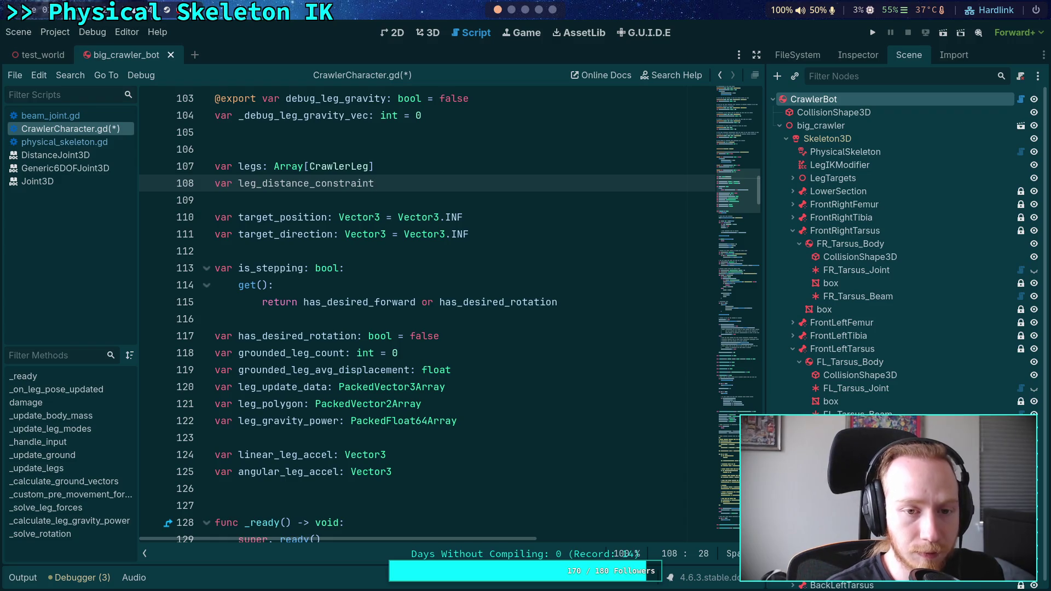
key(BackSpace)
key(BackSpace)
key(BackSpace)
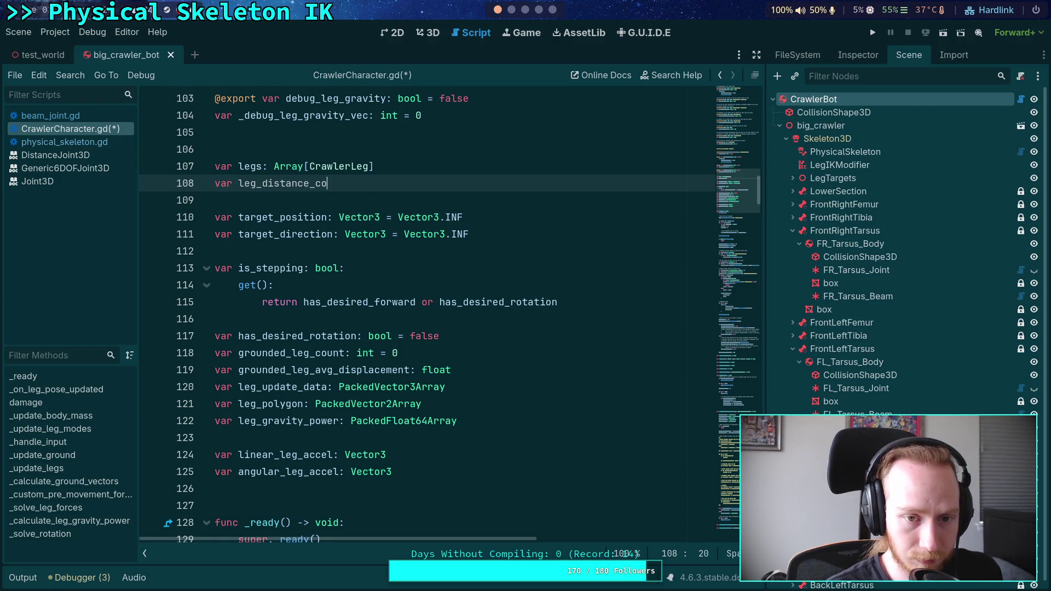
text(nstra)
text(int_list: )
text(Array[)
text(Distance)
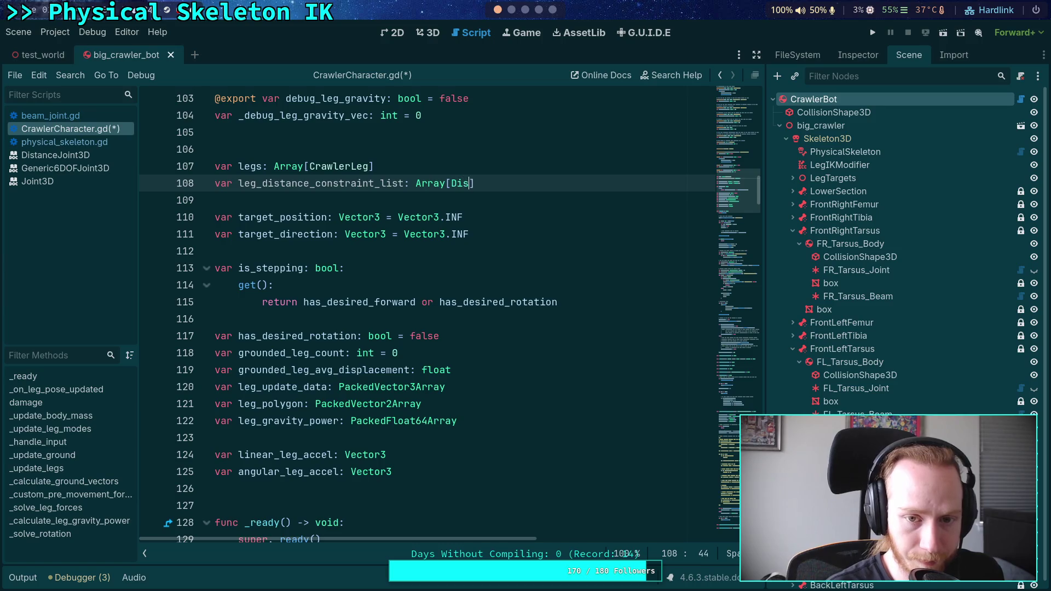
key(Return)
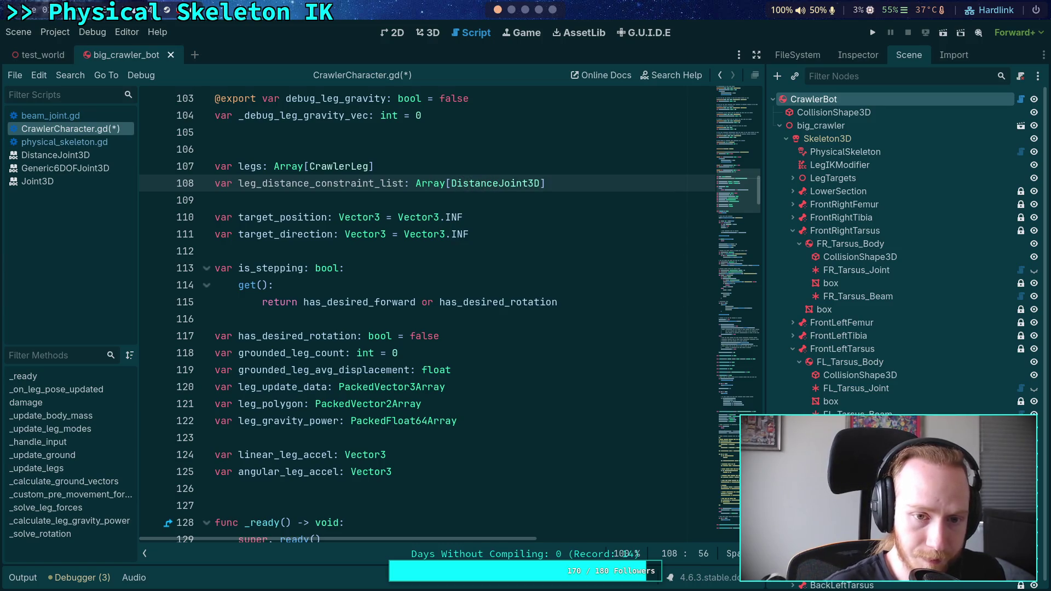
scroll(544, 211, down, 8)
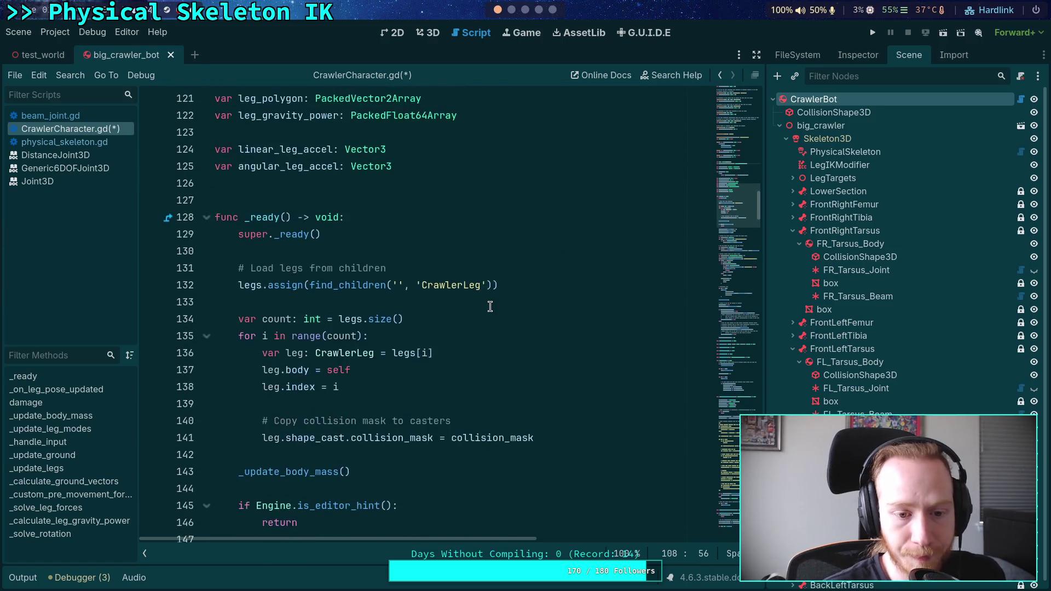
- Add '# Create distance constraint for the leg' below the collision mask line in the _ready leg loop
click(597, 336)
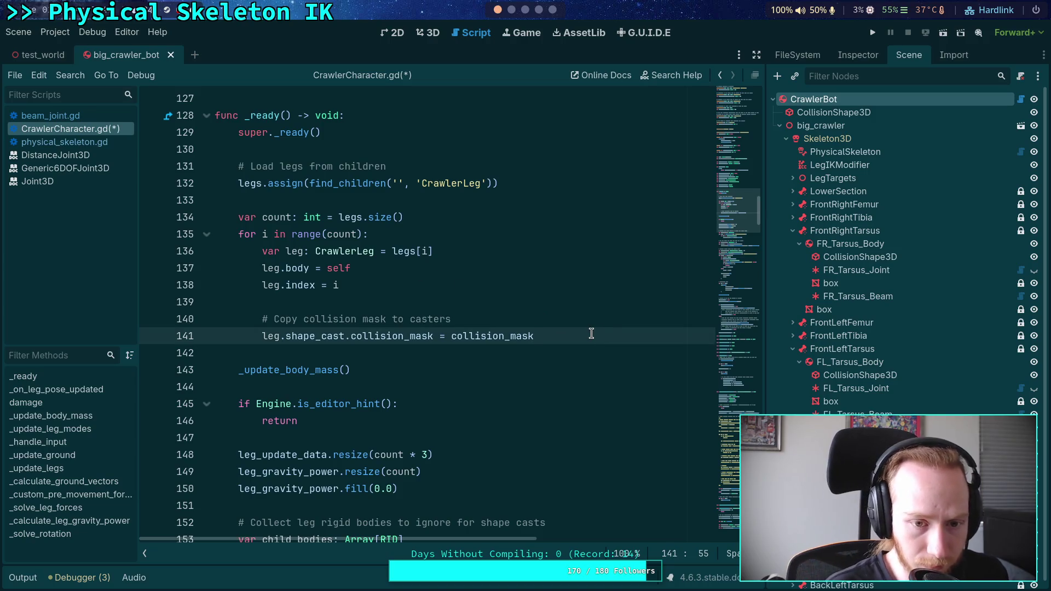
key(Return)
key(Return)
text(#)
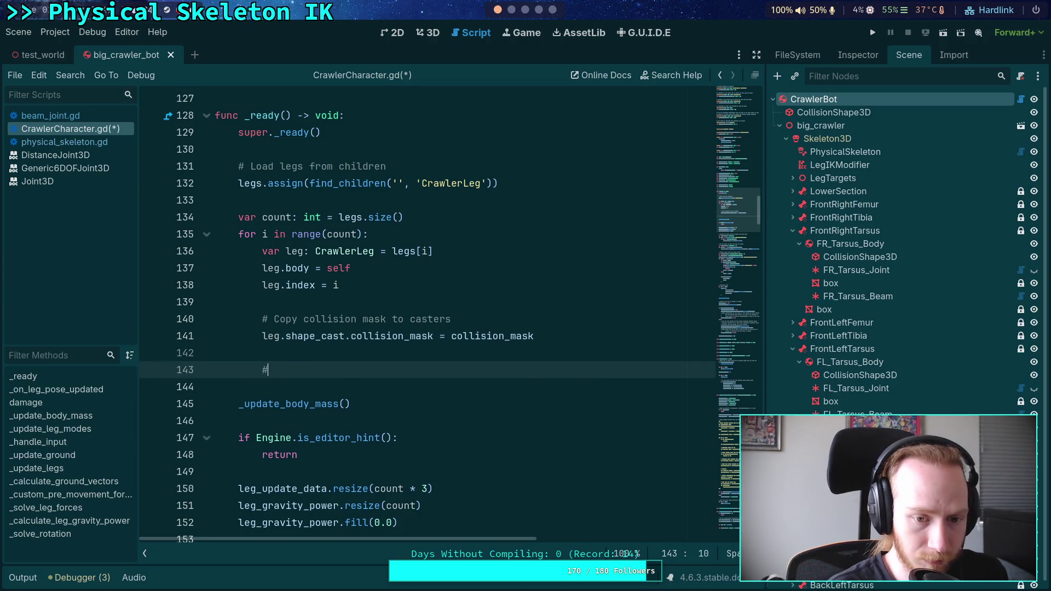
text( Create distance)
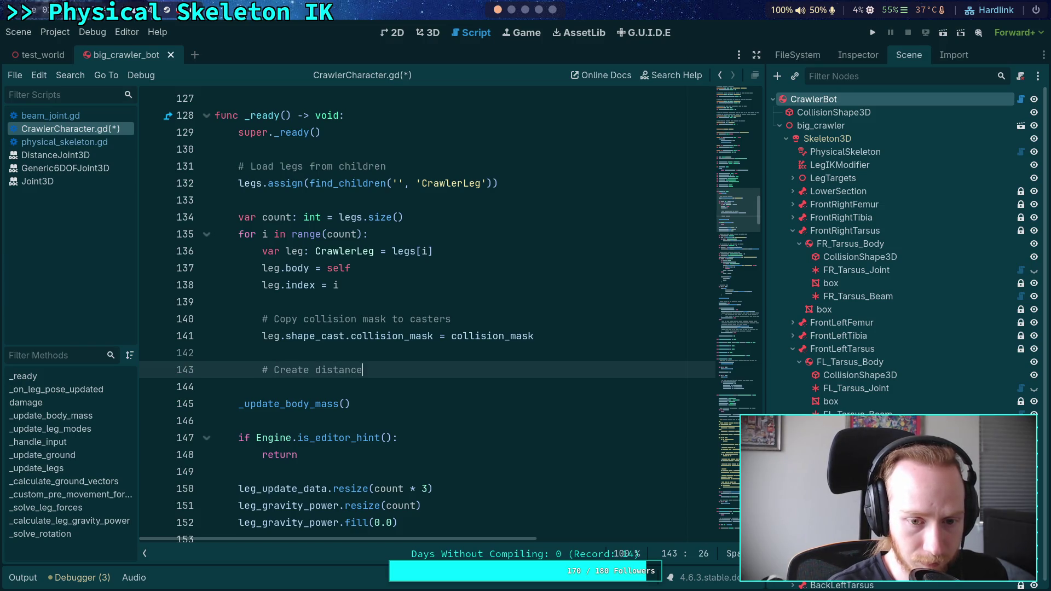
text( constraint for the se)
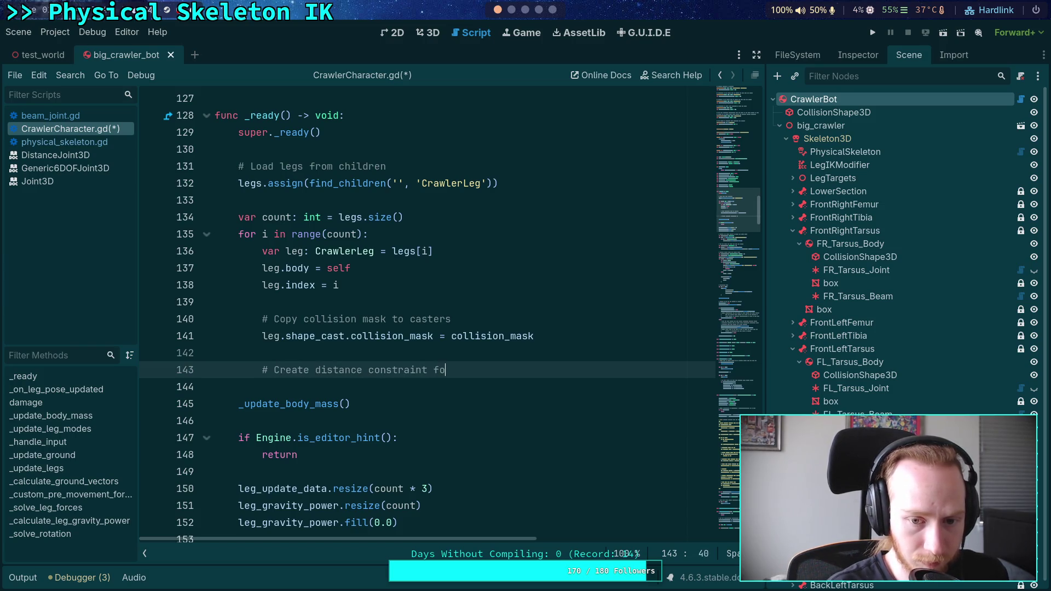
key(BackSpace)
key(BackSpace)
text(leg)
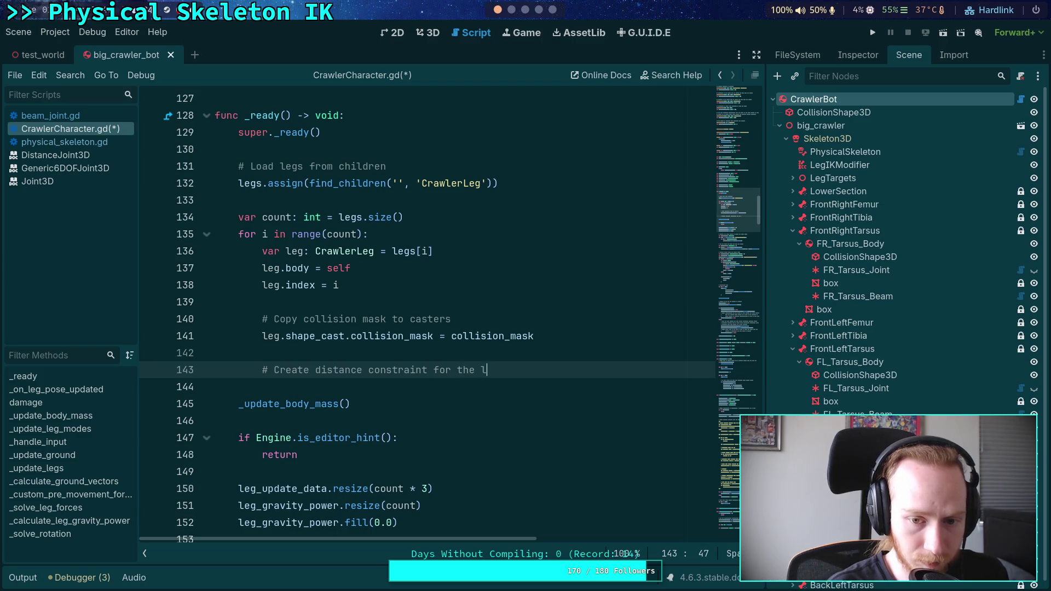
key(Return)
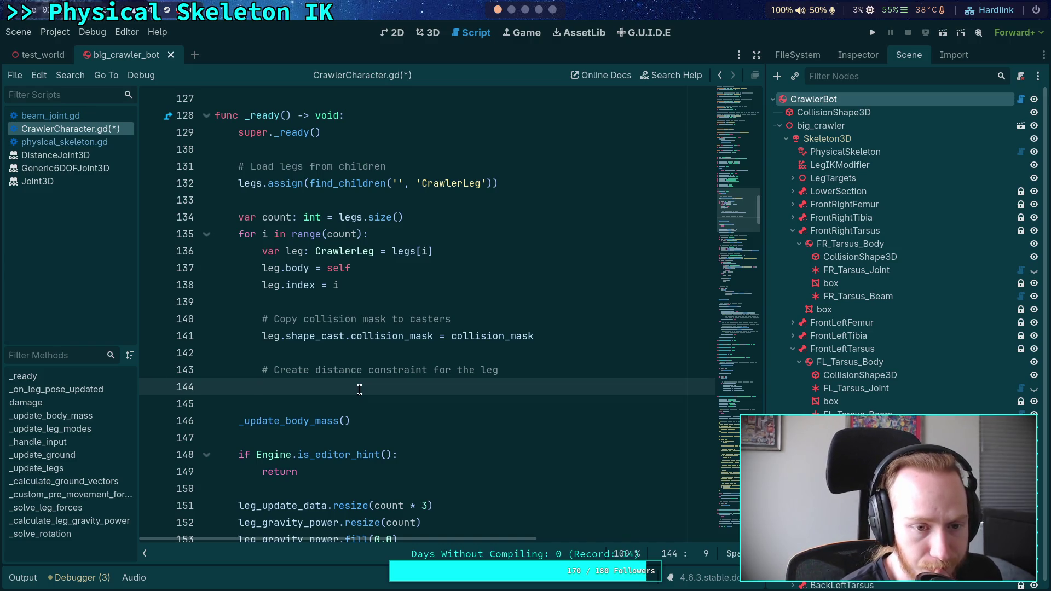
drag(359, 390, 206, 362)
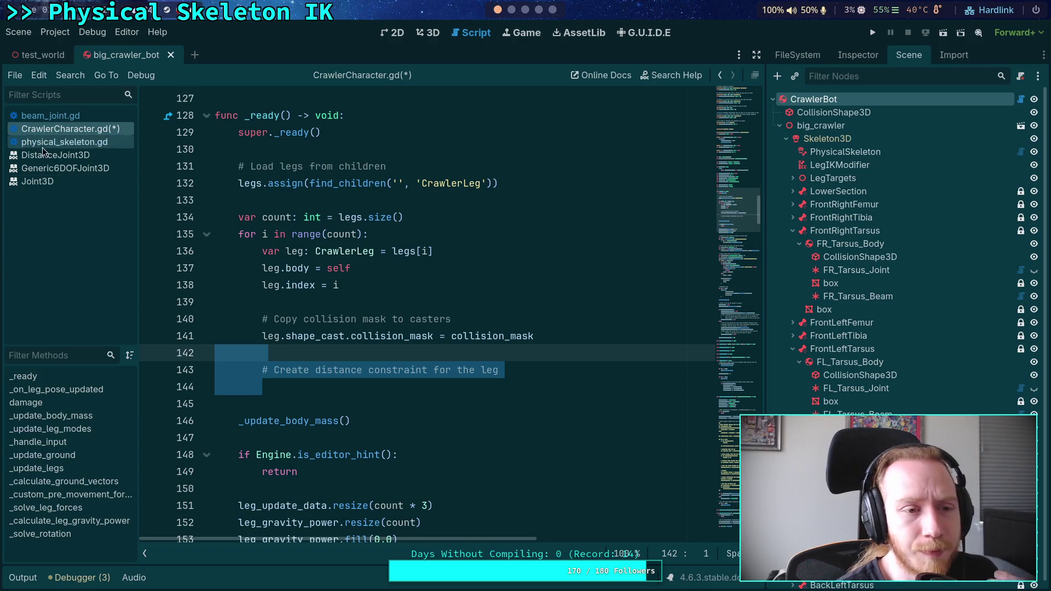
- Open physical_skeleton.gd and look at the bone_idx field of the JointData class
click(64, 142)
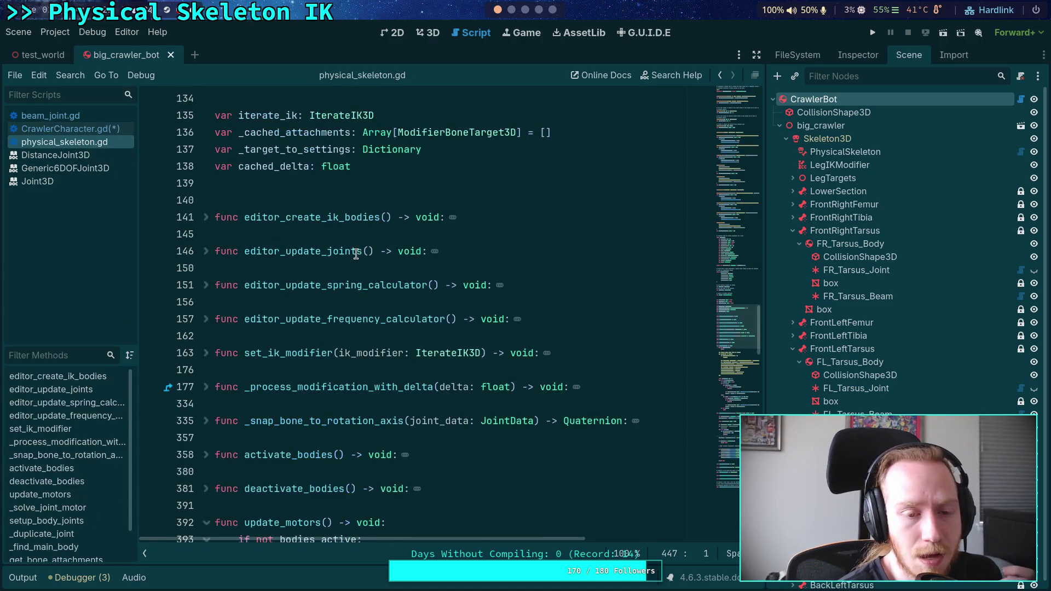
scroll(372, 259, up, 2)
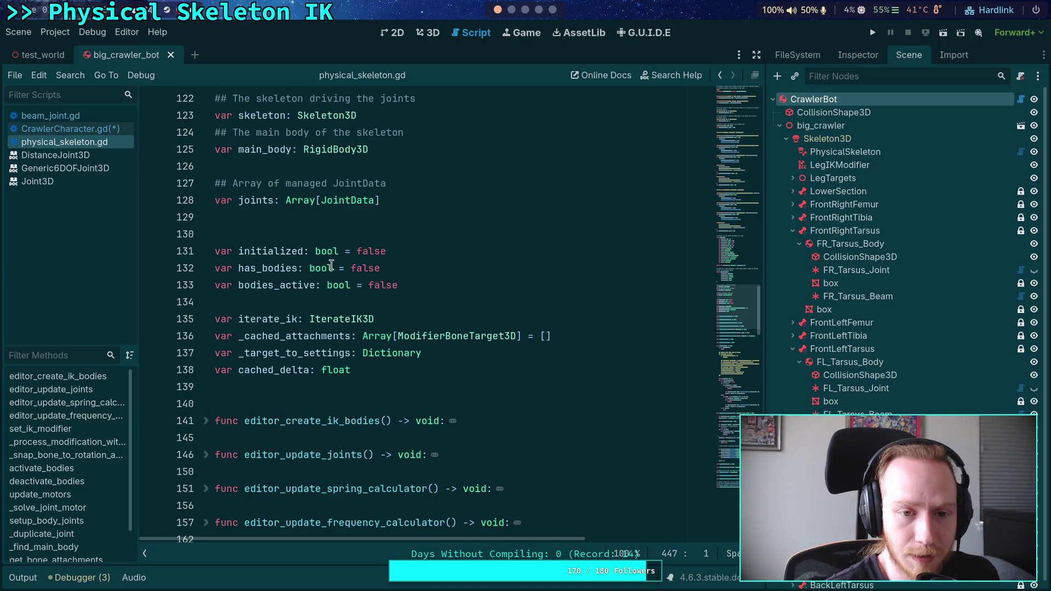
scroll(350, 197, up, 10)
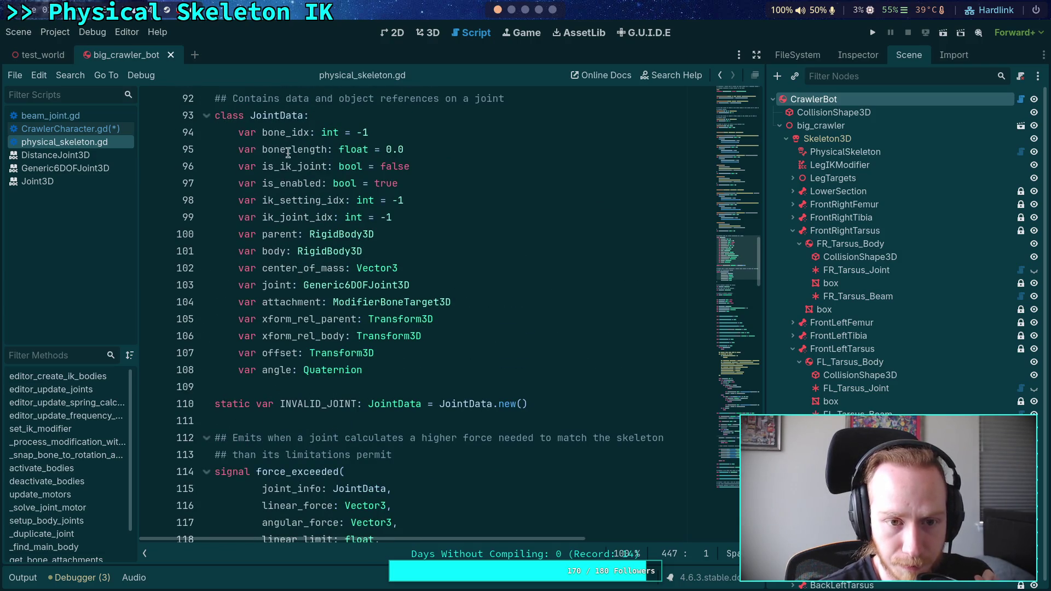
double_click(297, 133)
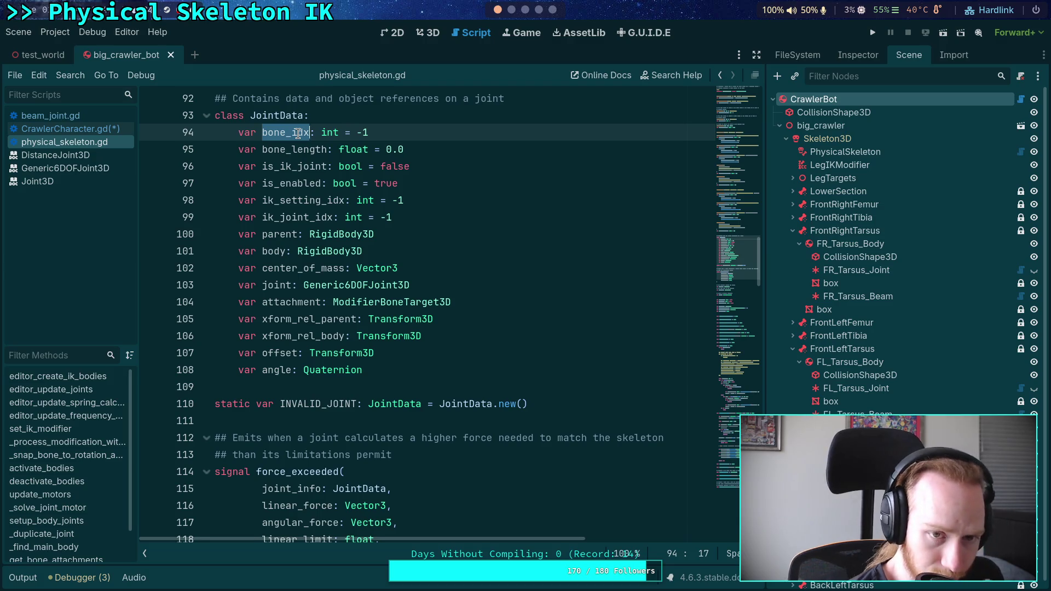
- Fold update_motors and _solve_joint_motor, then return to the line under the comment in CrawlerCharacter.gd
scroll(339, 210, down, 8)
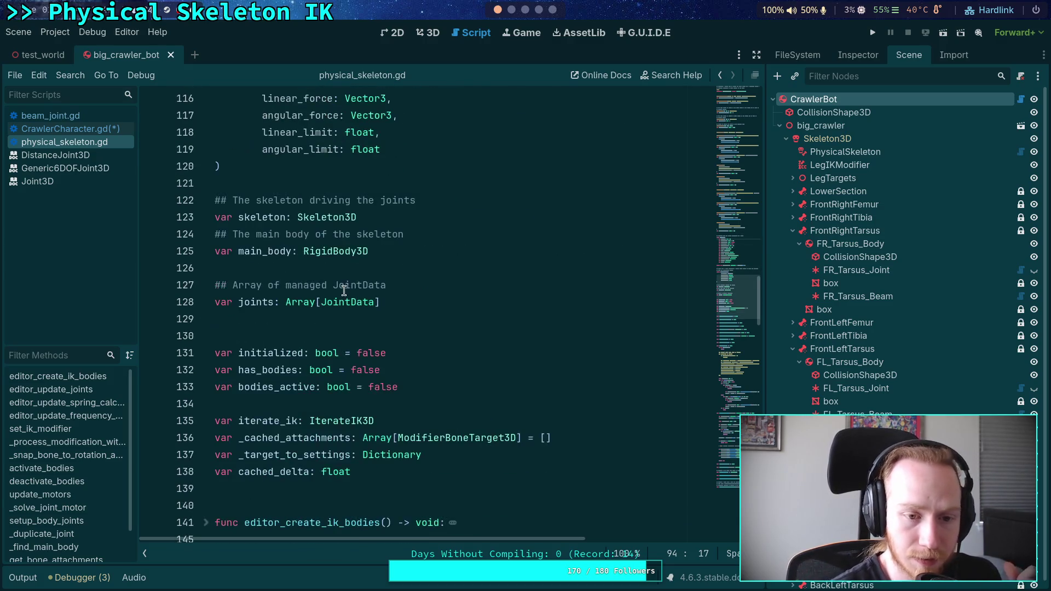
scroll(337, 315, down, 8)
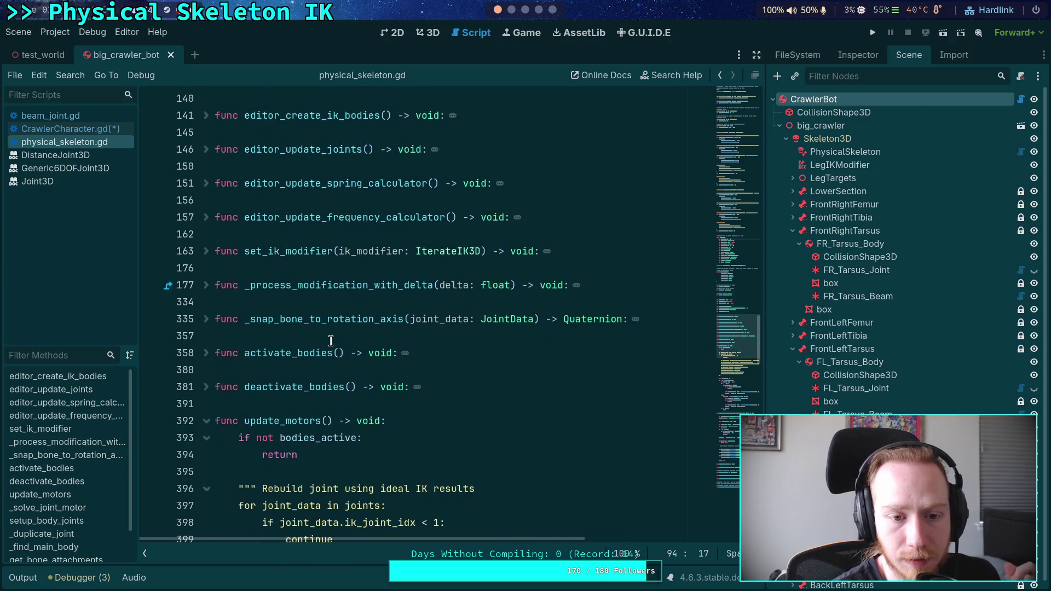
click(208, 422)
click(207, 459)
scroll(207, 463, down, 2)
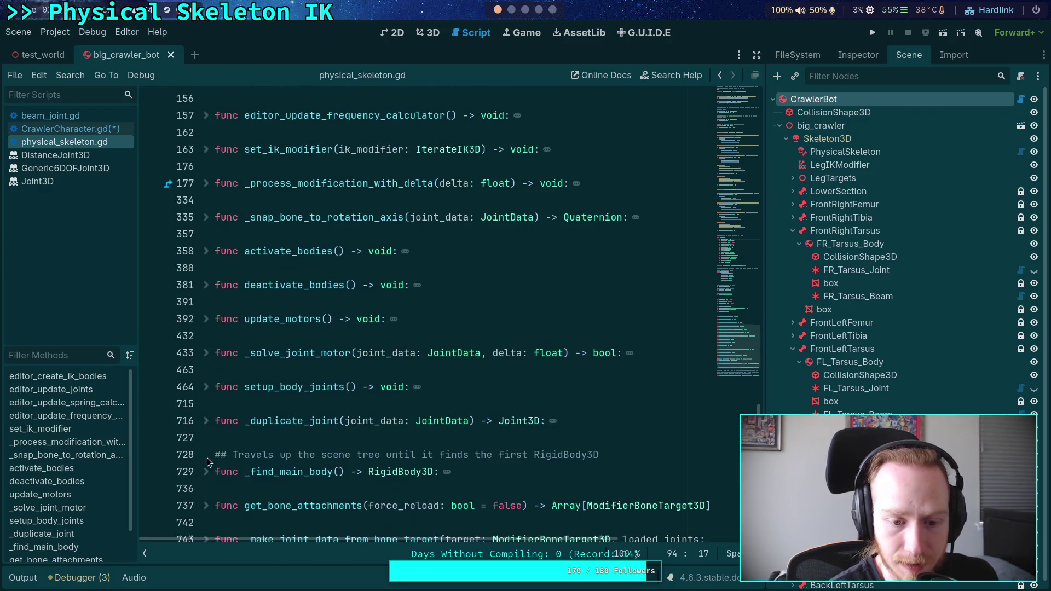
scroll(204, 426, down, 2)
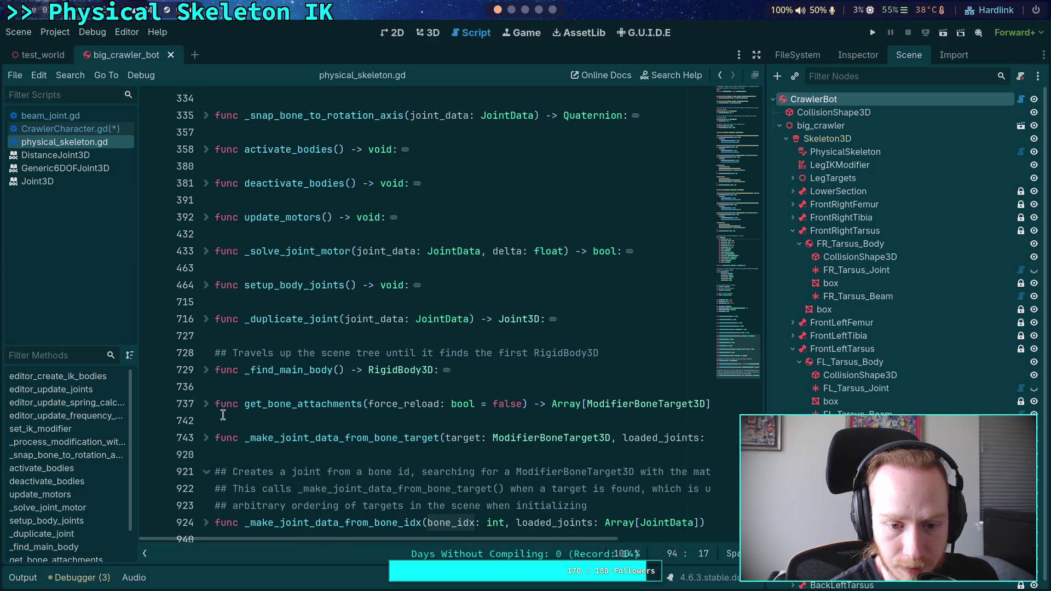
scroll(229, 411, down, 2)
scroll(225, 410, up, 3)
scroll(252, 410, up, 1)
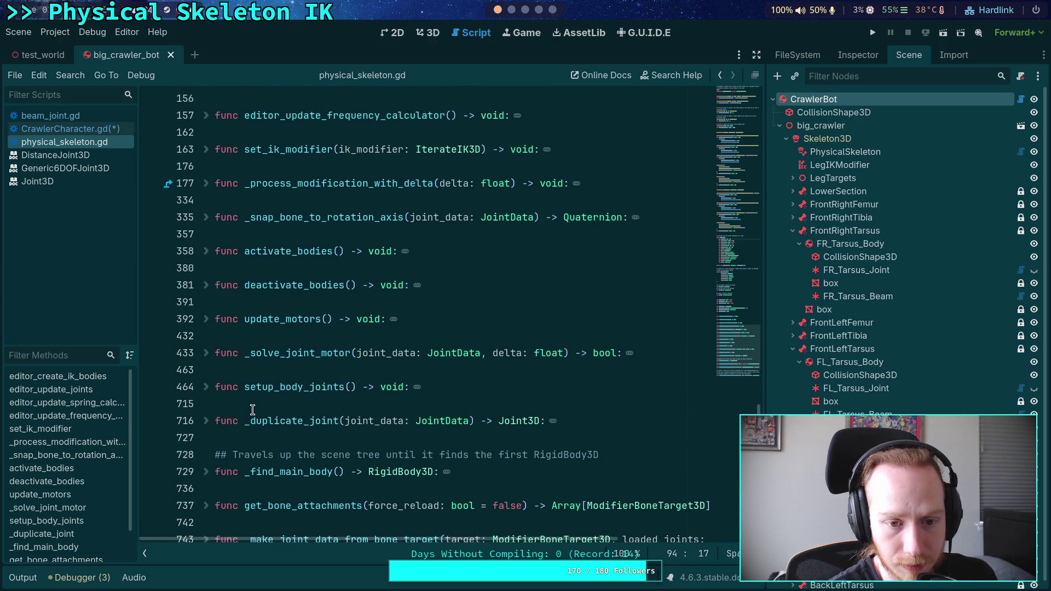
scroll(252, 410, up, 2)
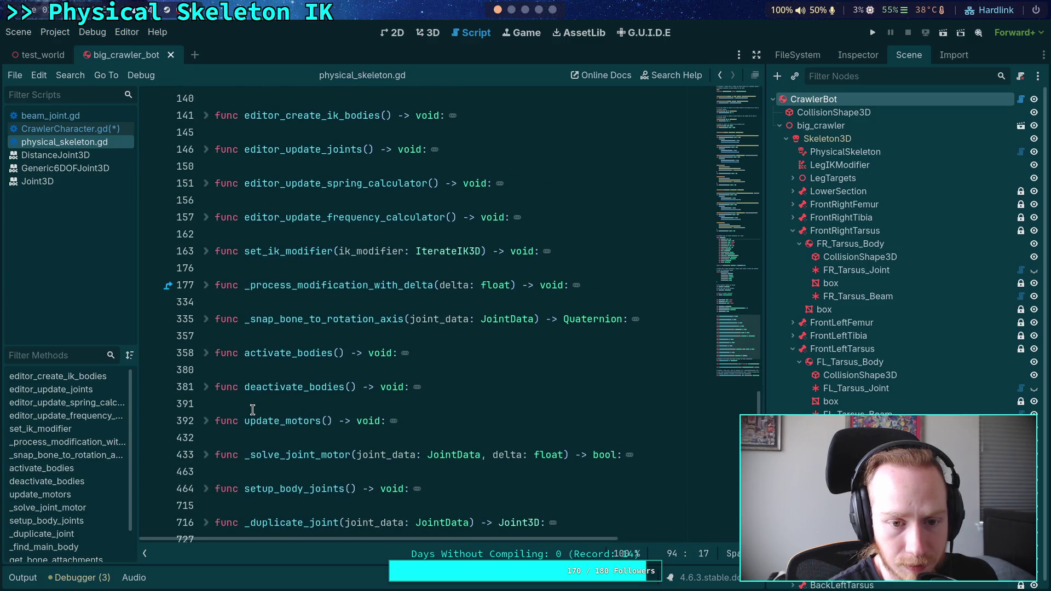
scroll(252, 410, up, 5)
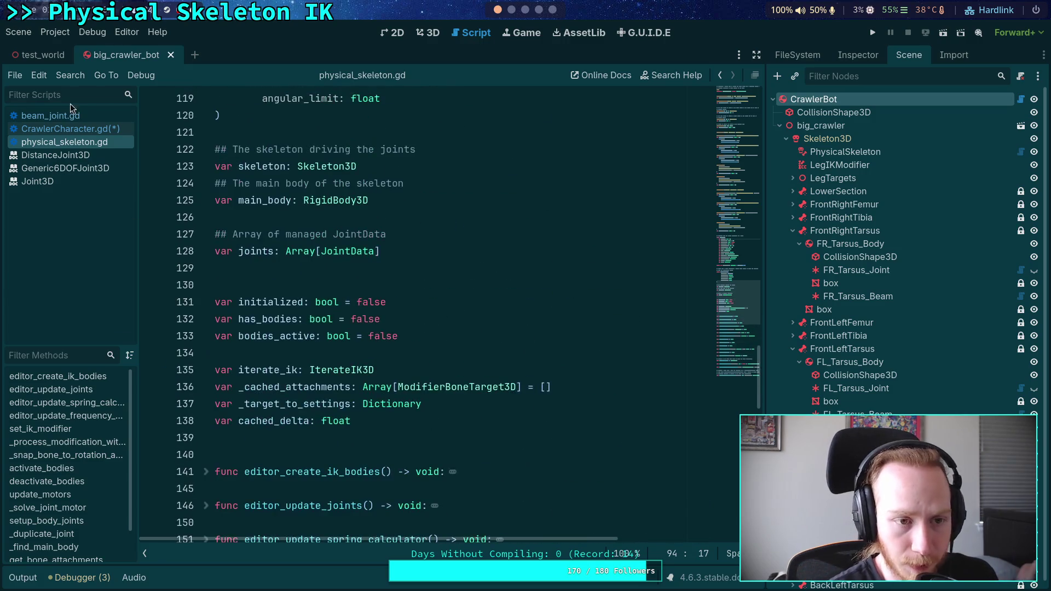
click(81, 128)
click(357, 385)
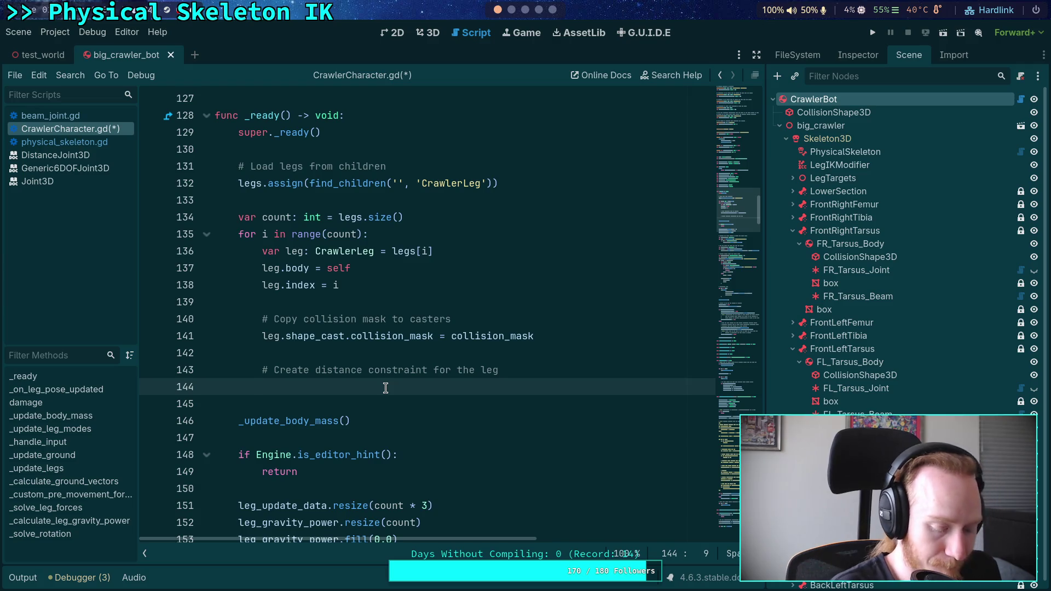
- Begin the loop line with leg_distance_constraint_list and add leg_distance_constraint_list.resize(count) after the leg count
text(leg_di)
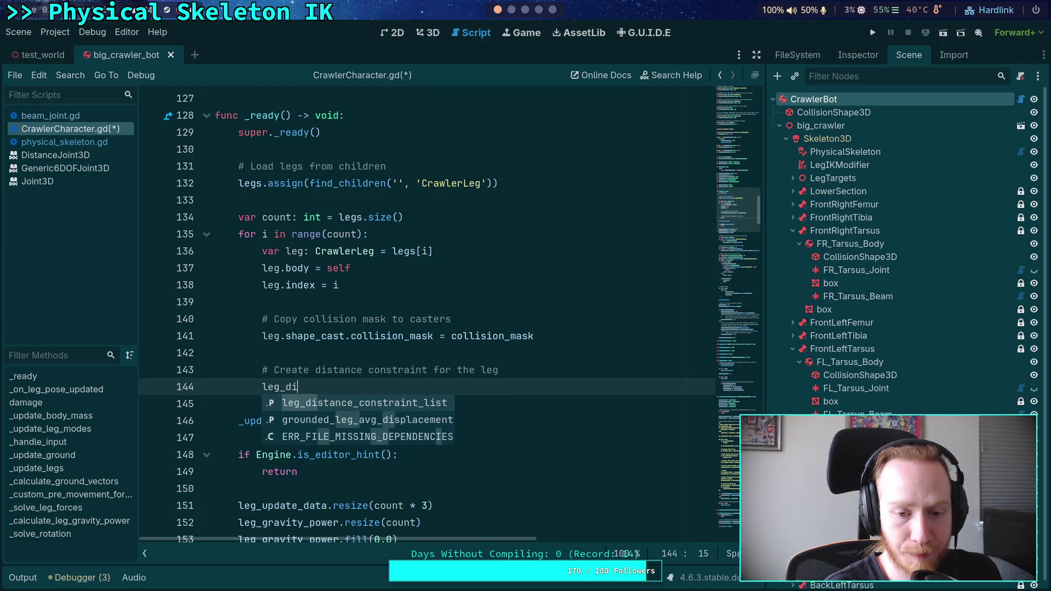
key(Return)
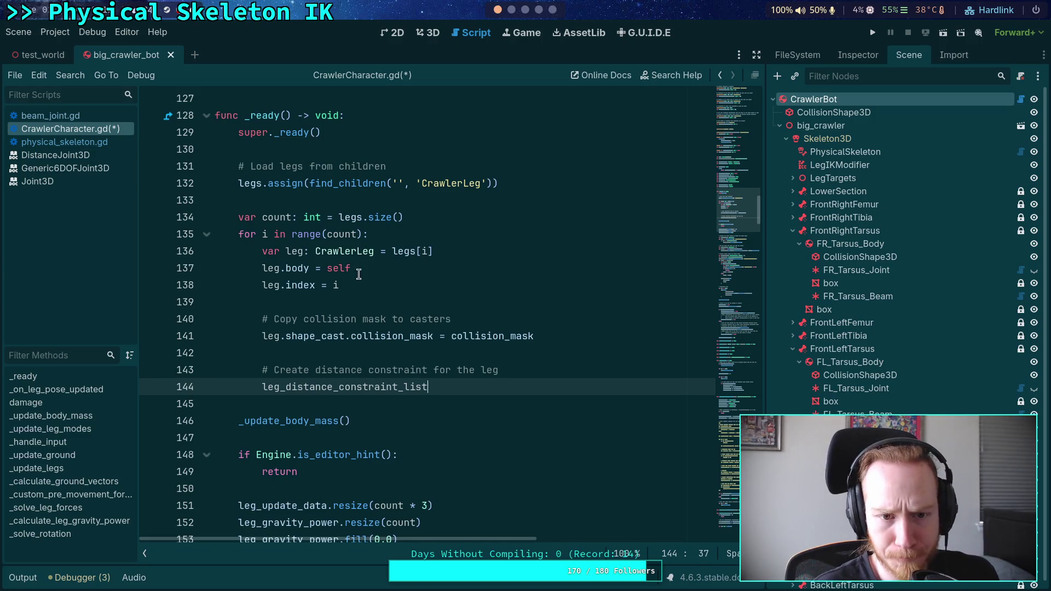
click(462, 221)
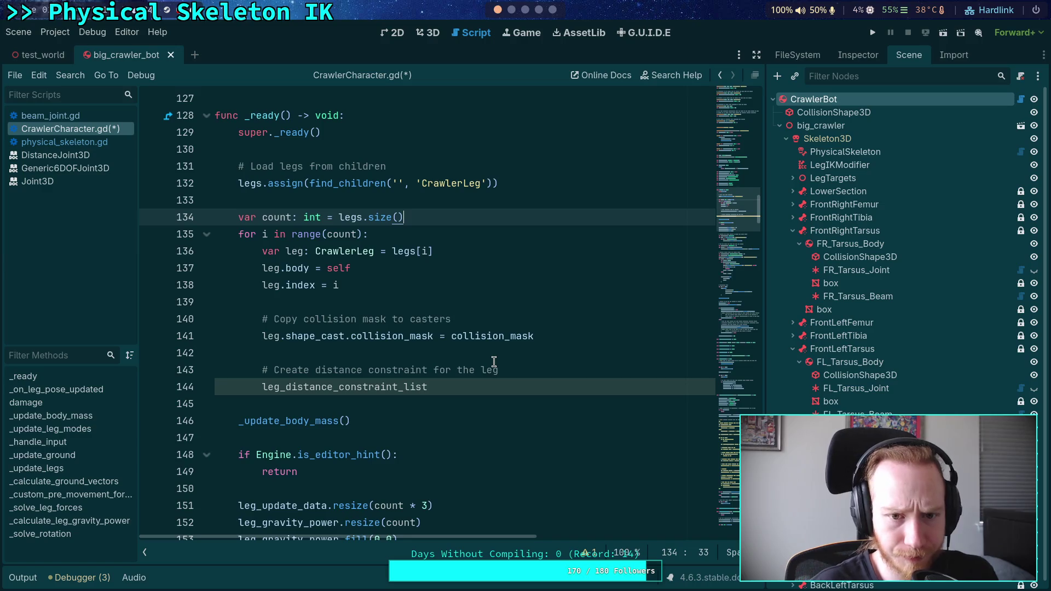
key(Return)
text(leg_d)
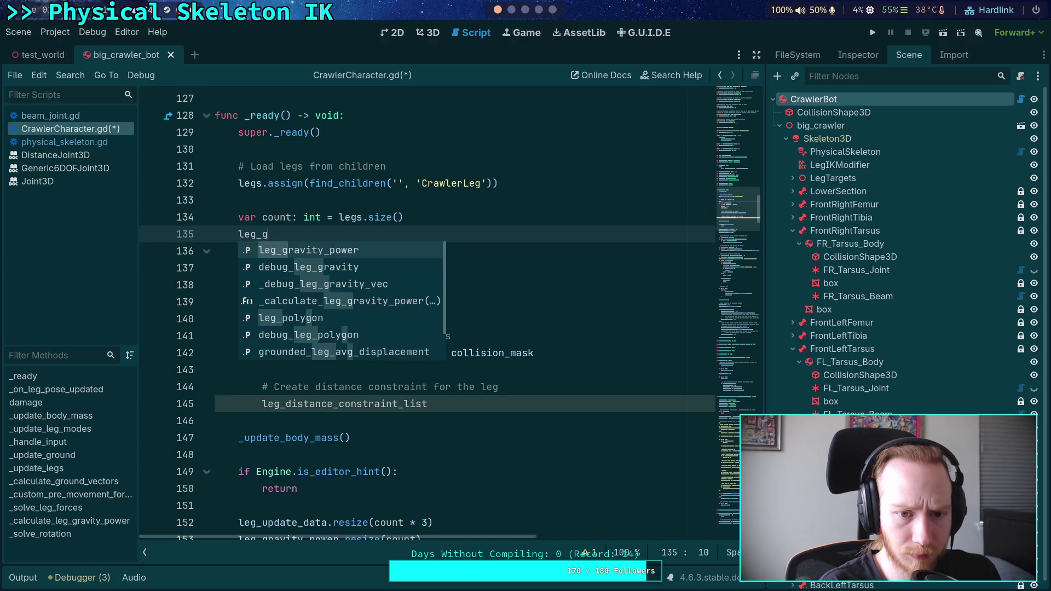
key(Return)
text(.re)
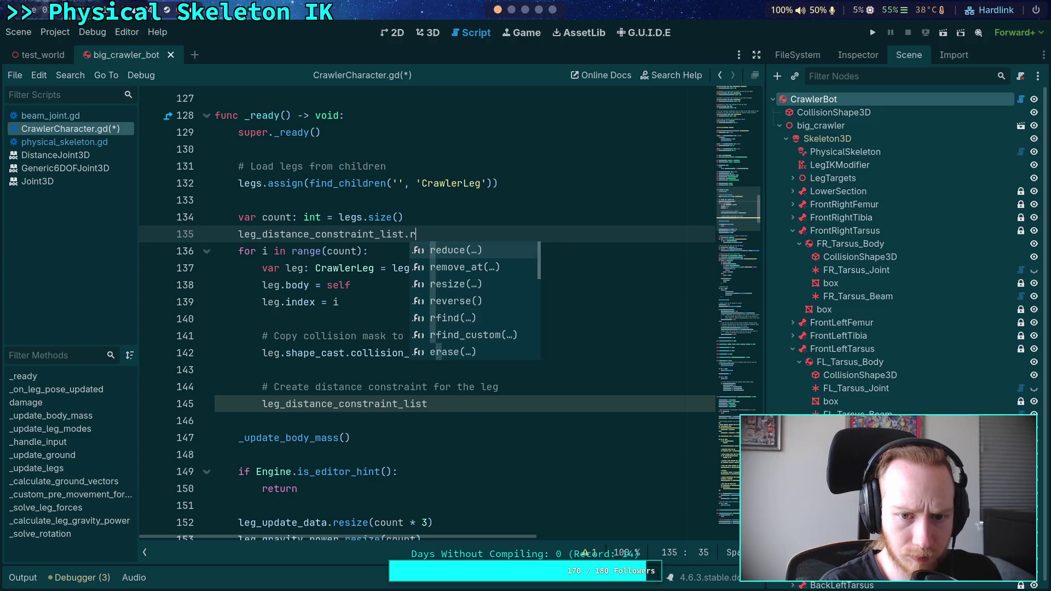
key(Return)
text(count)
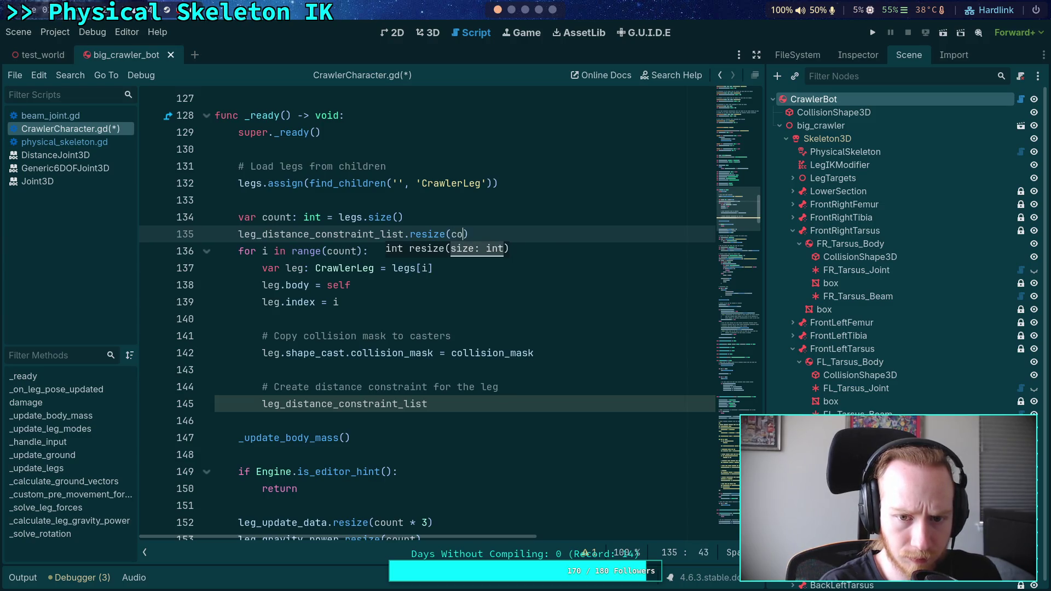
- Complete the loop line as leg_distance_constraint_list[i] = DistanceJoint3D.new()
click(490, 411)
text([i])
text(Des)
key(BackSpace)
key(BackSpace)
text(ist)
key(Return)
text(.new)
key(Return)
click(527, 422)
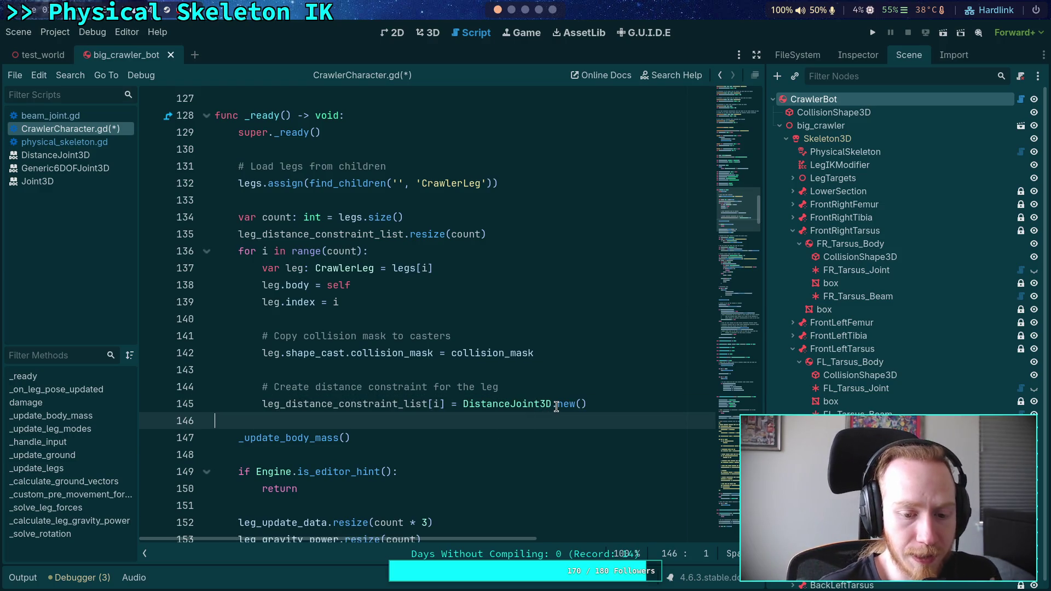
scroll(556, 406, down, 3)
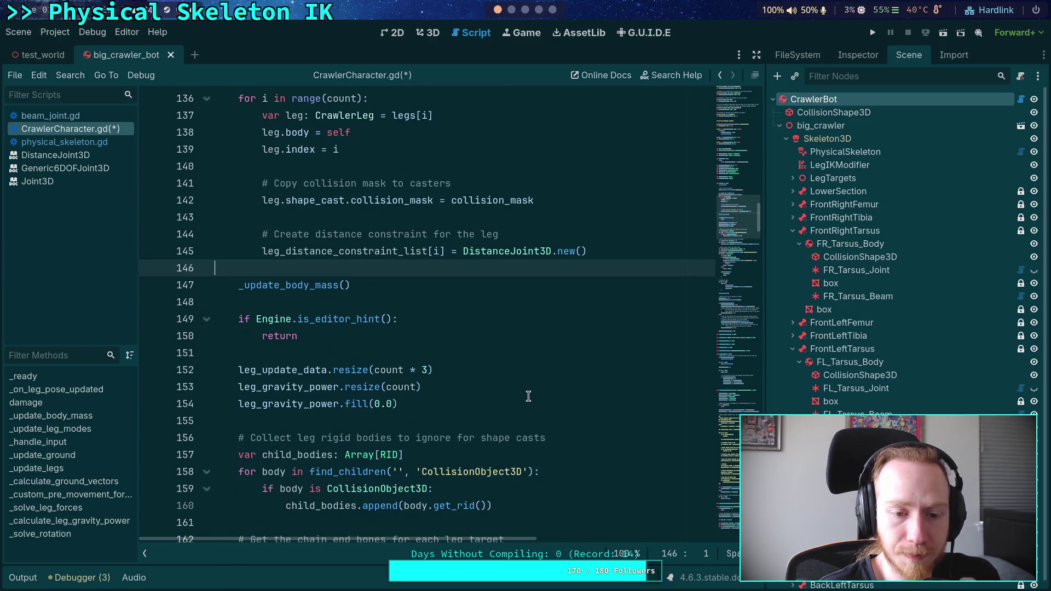
scroll(532, 384, down, 12)
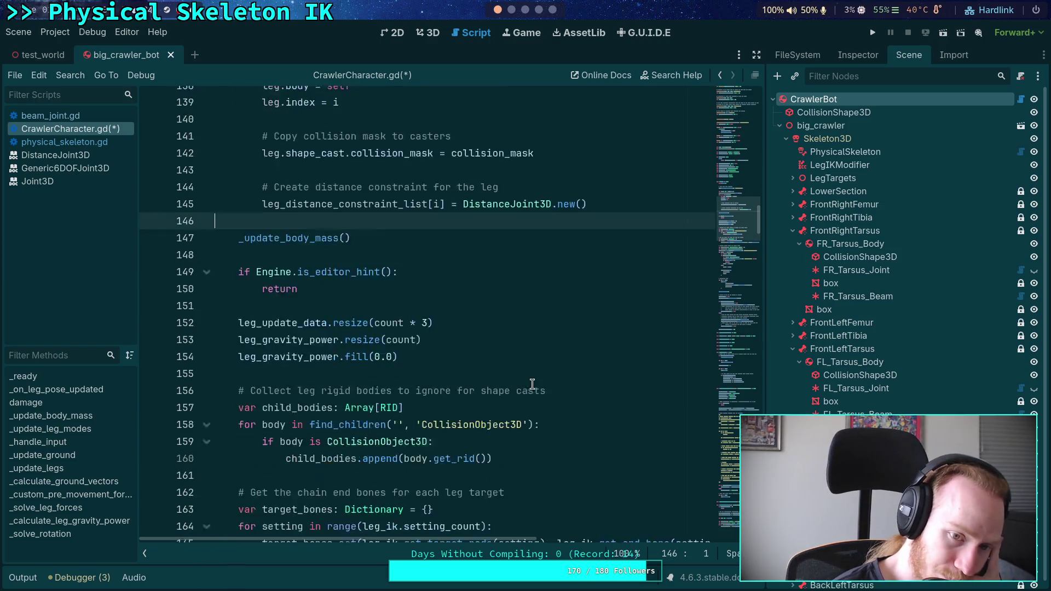
scroll(531, 383, down, 14)
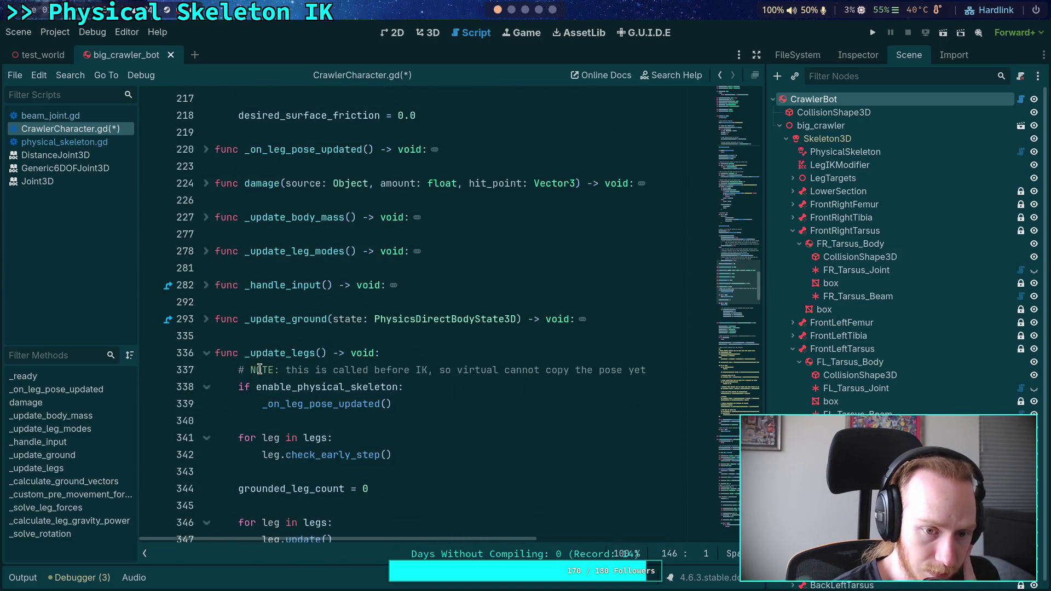
scroll(247, 352, up, 15)
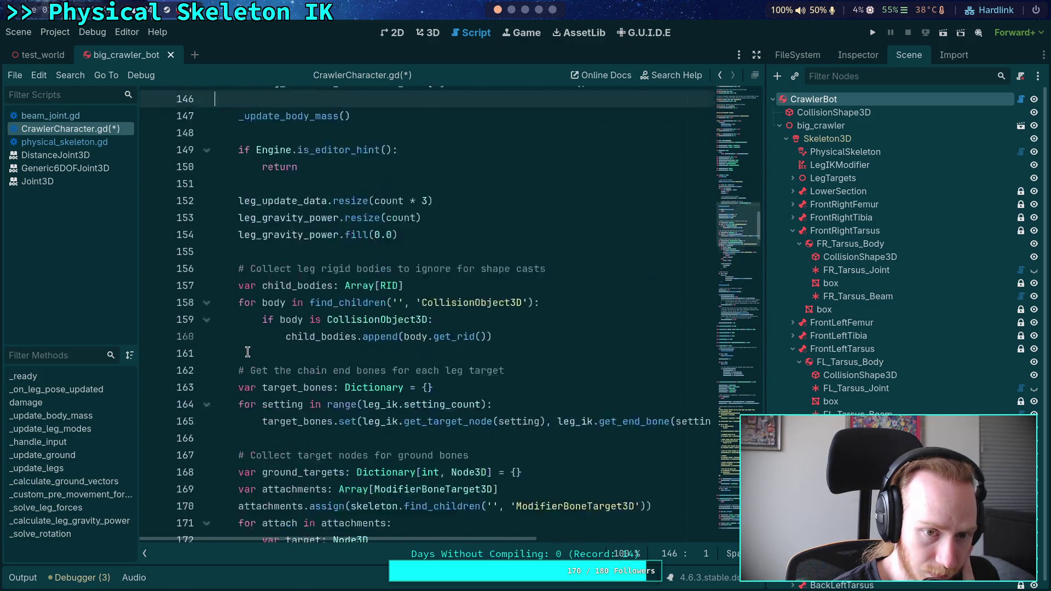
scroll(247, 352, down, 12)
scroll(248, 352, down, 15)
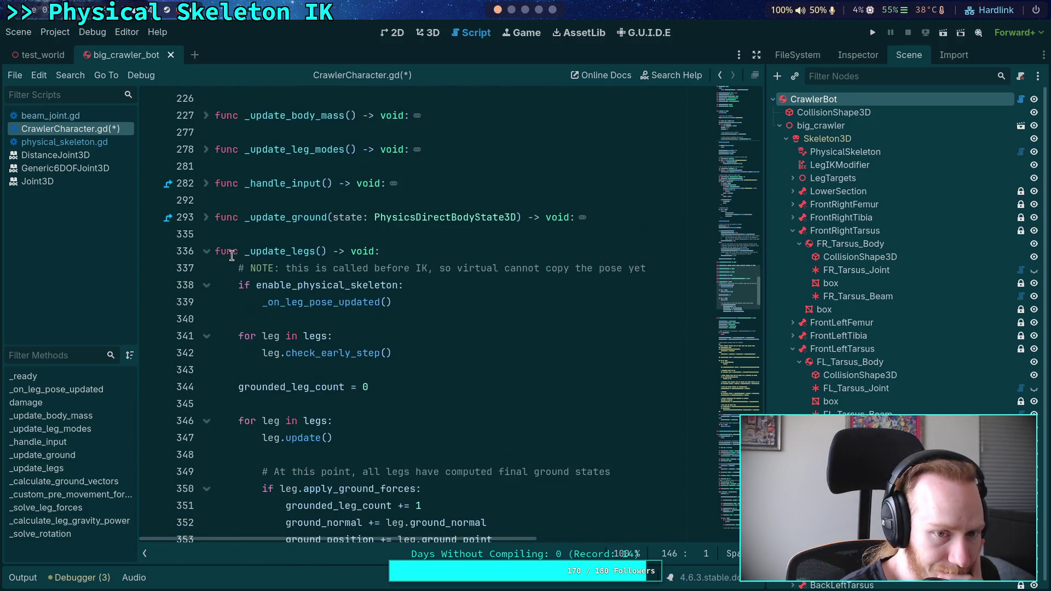
click(208, 252)
scroll(255, 316, up, 3)
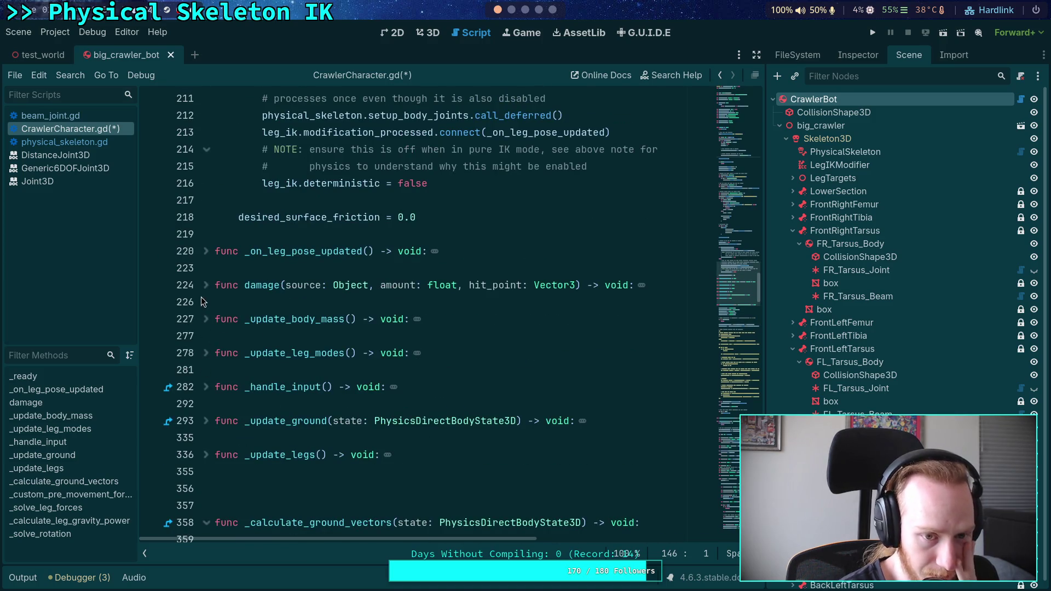
click(207, 422)
scroll(285, 395, down, 4)
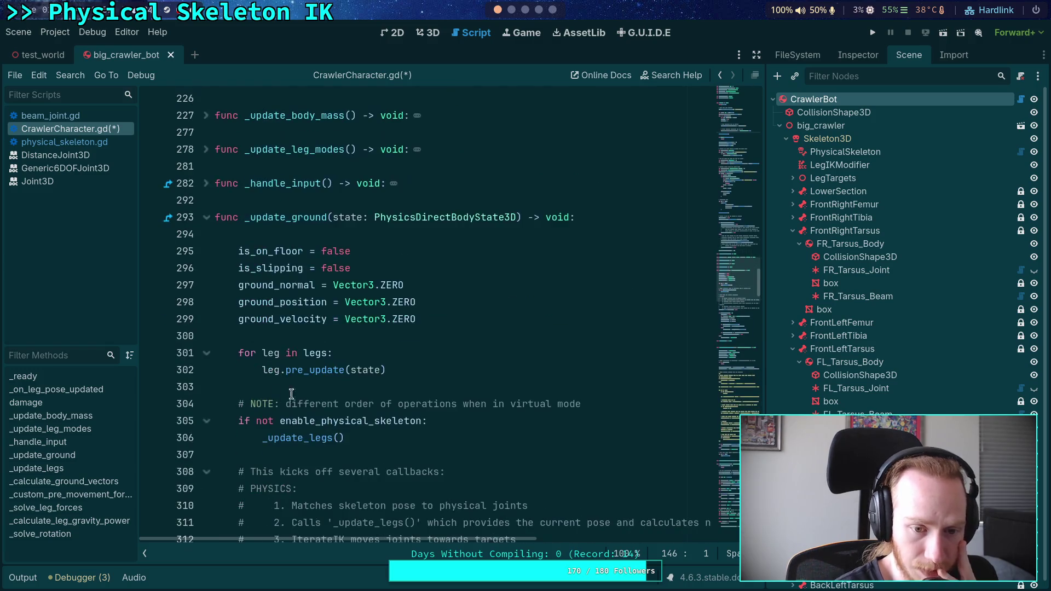
scroll(409, 364, down, 2)
scroll(411, 361, down, 4)
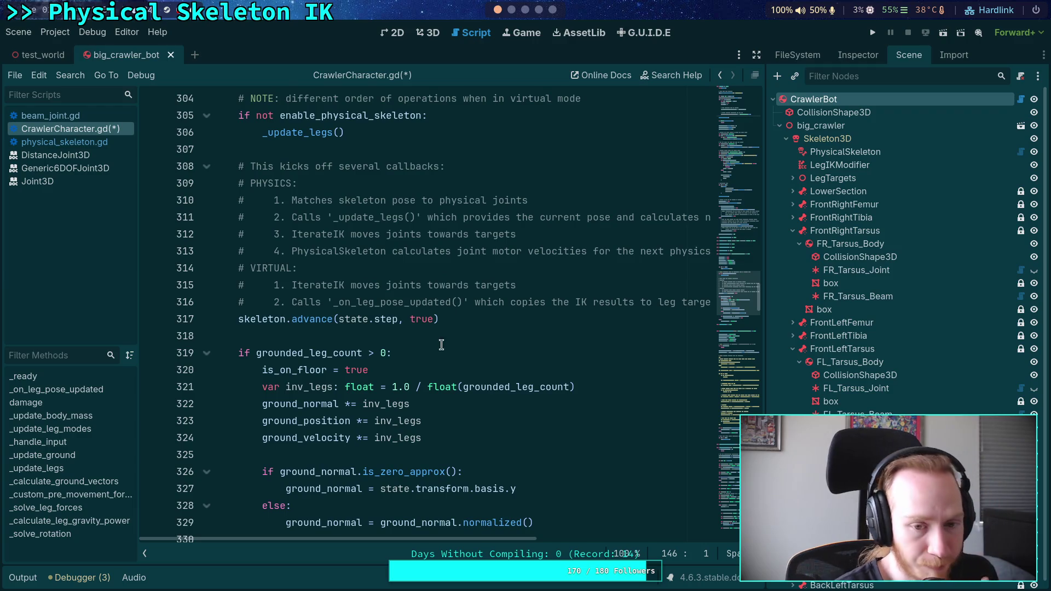
click(457, 335)
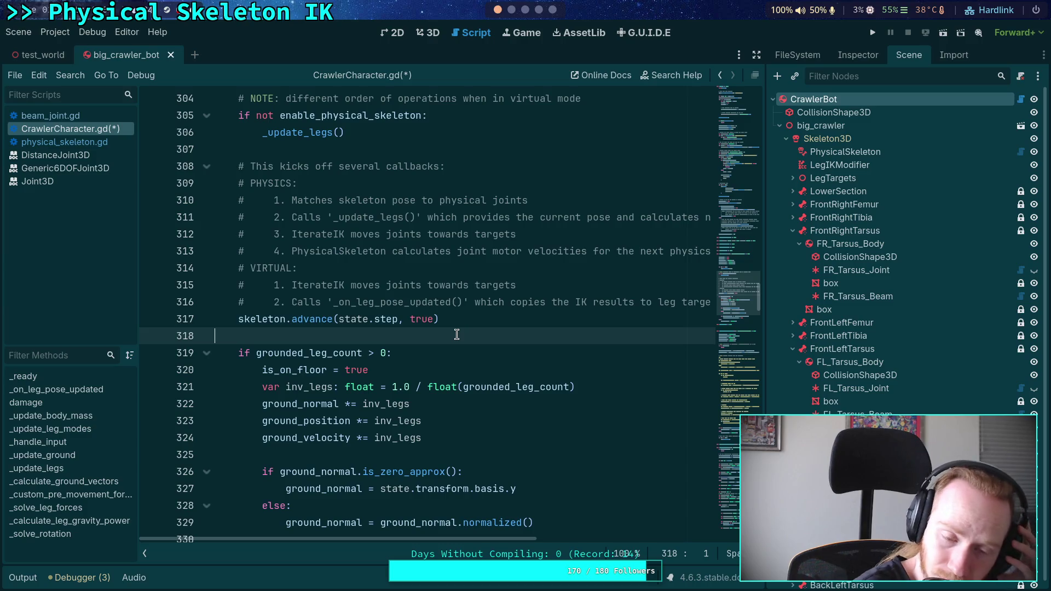
scroll(457, 334, up, 3)
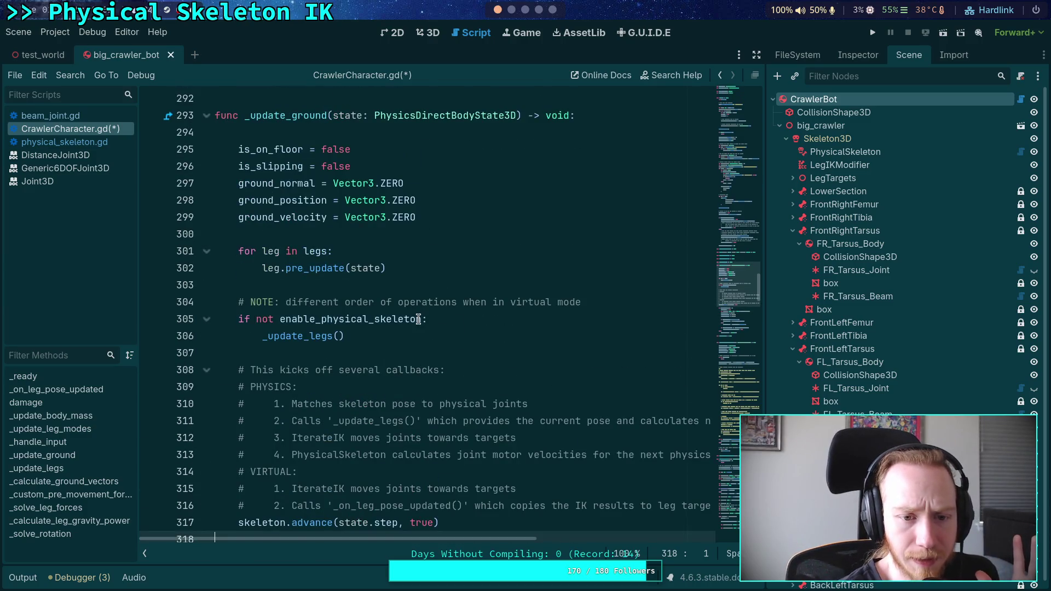
scroll(429, 321, down, 7)
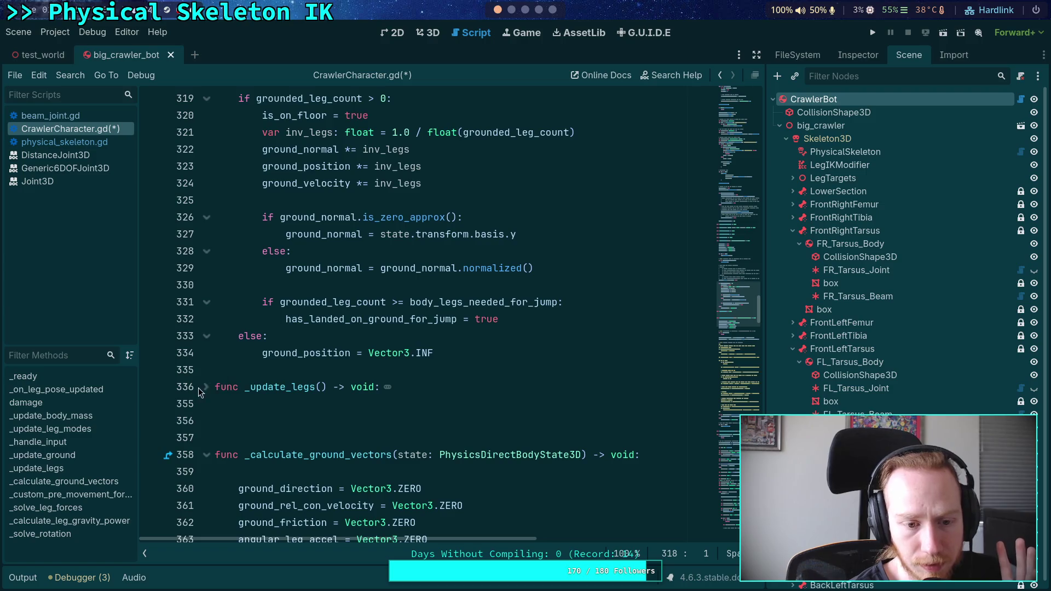
click(207, 387)
scroll(302, 356, up, 5)
click(207, 353)
scroll(218, 460, down, 3)
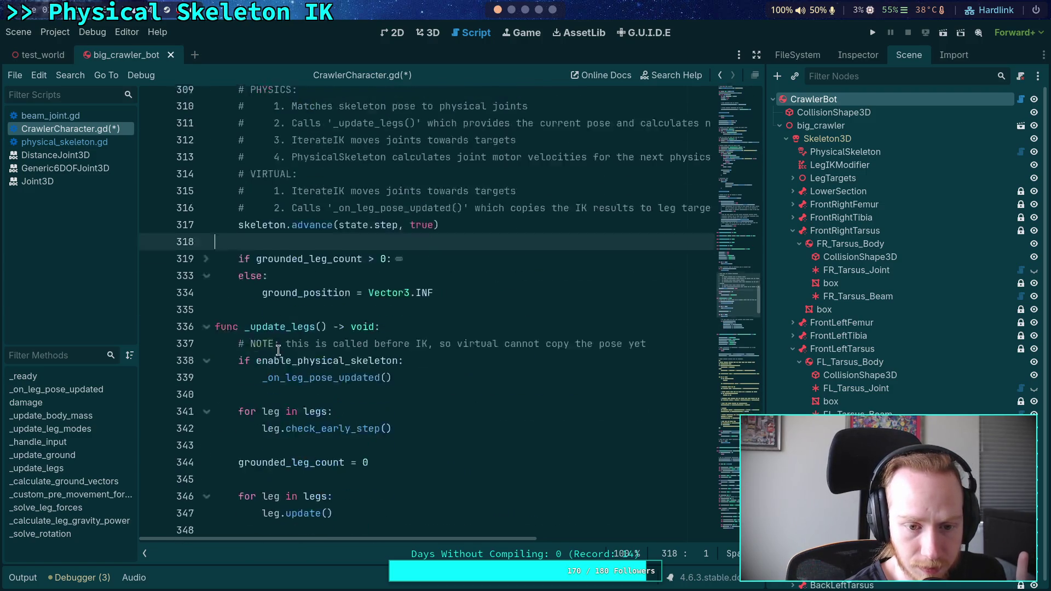
scroll(217, 460, up, 5)
click(206, 454)
scroll(233, 387, up, 6)
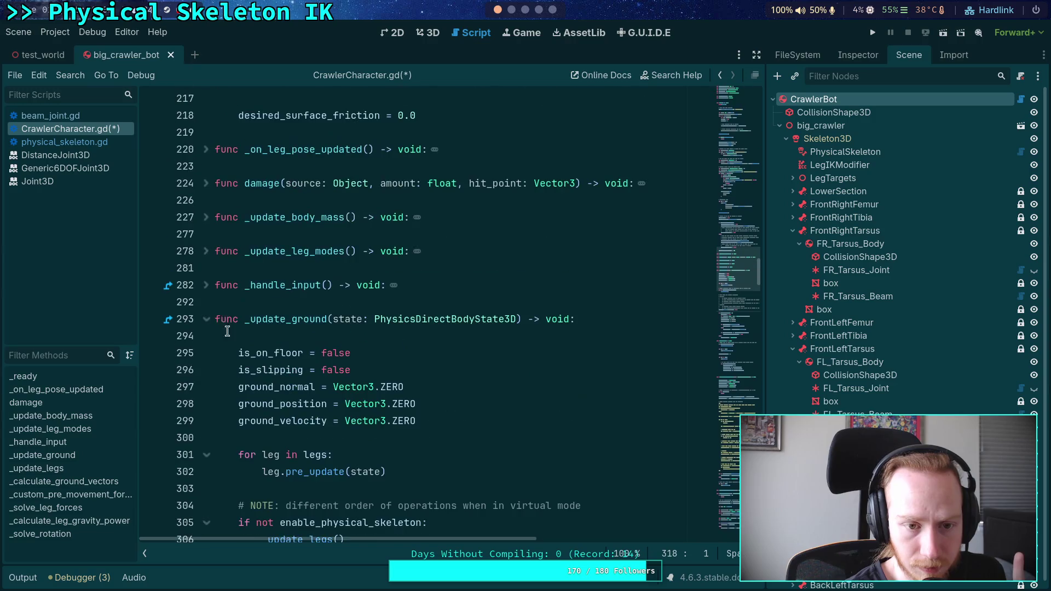
click(207, 281)
scroll(315, 341, down, 3)
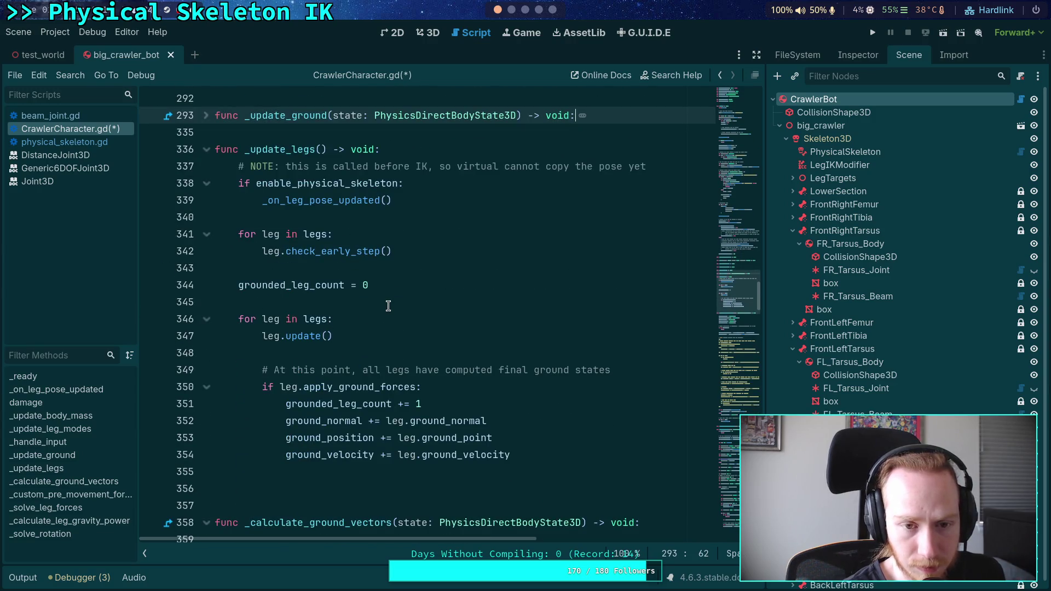
click(449, 200)
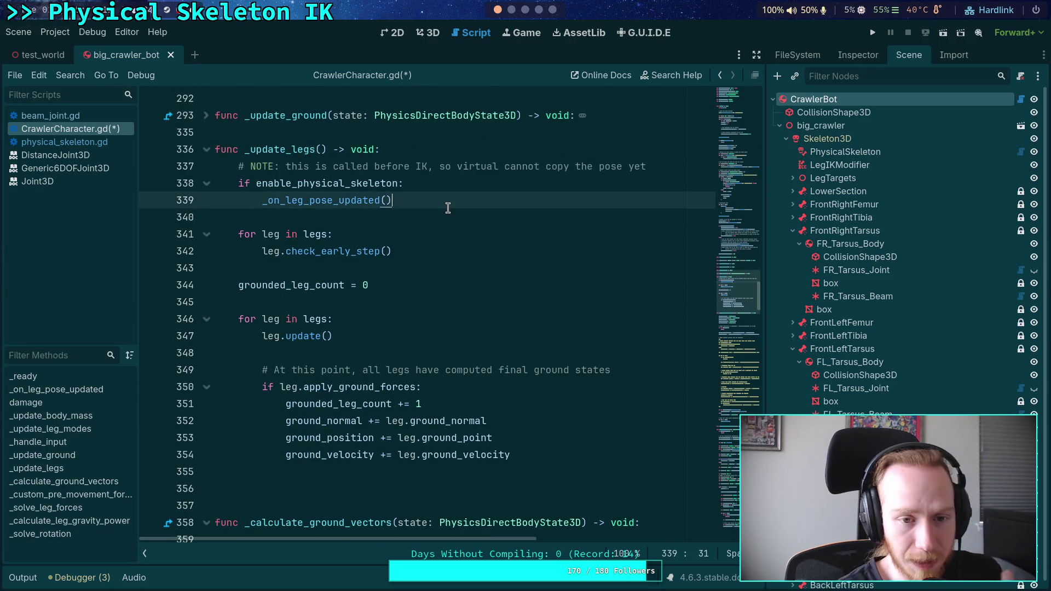
scroll(458, 295, down, 2)
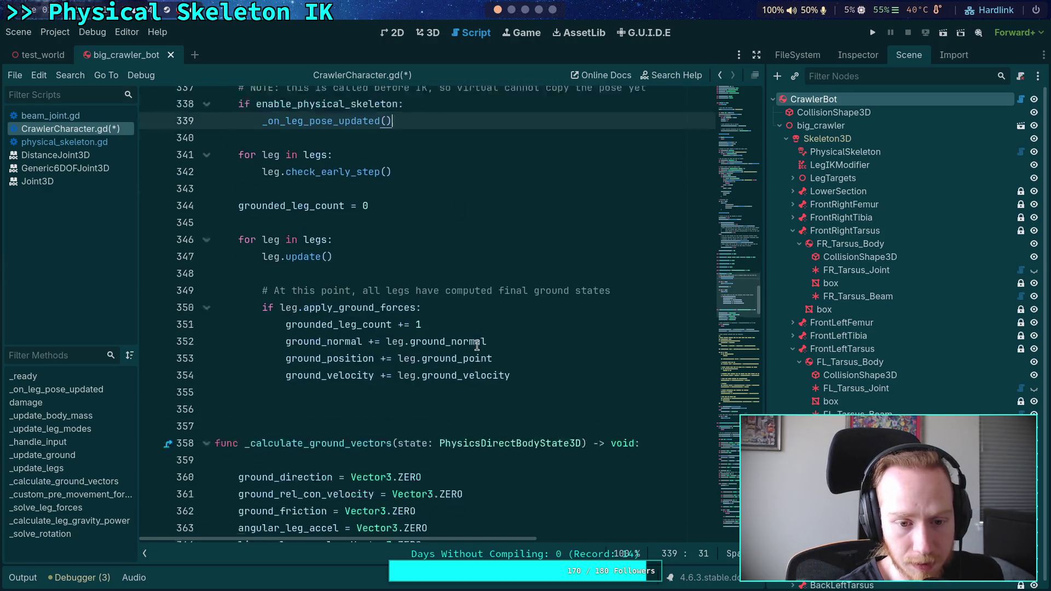
click(564, 378)
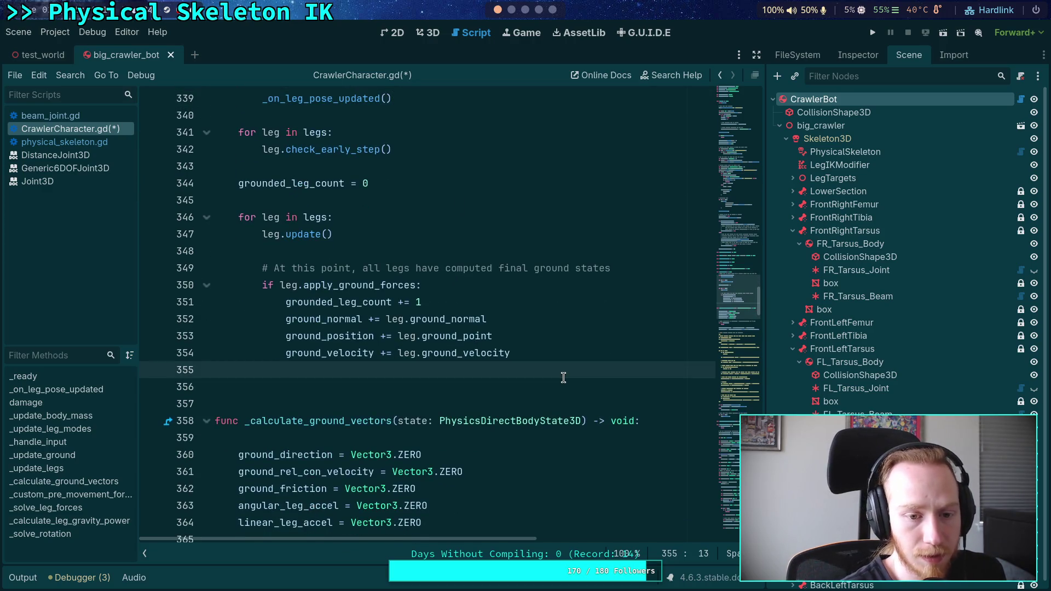
- Add an empty 'if enable_physical_skeleton:' block after the ground-force accumulation in _update_legs
key(Down)
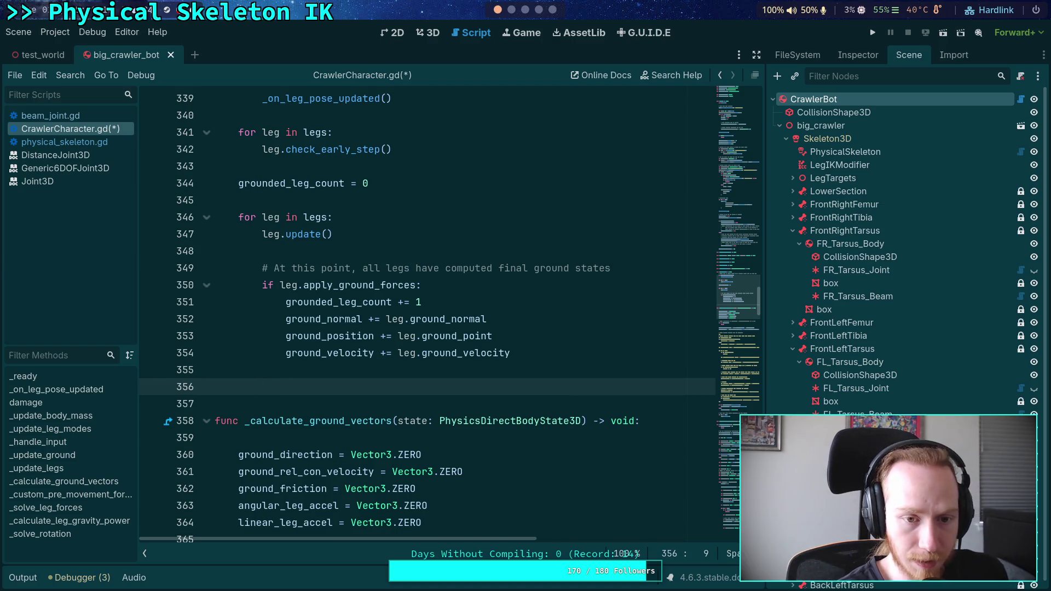
text(if en)
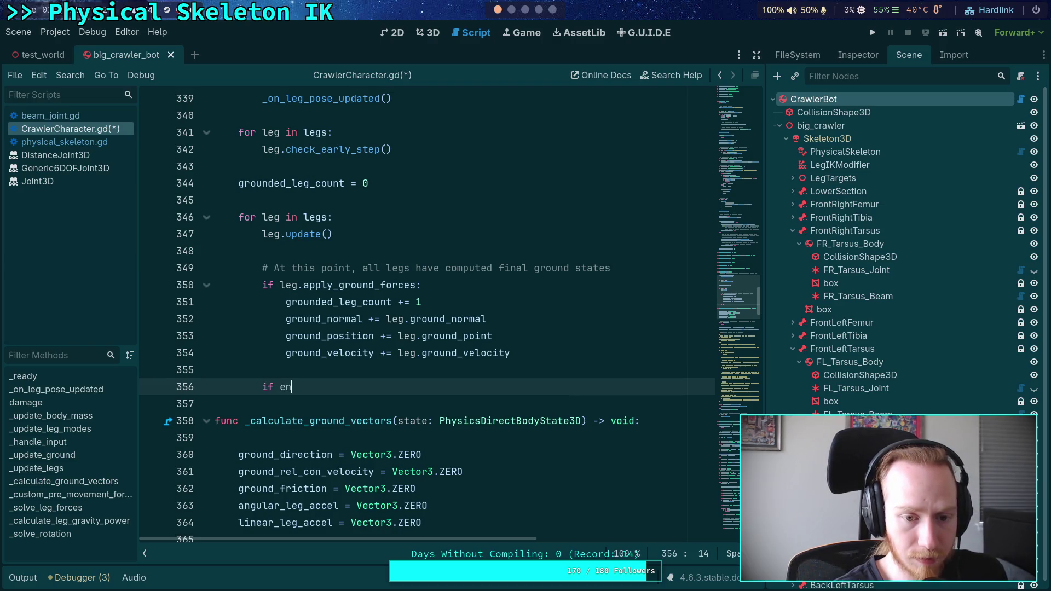
key(Return)
text(:)
key(Return)
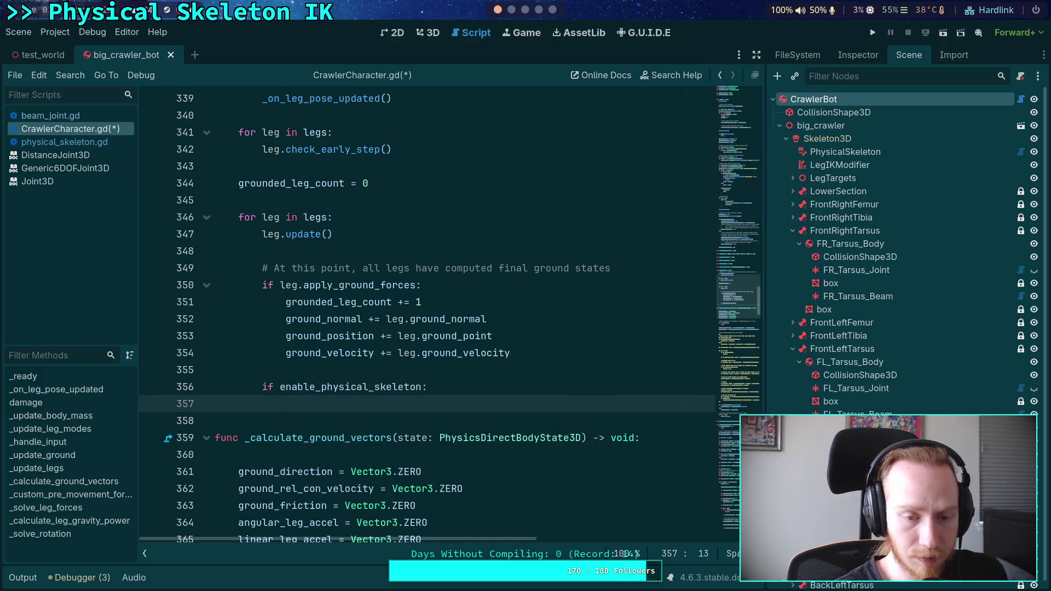
- Insert the comment '# Update distance constraint' above the if statement and return into its body
key(Up)
key(Home)
key(Return)
key(Up)
text(# Update dista)
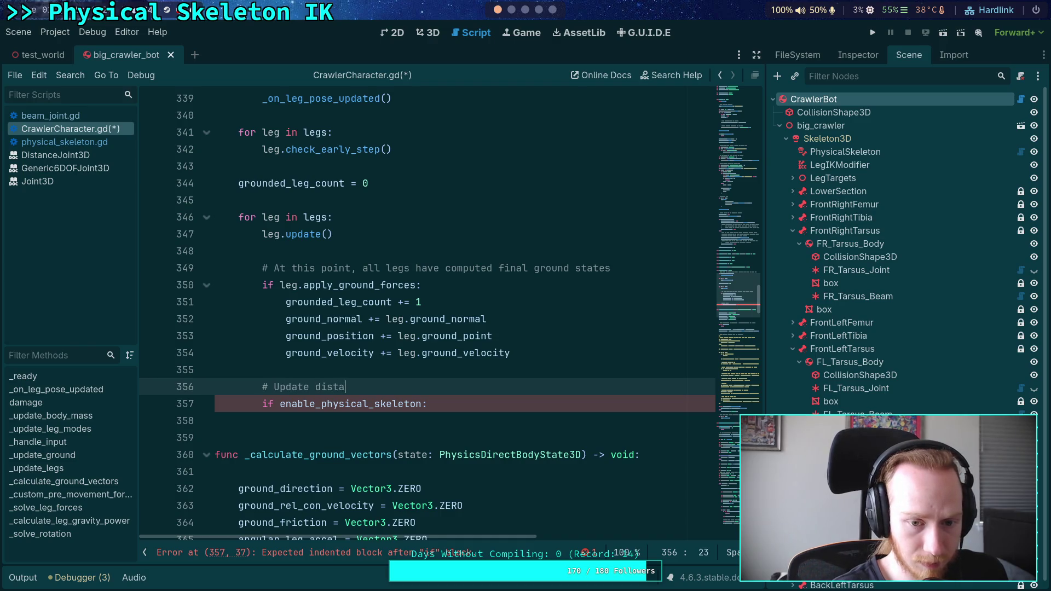
text(nce constraint)
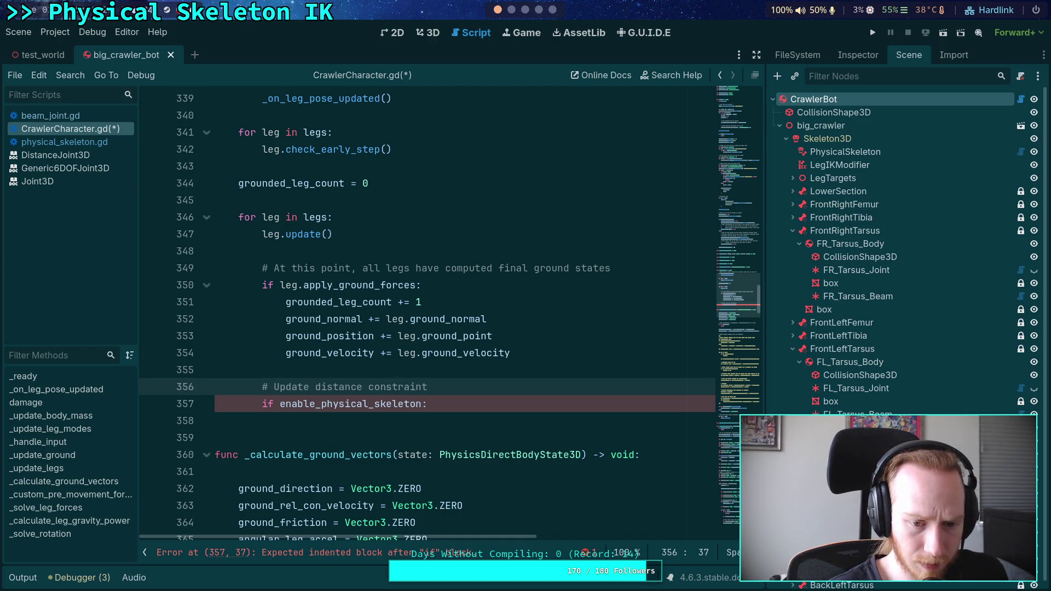
click(285, 420)
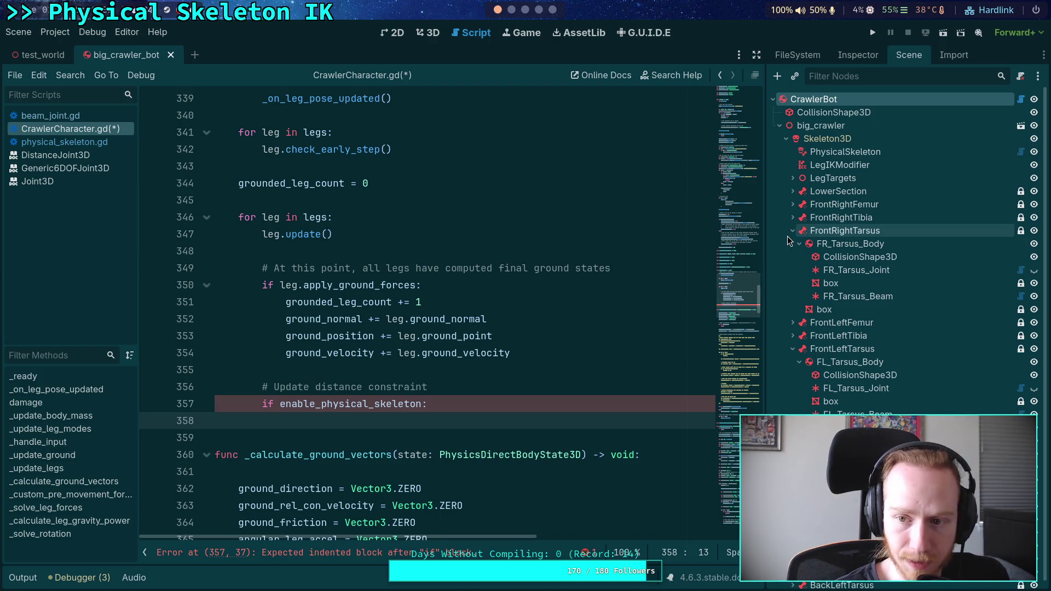
drag(741, 290, 757, 201)
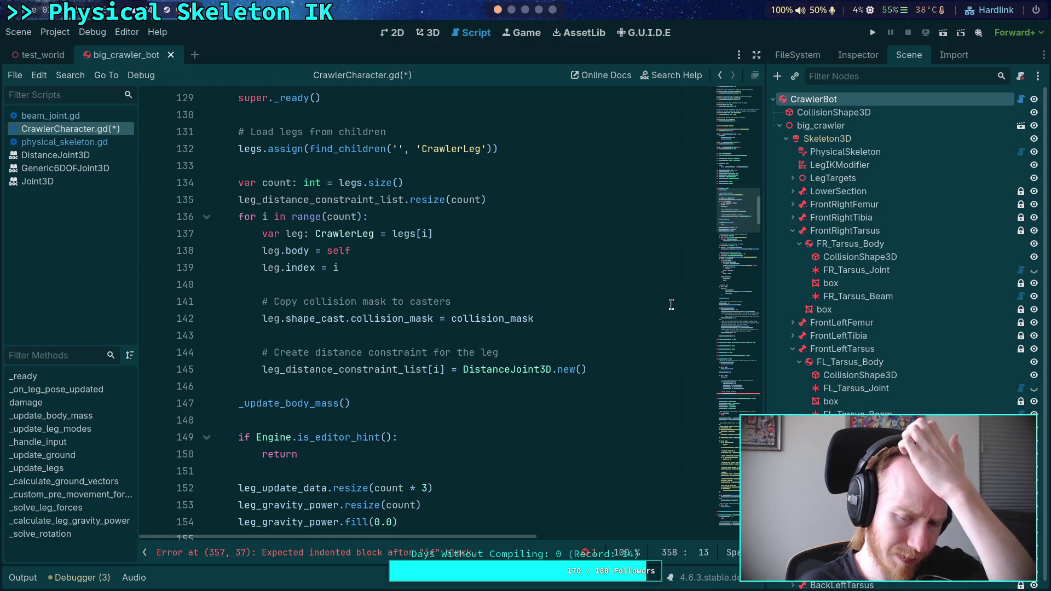
click(738, 393)
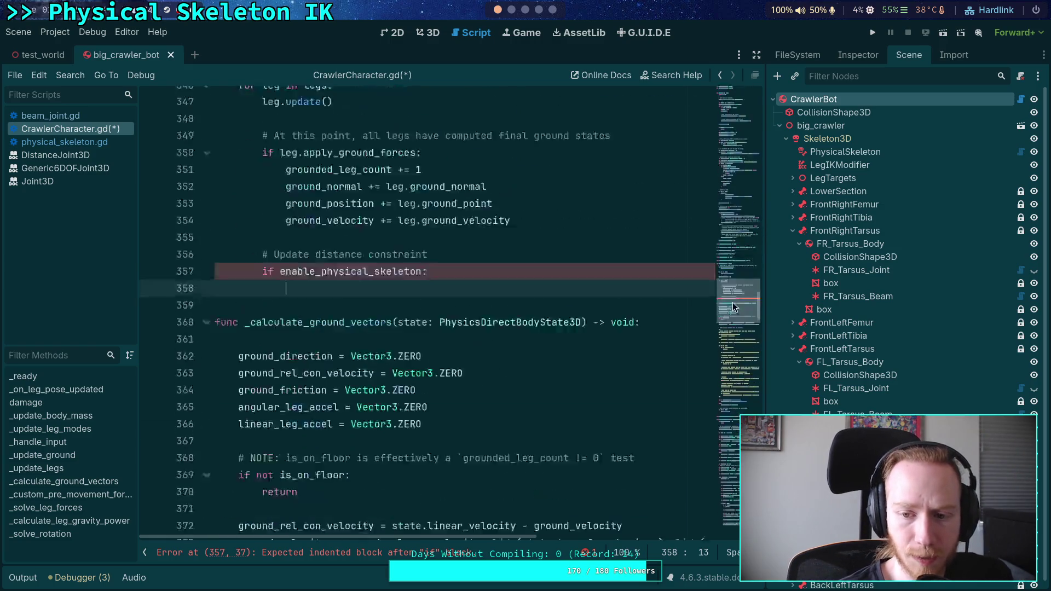
- Declare 'var dc: DistanceJoint3D' fetched from leg_distance_constraint_list[leg.index] inside the block
scroll(685, 303, down, 2)
scroll(493, 277, up, 2)
scroll(509, 347, up, 1)
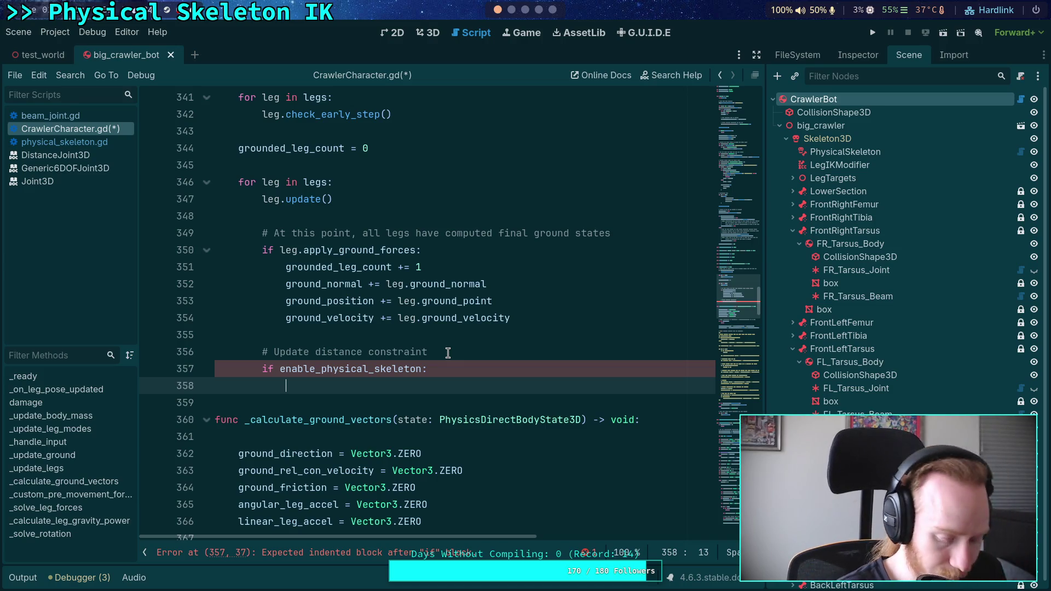
text(var )
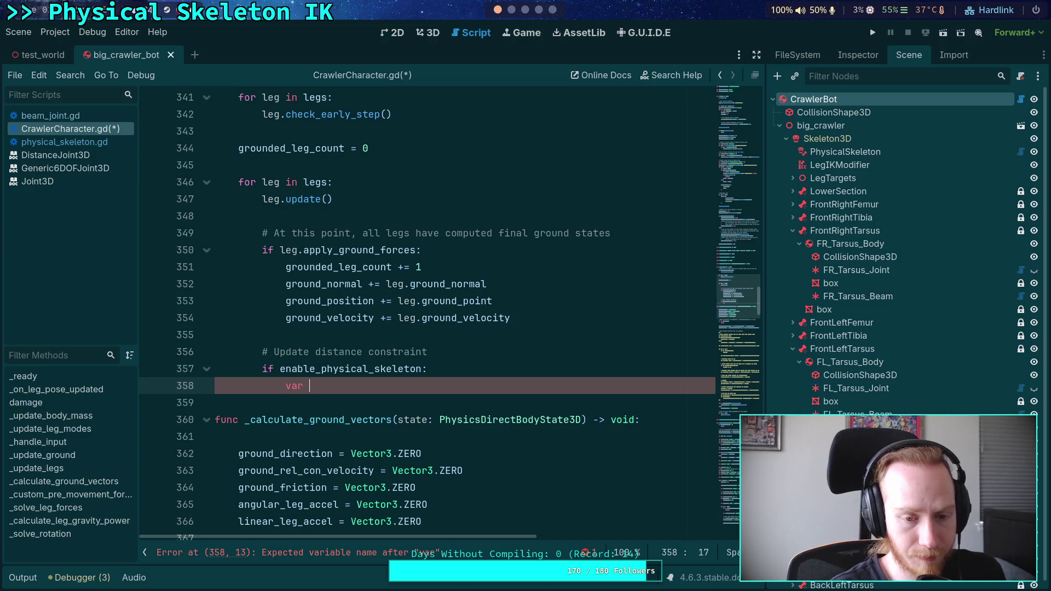
text(dc)
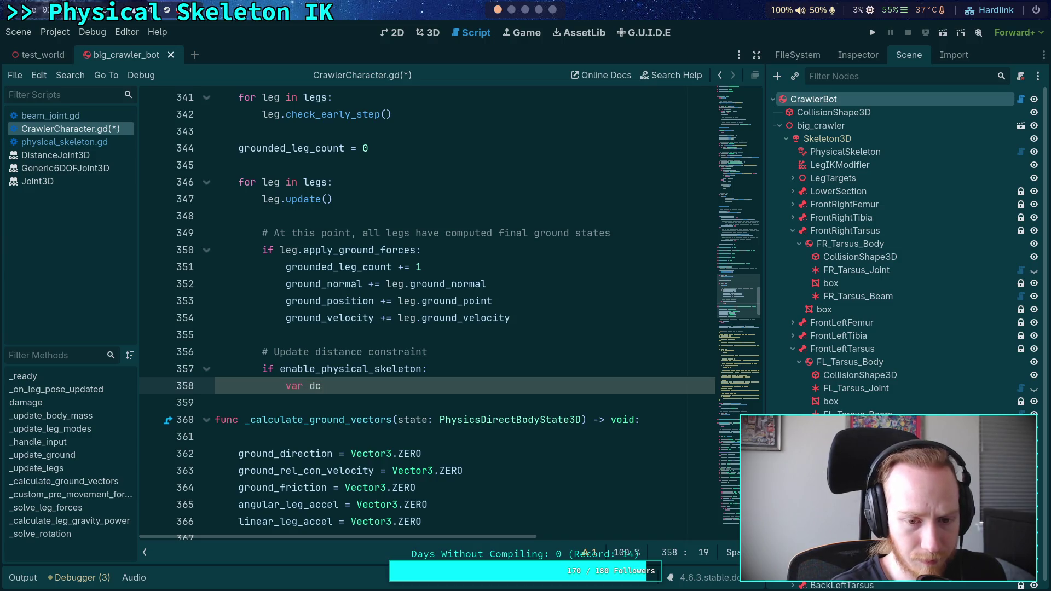
text(: Dist)
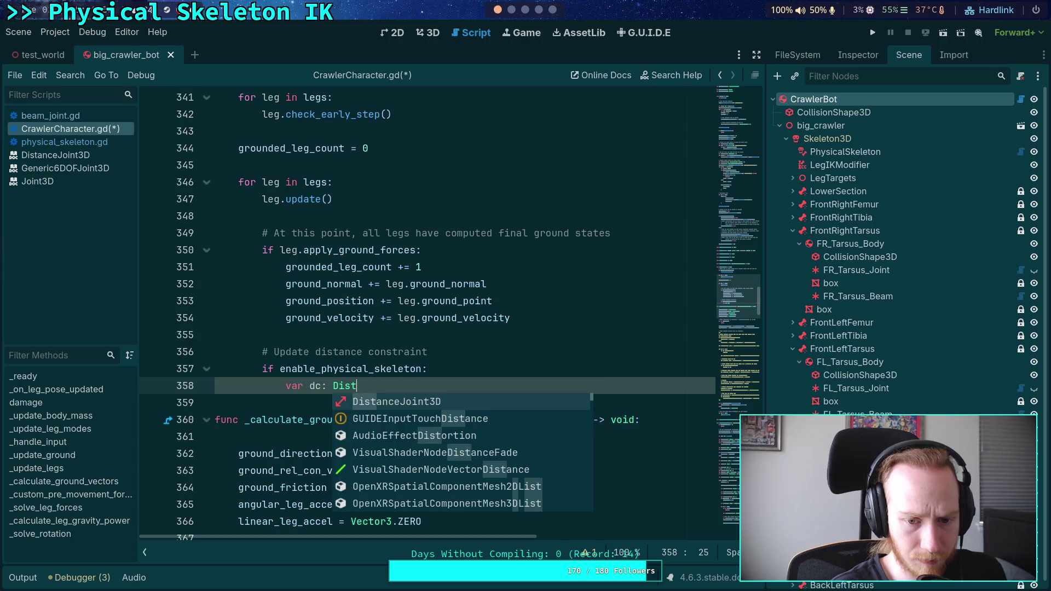
key(Return)
text(=)
key(BackSpace)
key(BackSpace)
text(/ )
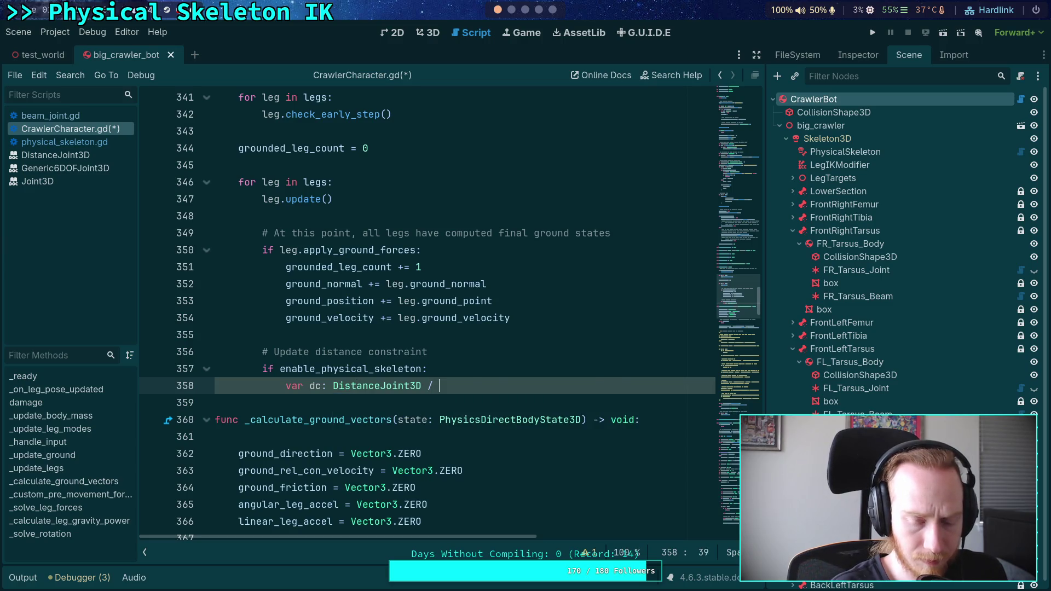
text( dist)
key(Down)
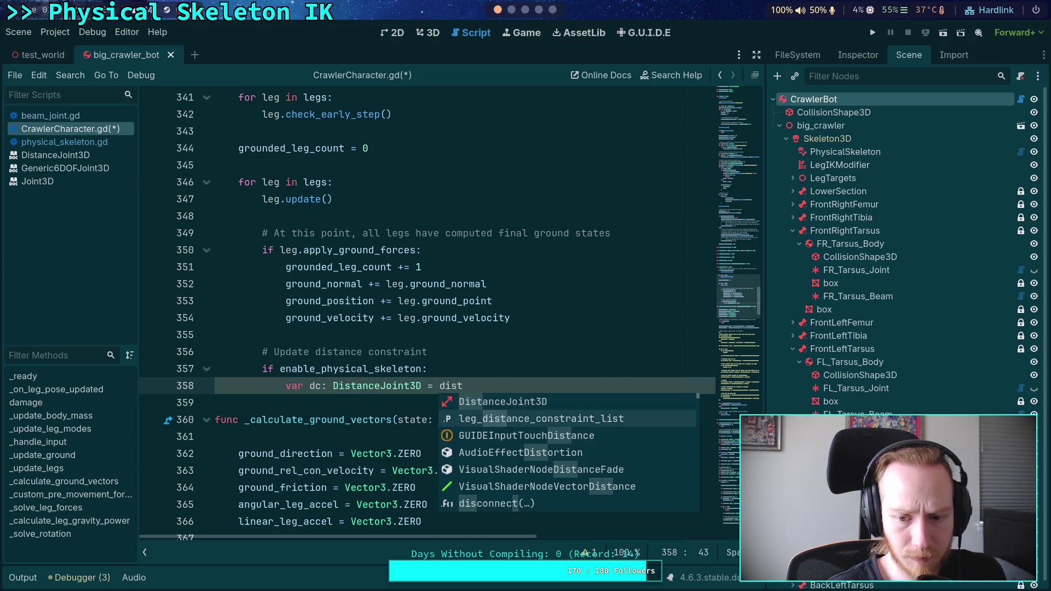
key(Return)
text([leg.)
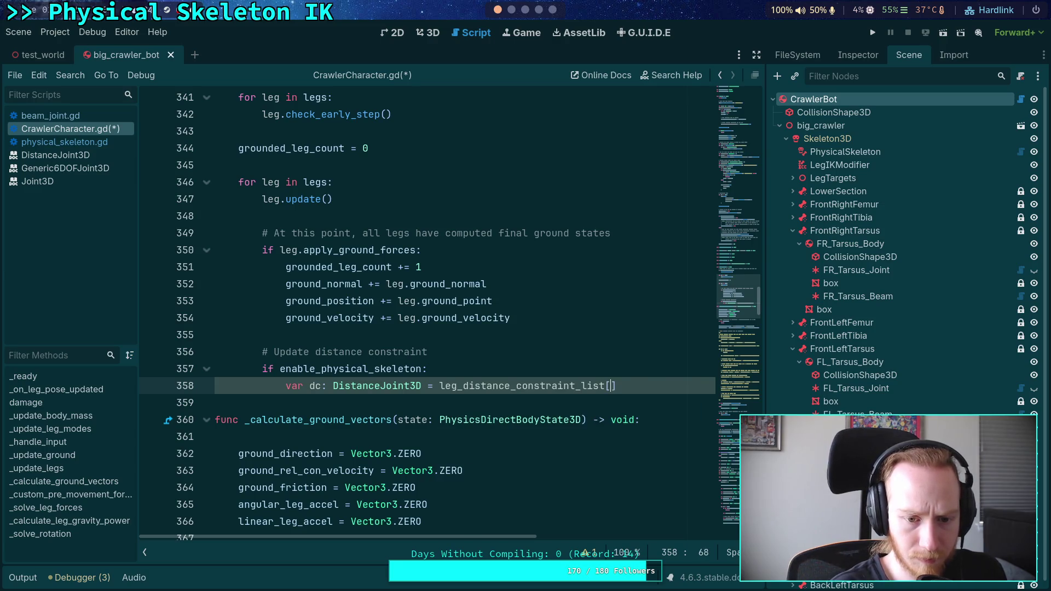
text(index])
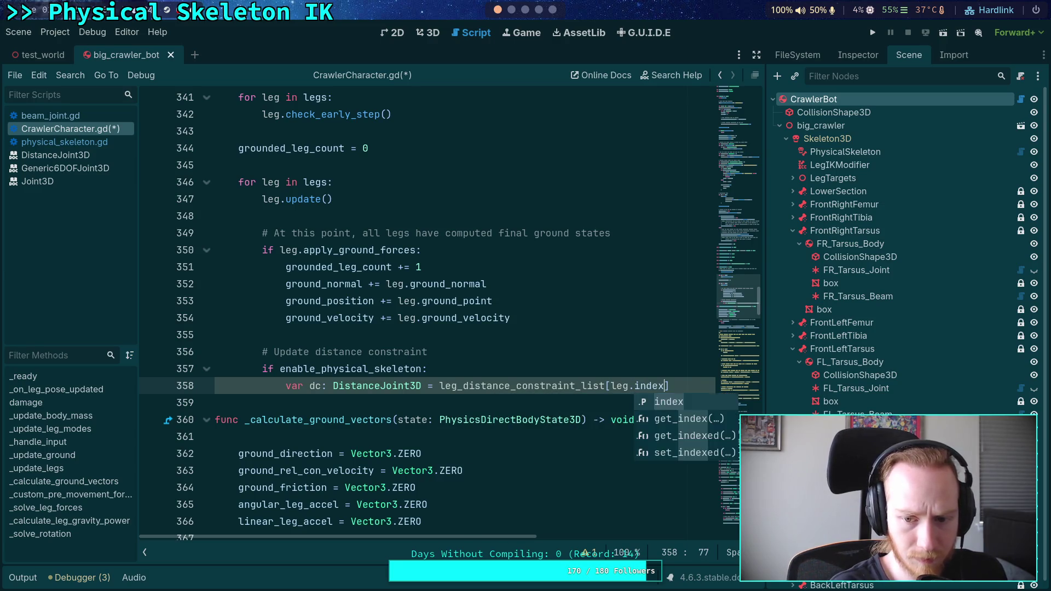
key(Return)
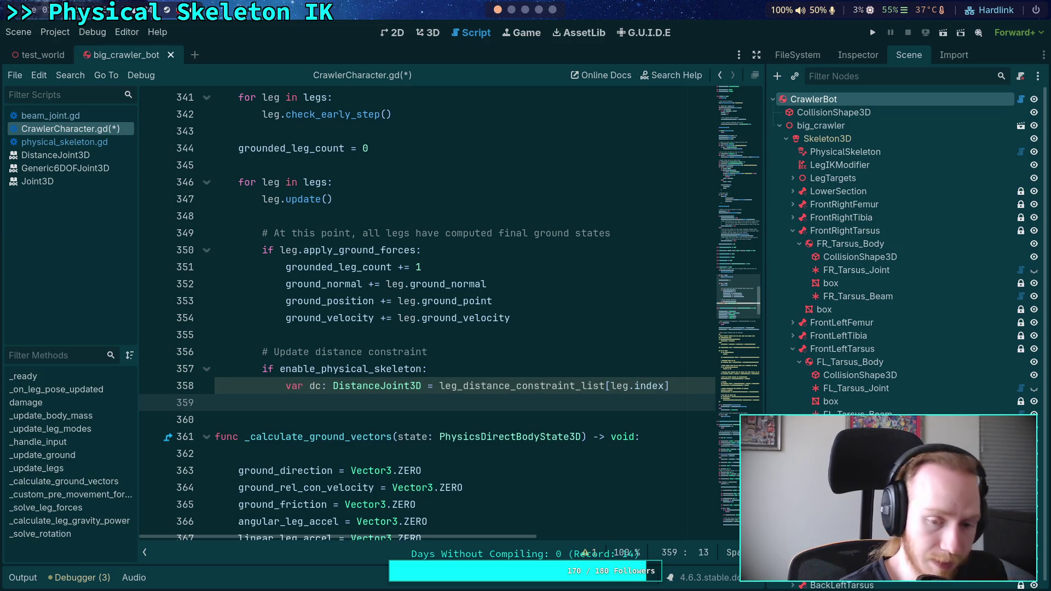
- Add an 'if not dc.node_b:' check with an empty body, then switch to Neovim's distance_joint_3d.cpp
text(if )
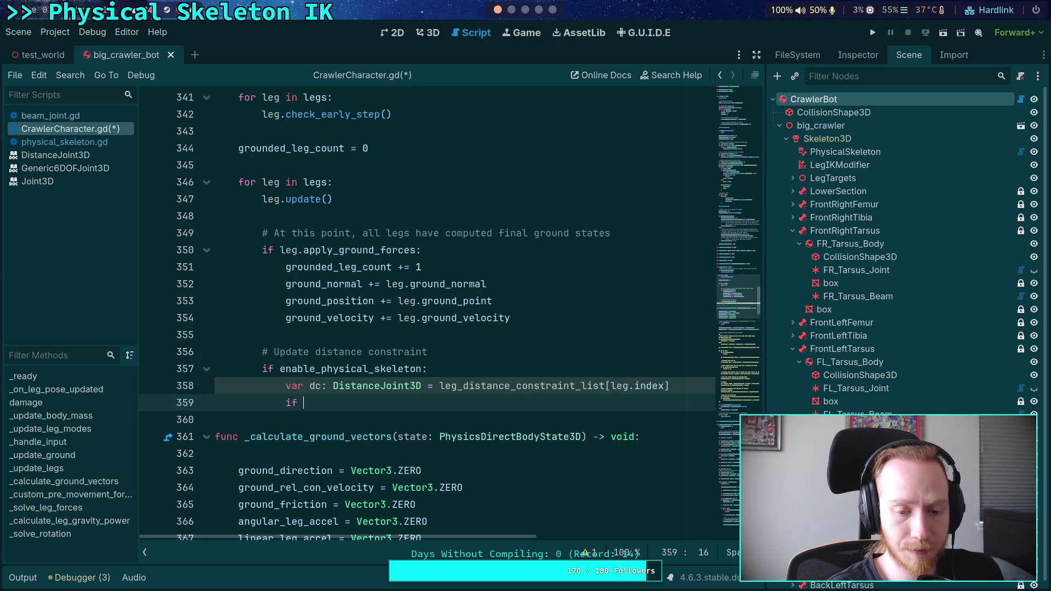
text(not dc.)
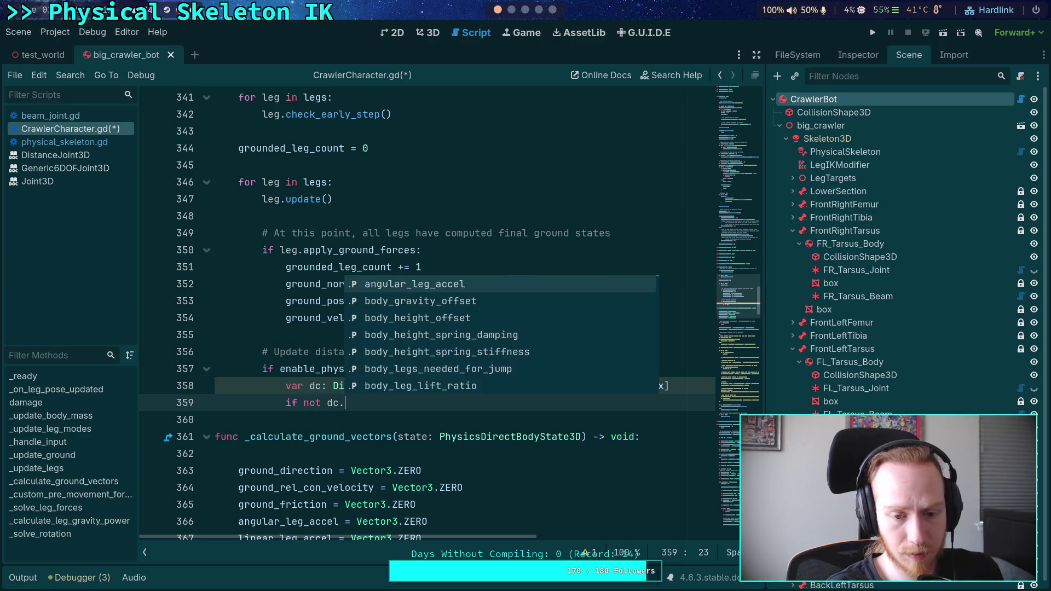
text(nod)
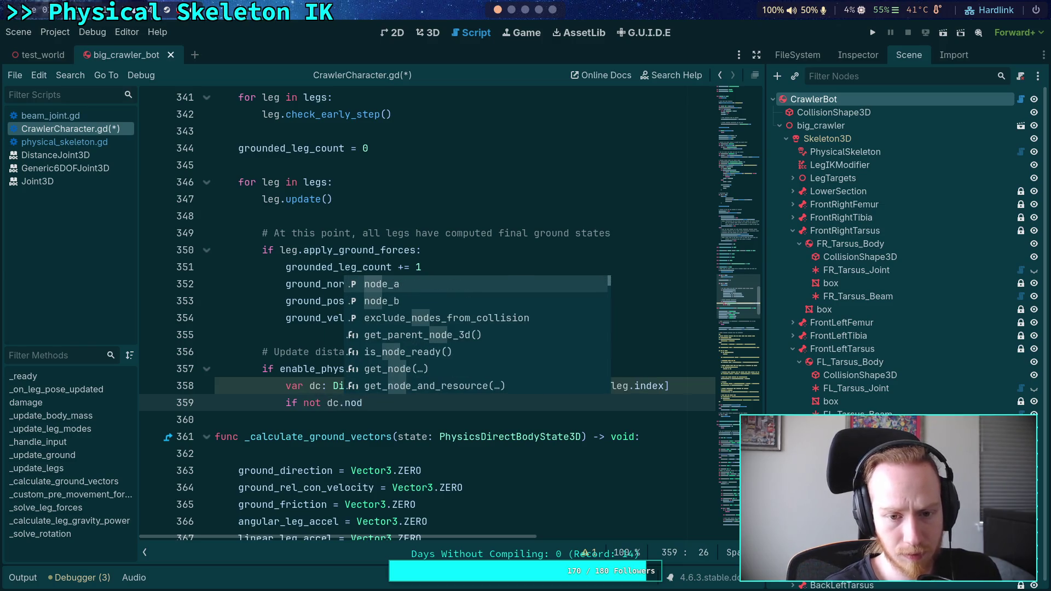
key(Return)
text(:)
key(Return)
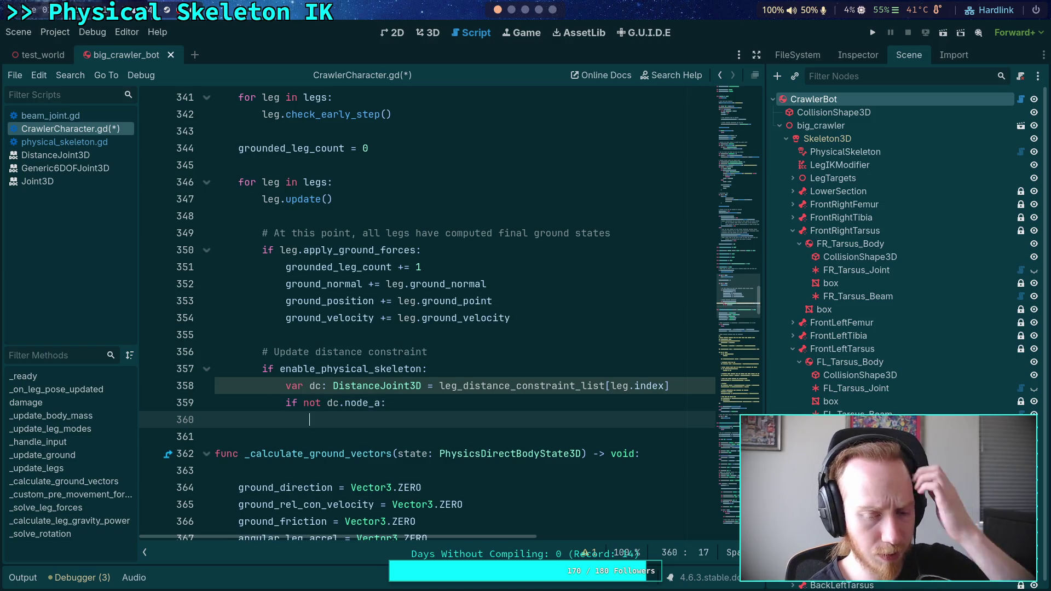
click(381, 403)
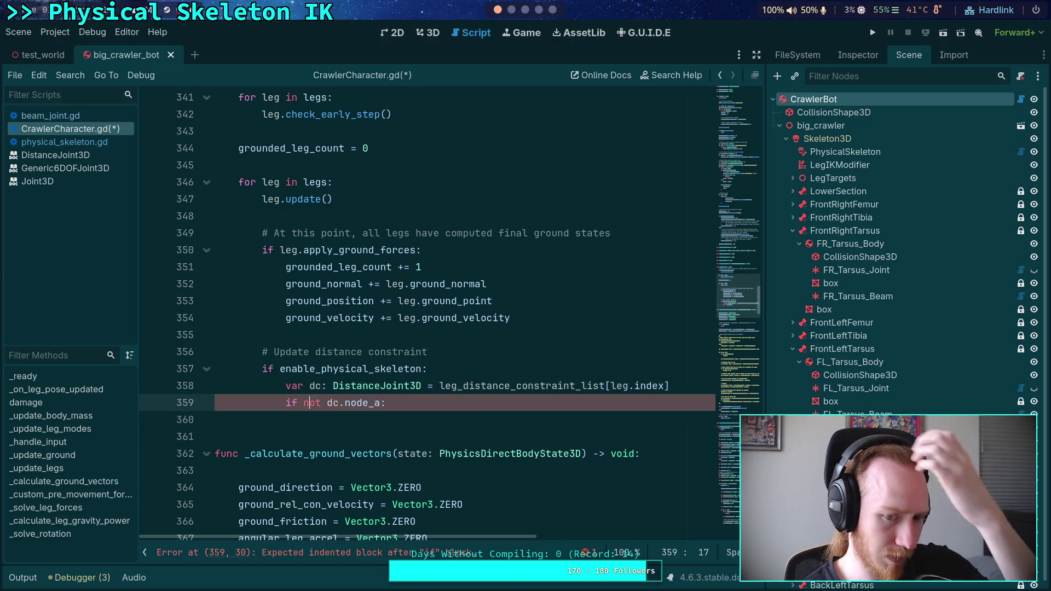
key(BackSpace)
text(b)
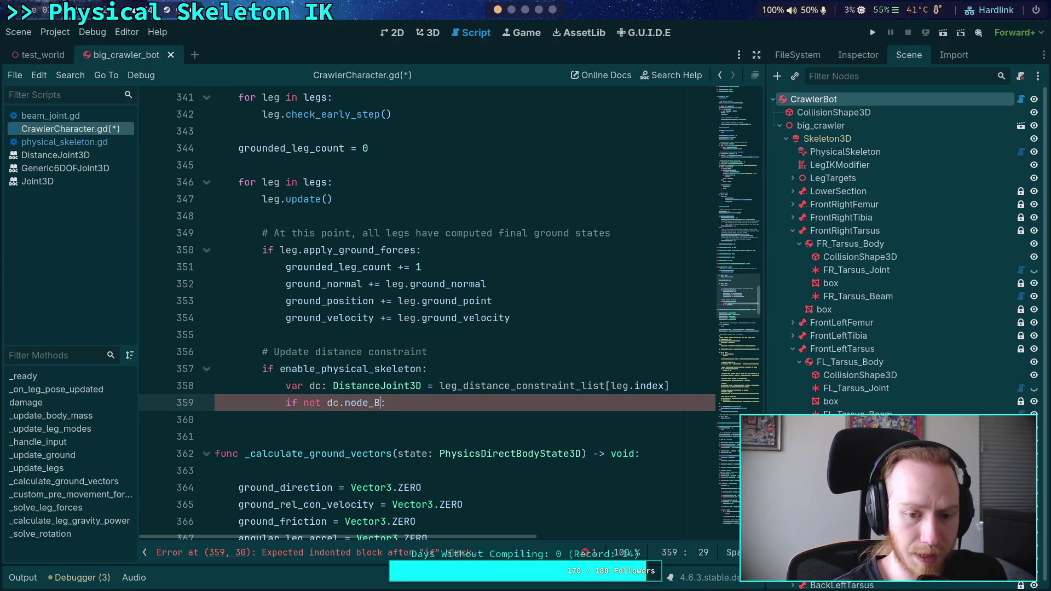
key(Escape)
key(Down)
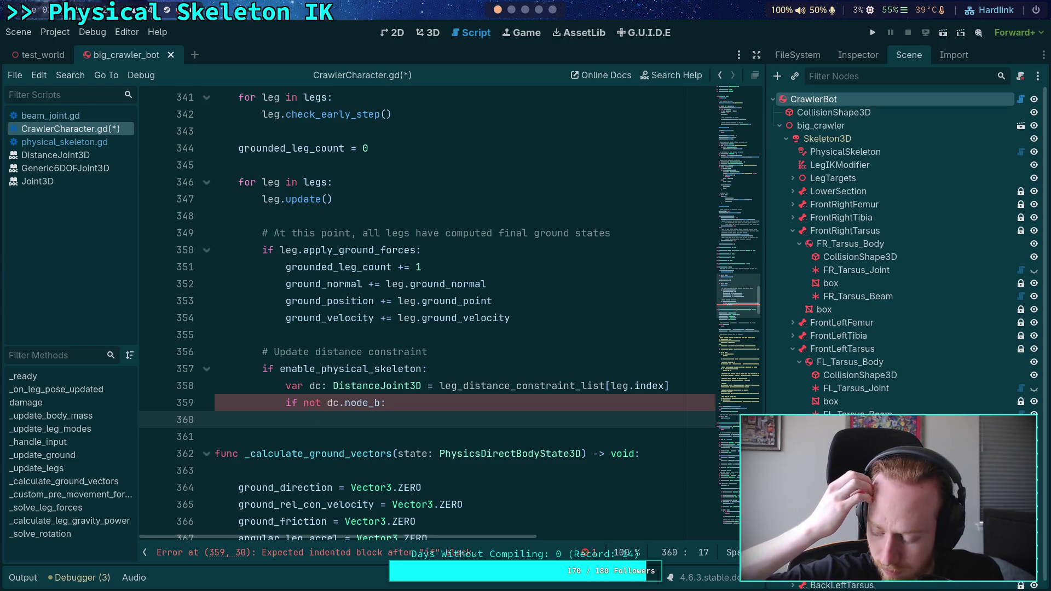
click(511, 9)
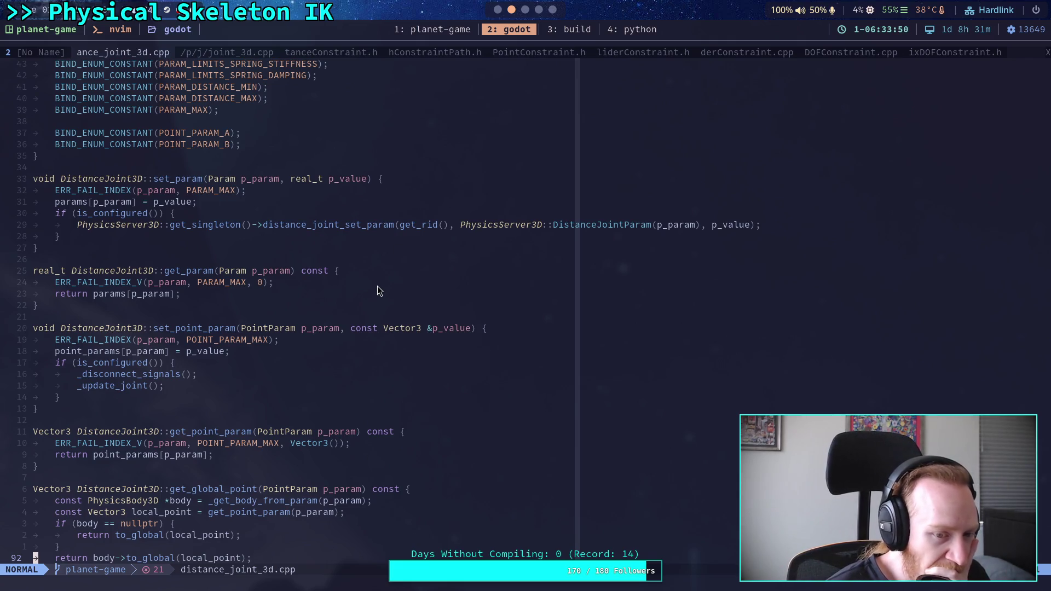
scroll(376, 285, down, 9)
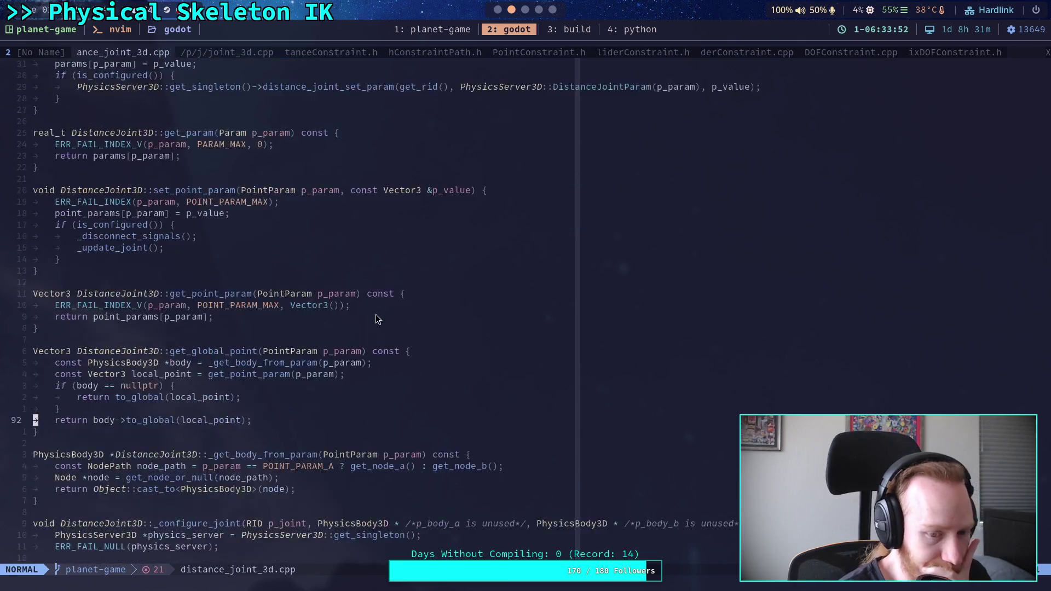
scroll(383, 310, down, 5)
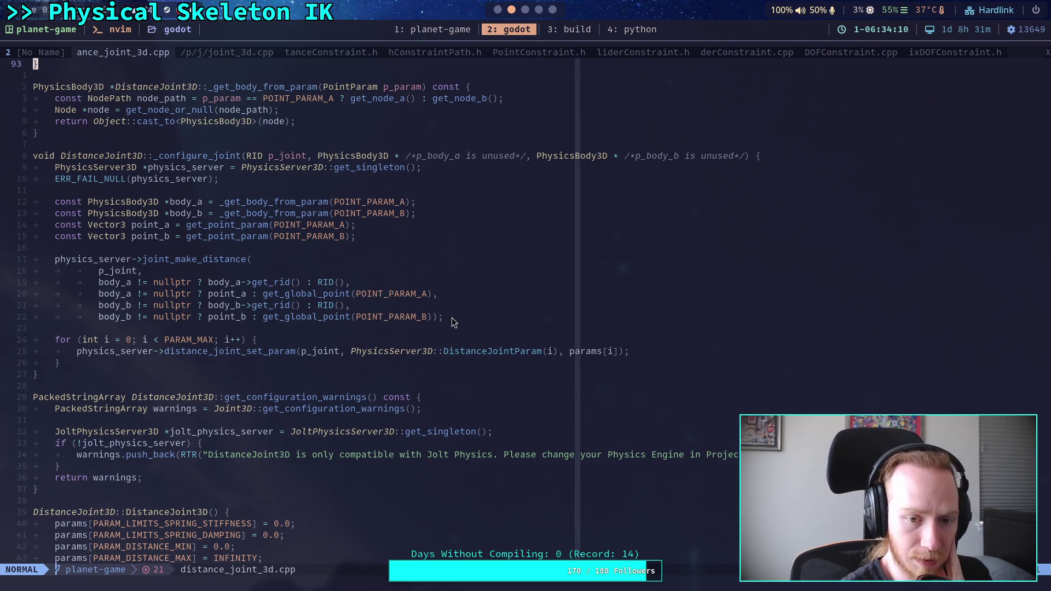
scroll(438, 326, up, 5)
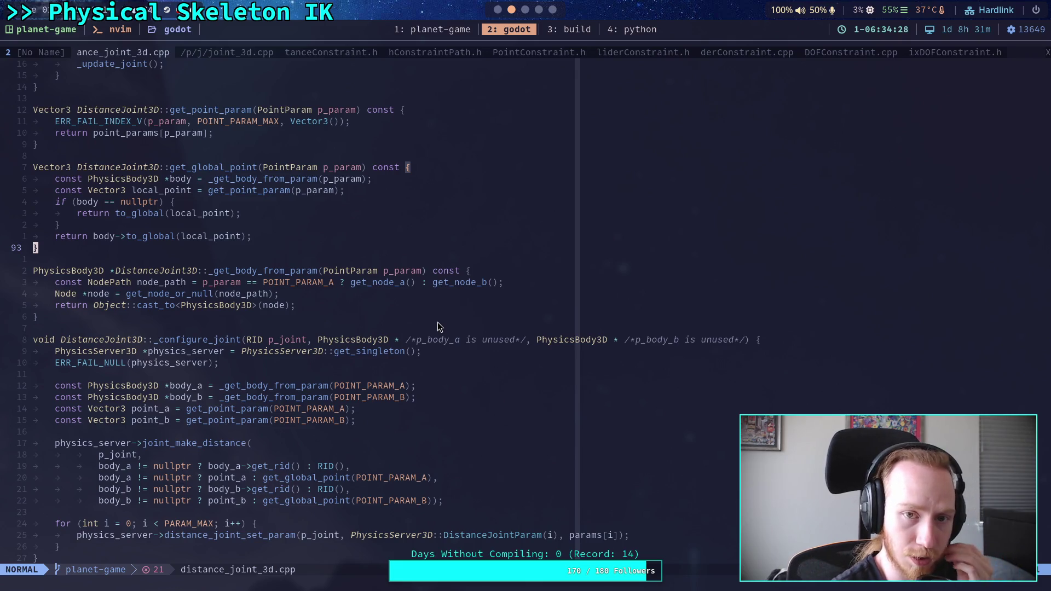
click(496, 9)
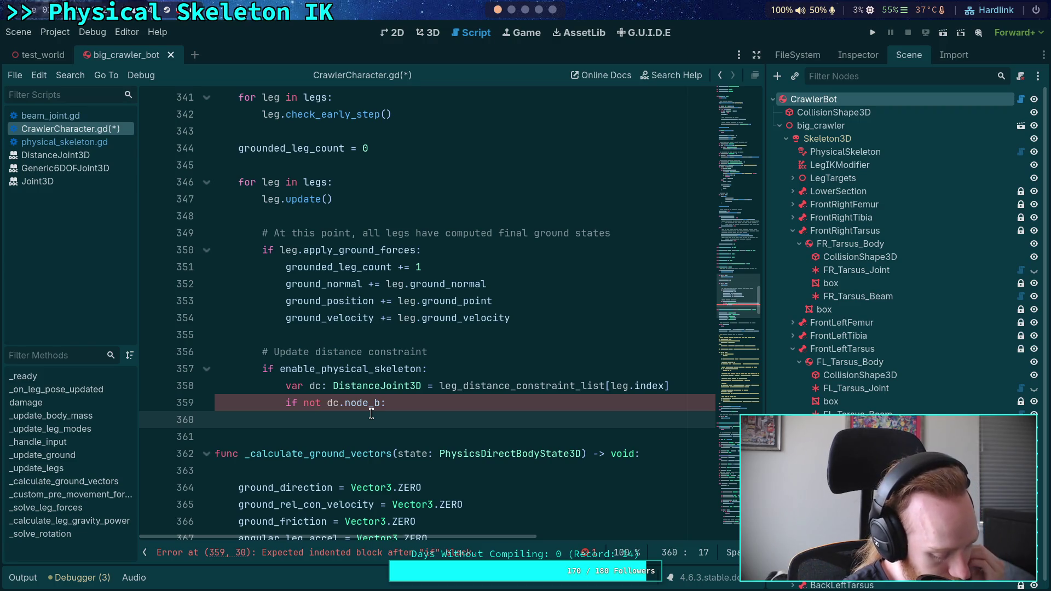
mouse_move(370, 409)
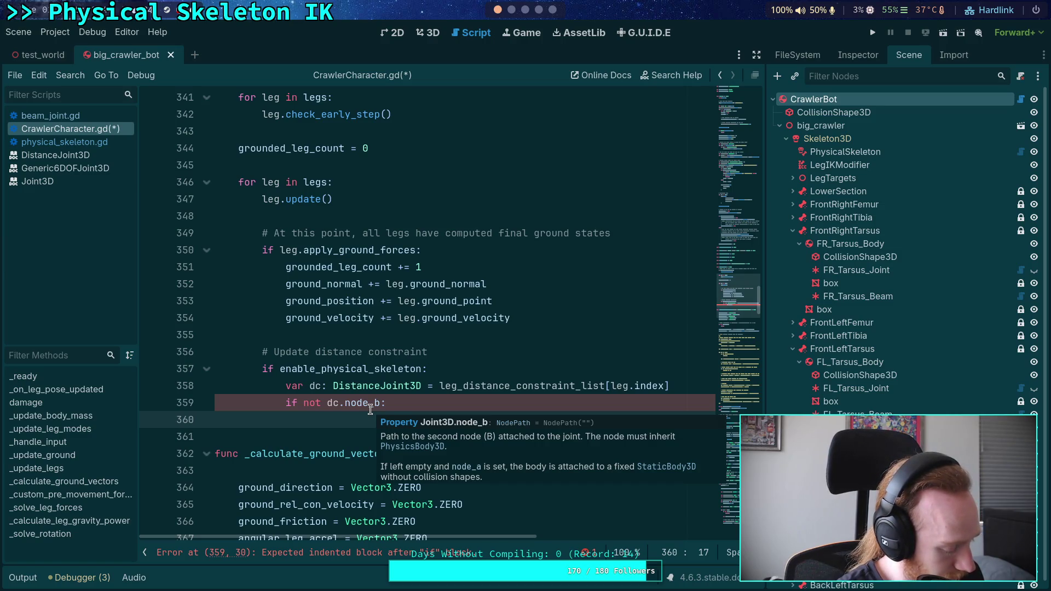
scroll(371, 410, up, 15)
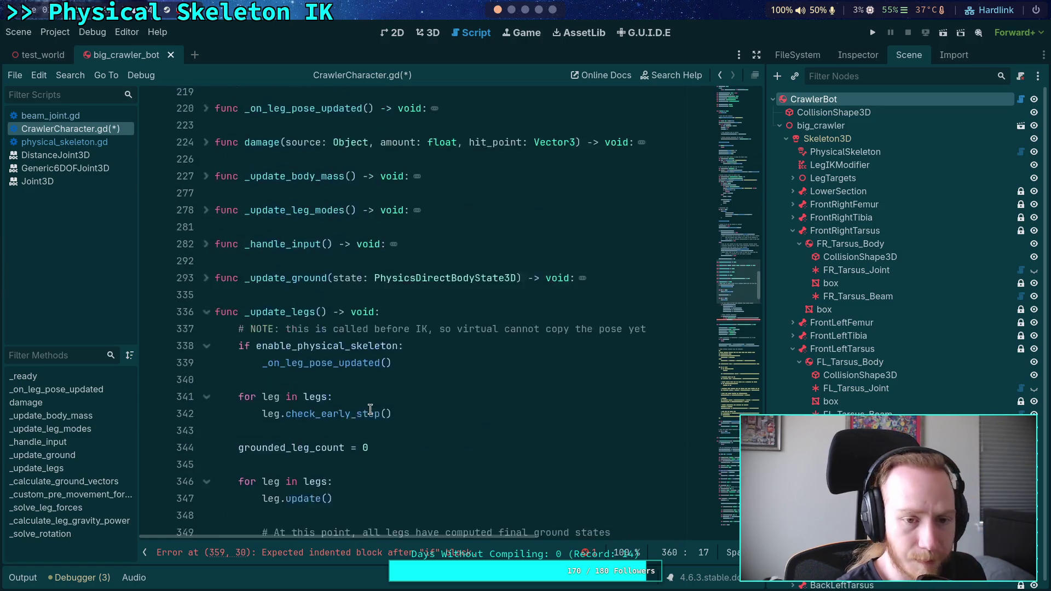
scroll(414, 335, up, 2)
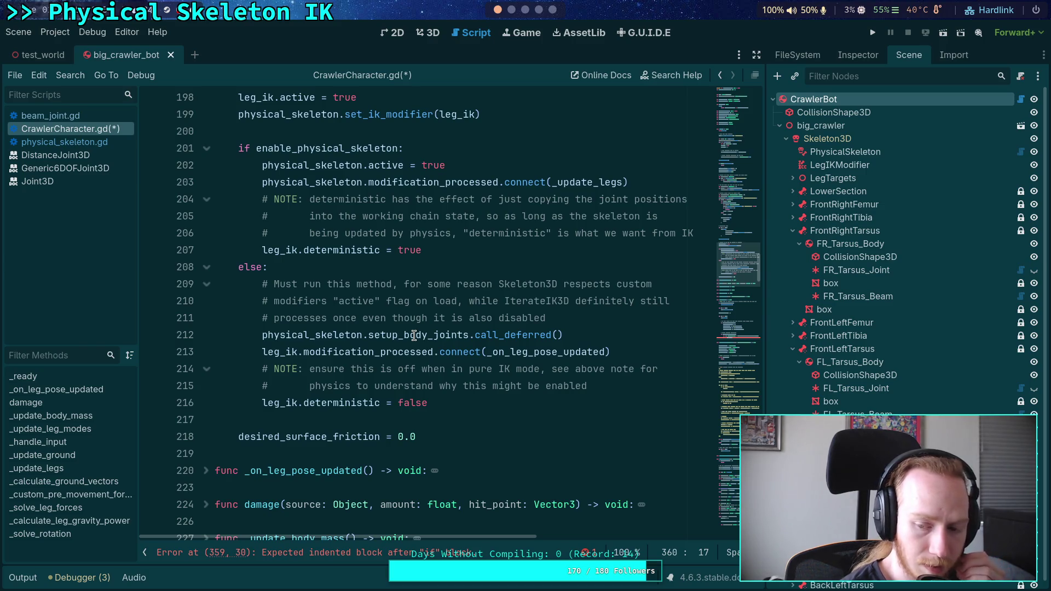
scroll(412, 337, up, 2)
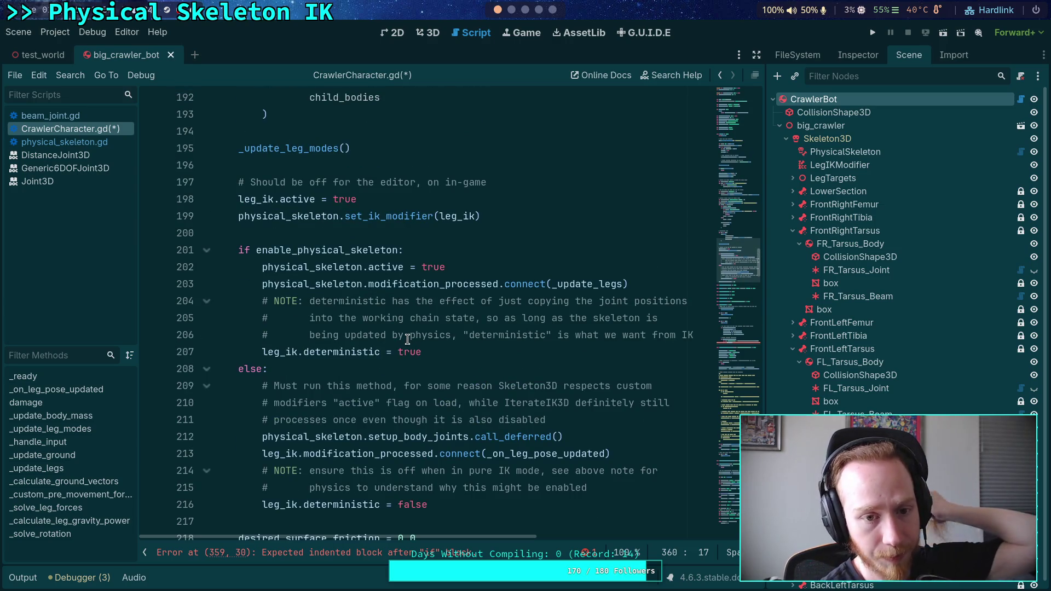
scroll(405, 345, up, 9)
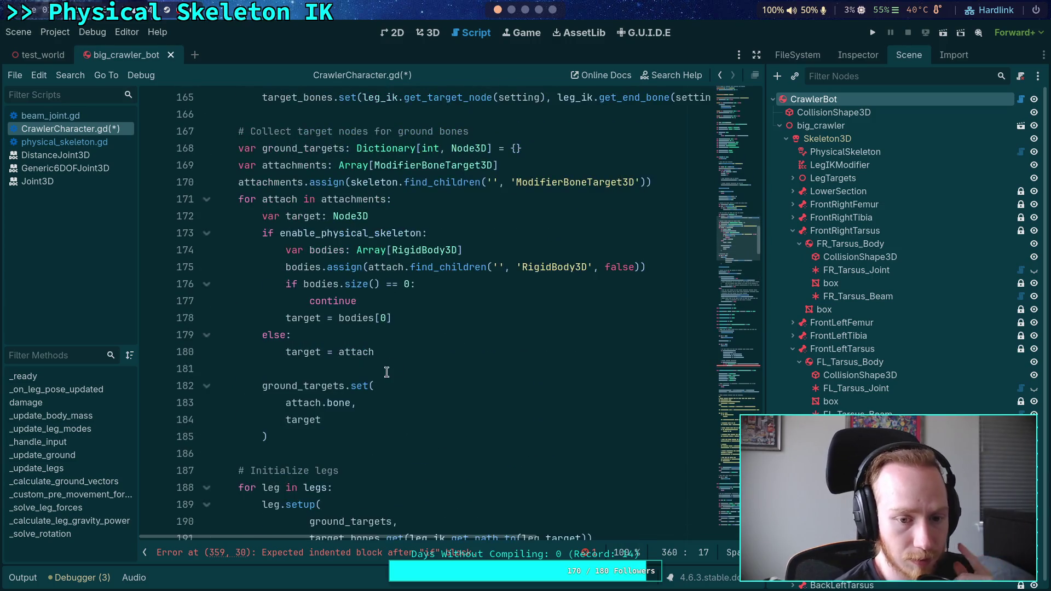
scroll(399, 347, up, 10)
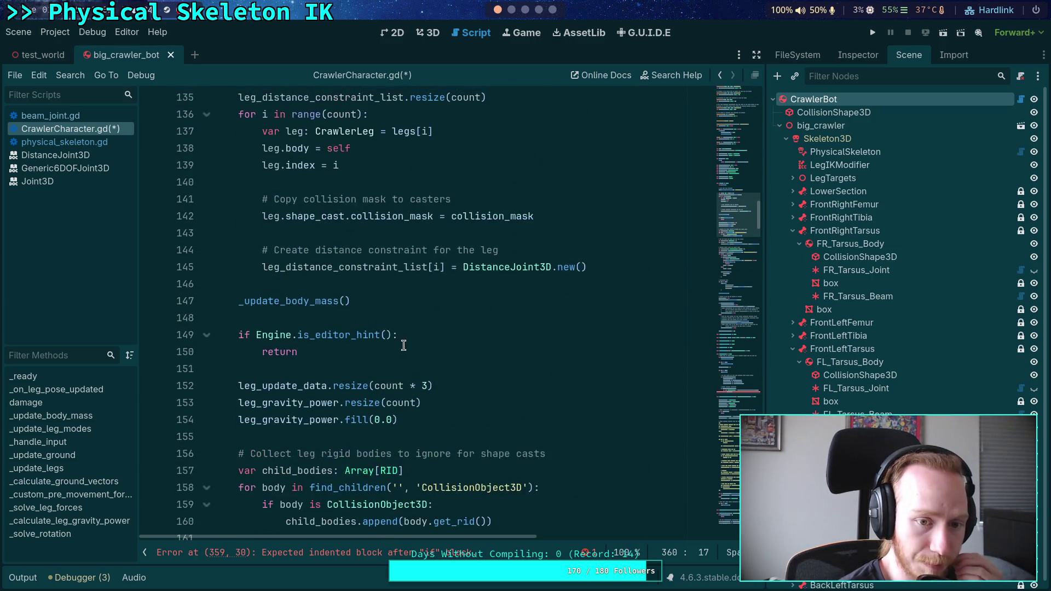
scroll(404, 346, up, 2)
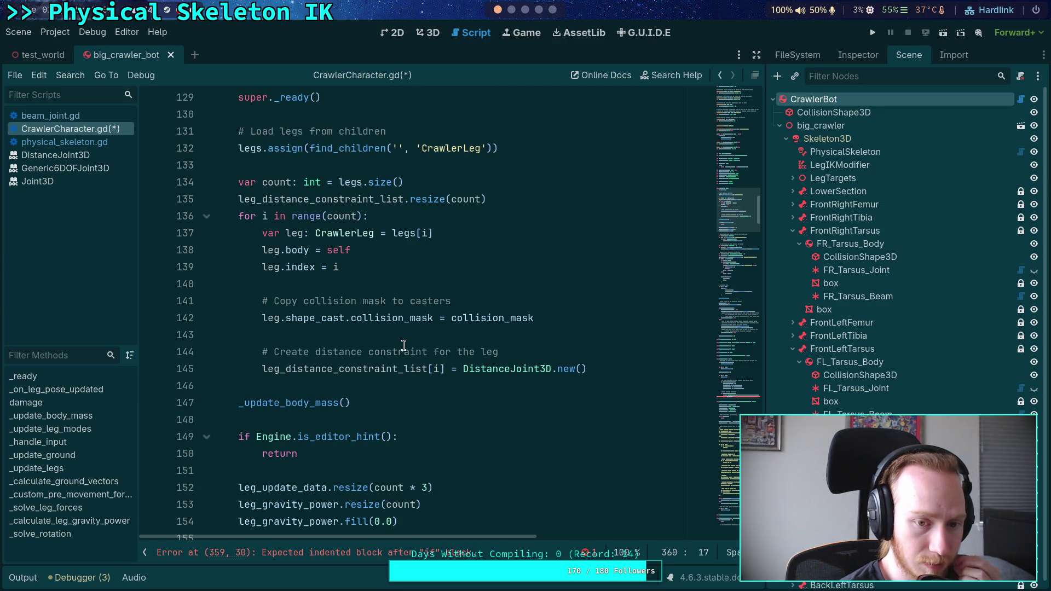
scroll(403, 345, up, 5)
scroll(403, 345, down, 7)
scroll(403, 346, down, 4)
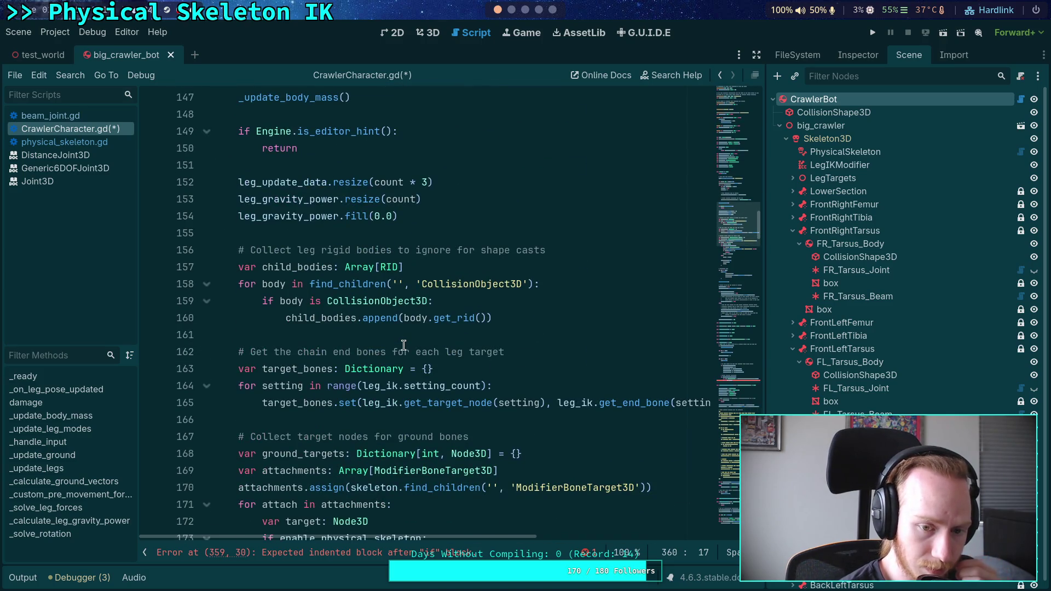
scroll(404, 346, down, 2)
scroll(404, 345, down, 2)
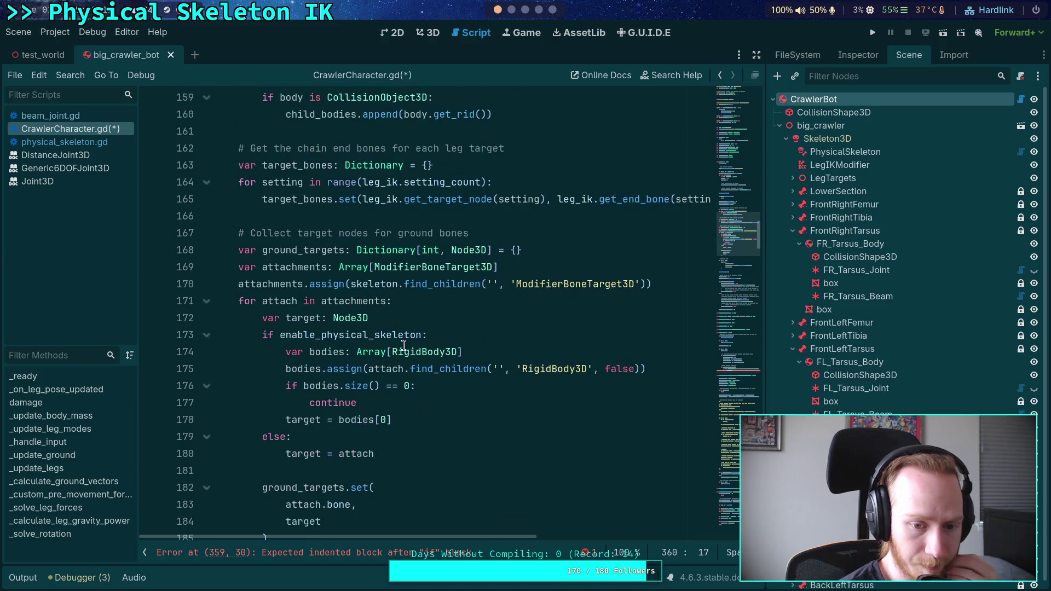
scroll(403, 345, down, 1)
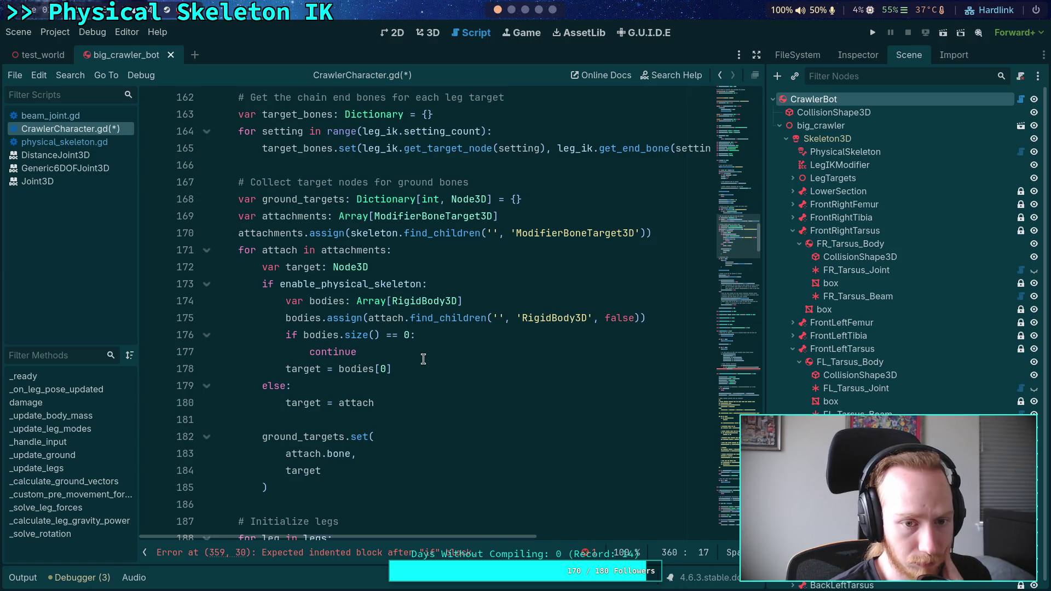
scroll(423, 359, up, 10)
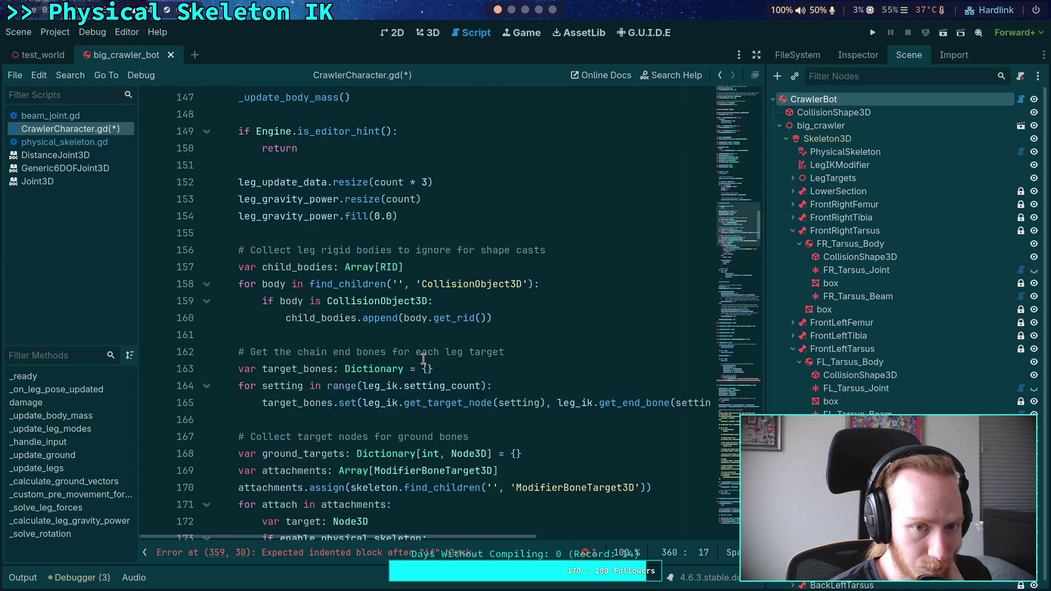
- Create 'var dc := DistanceJoint3D.new()' and store dc in the constraint list instead of a second new()
click(637, 365)
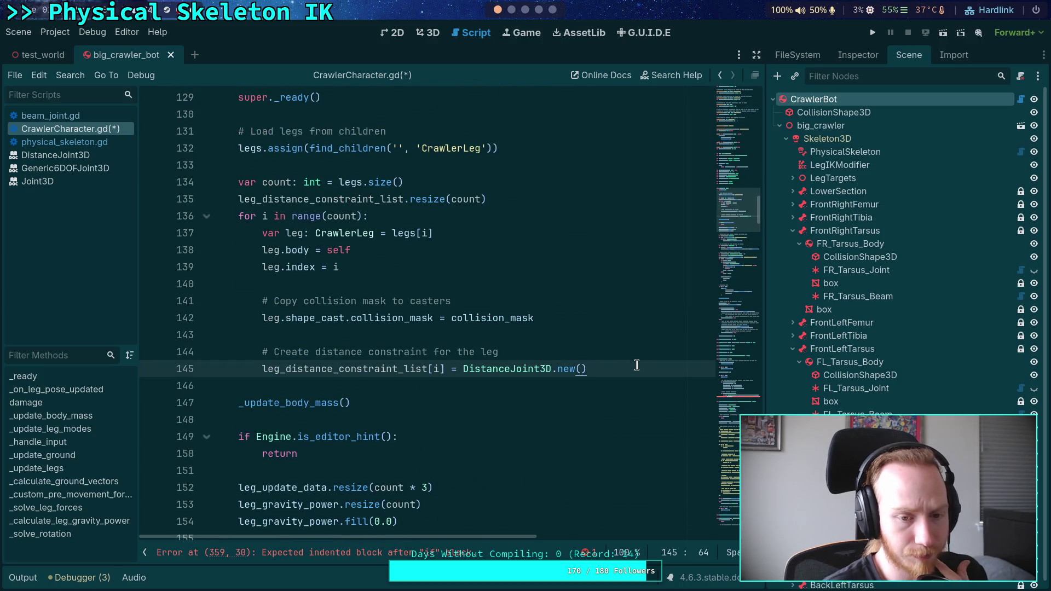
key(Return)
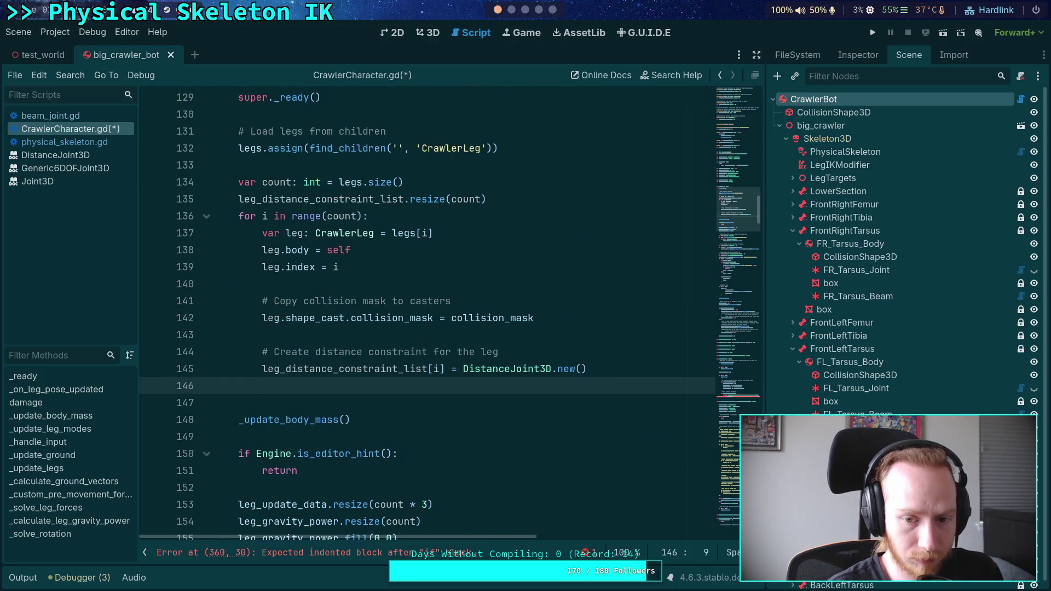
key(Up)
key(Up)
key(Down)
key(alt+Down)
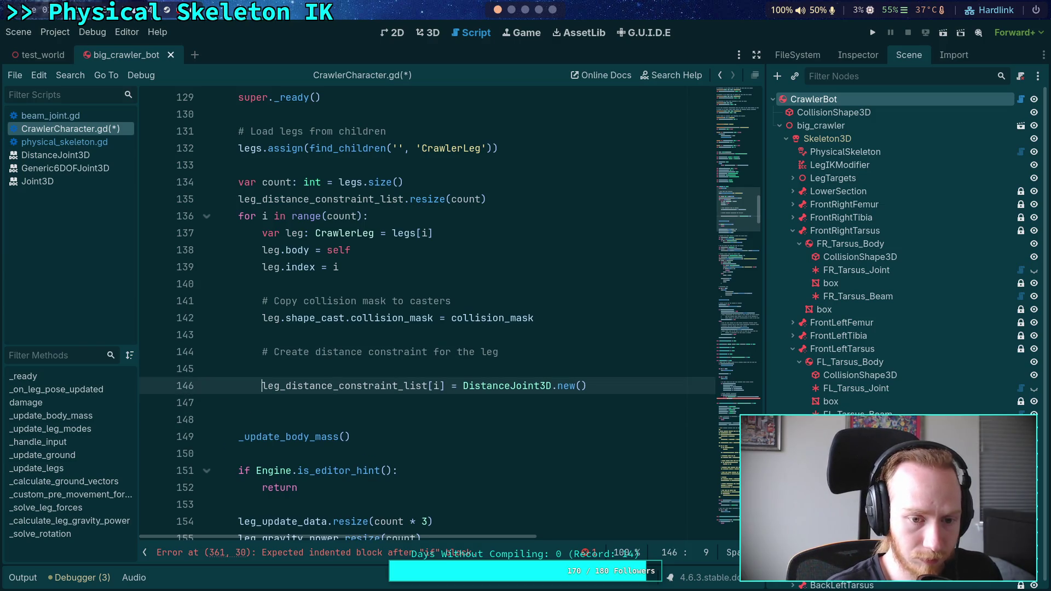
key(Up)
text(var dc := Distance)
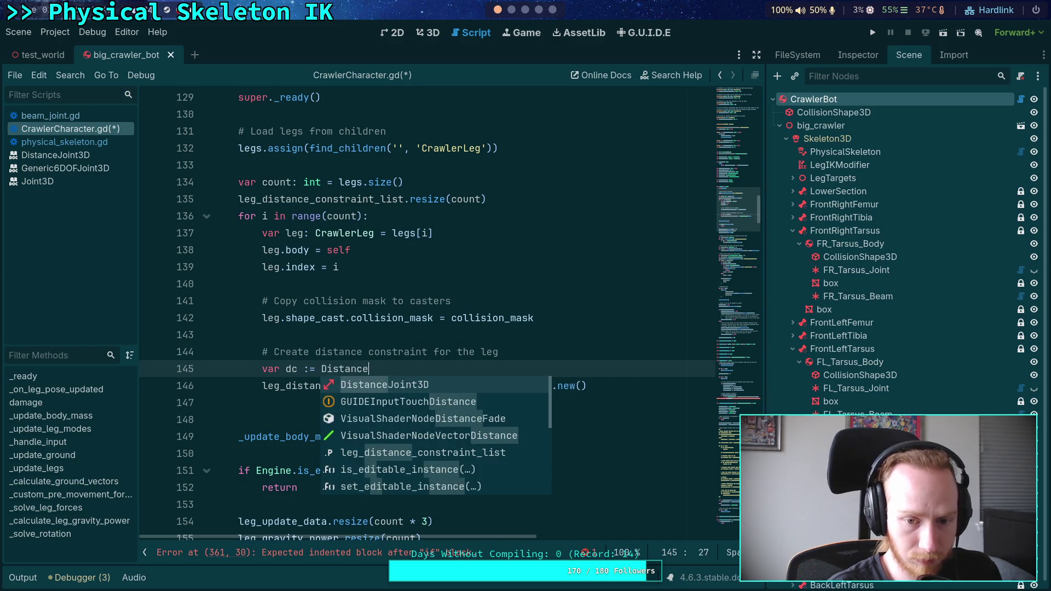
key(Return)
text(.new())
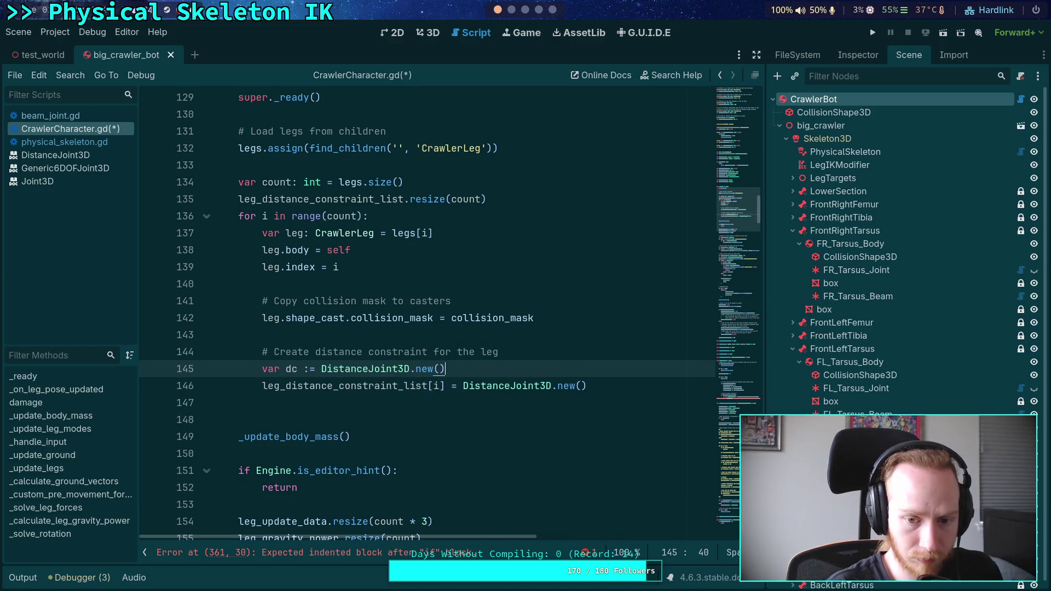
drag(464, 385, 605, 379)
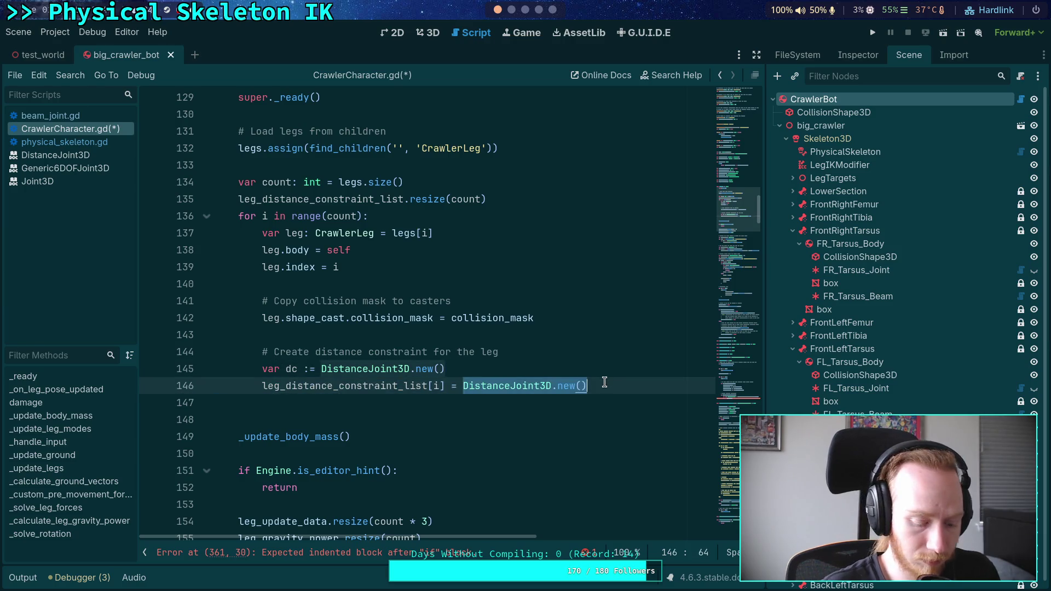
text(dc)
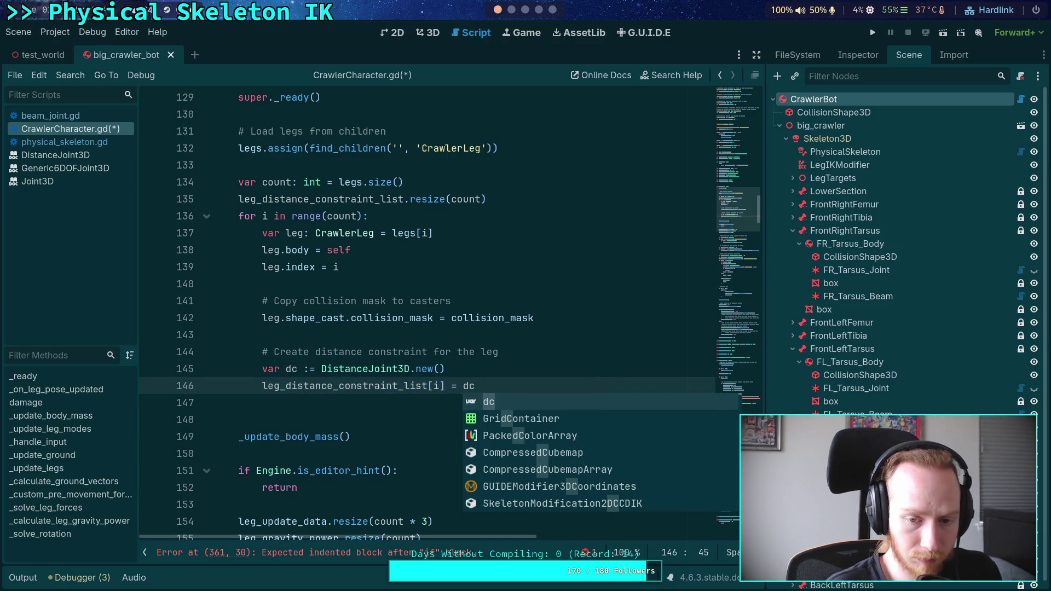
- Add 'dc.node_a = get_path()' above the list assignment, dropping the redundant self. prefix
key(ctrl+shift+Return)
text(dc.node_a = )
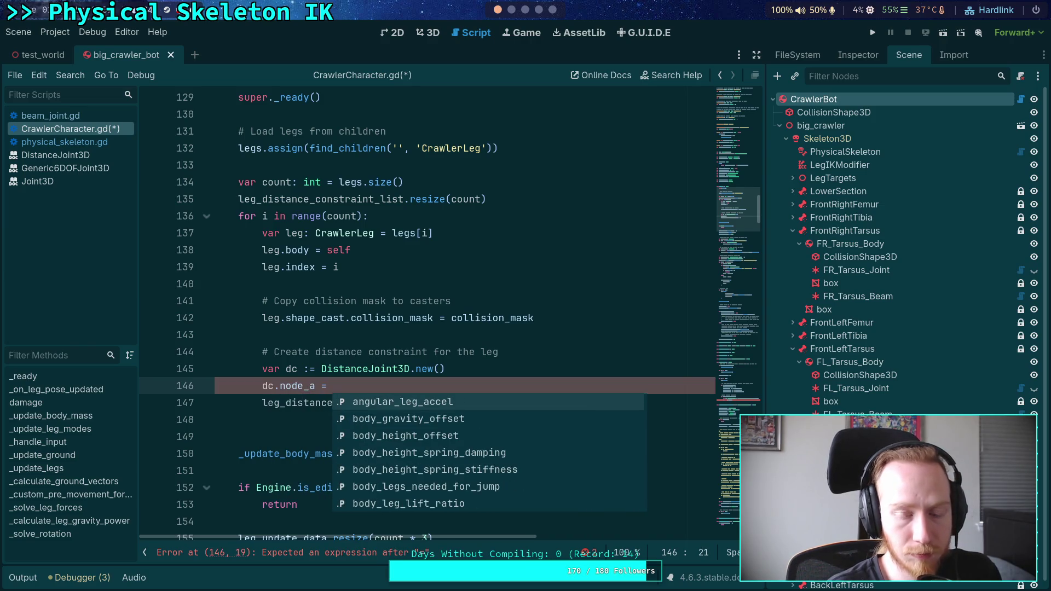
text(sel)
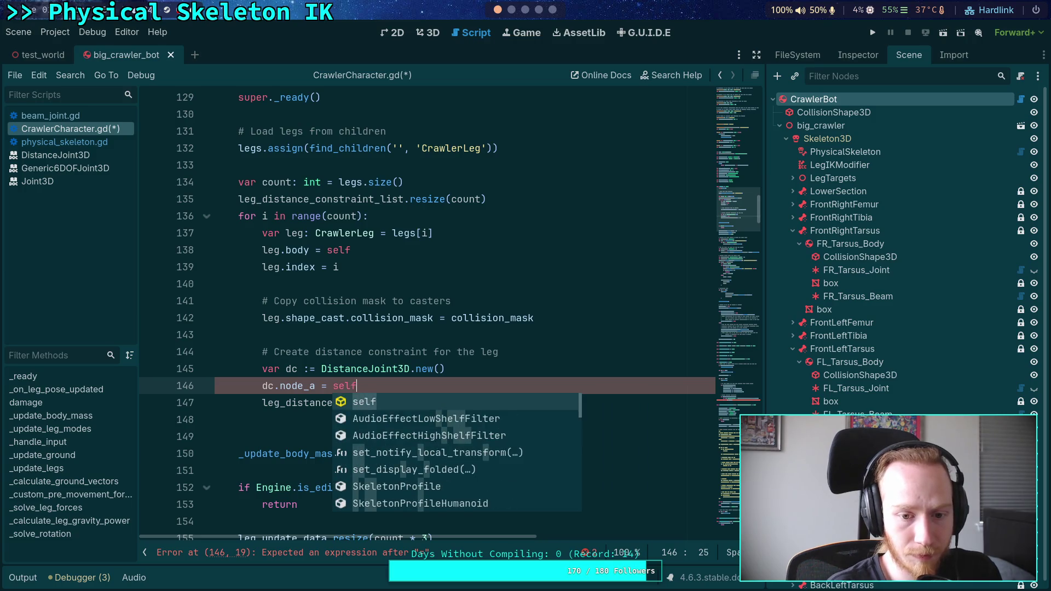
text(g)
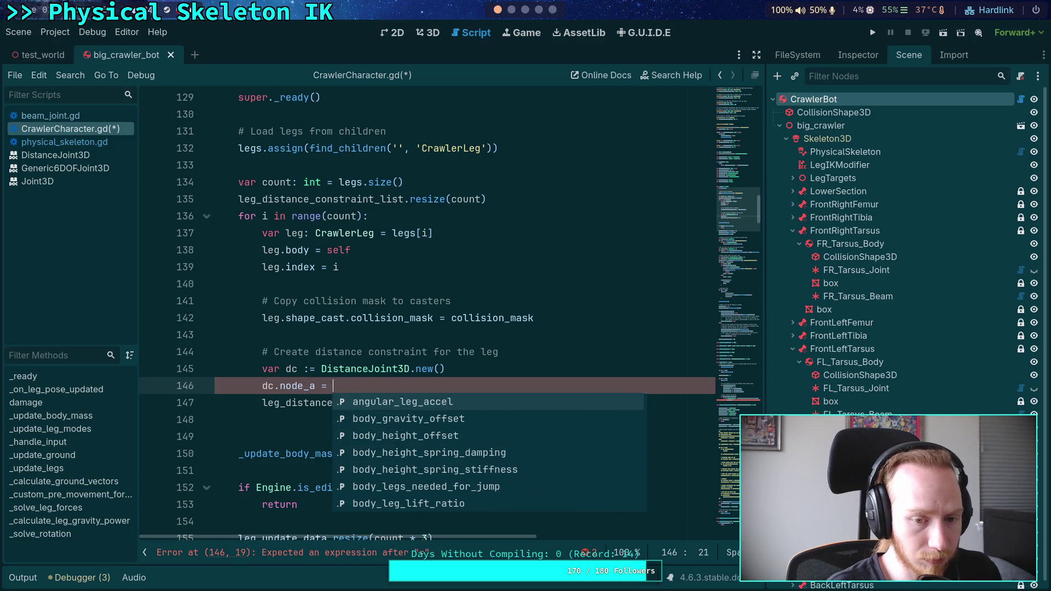
key(BackSpace)
text(f.)
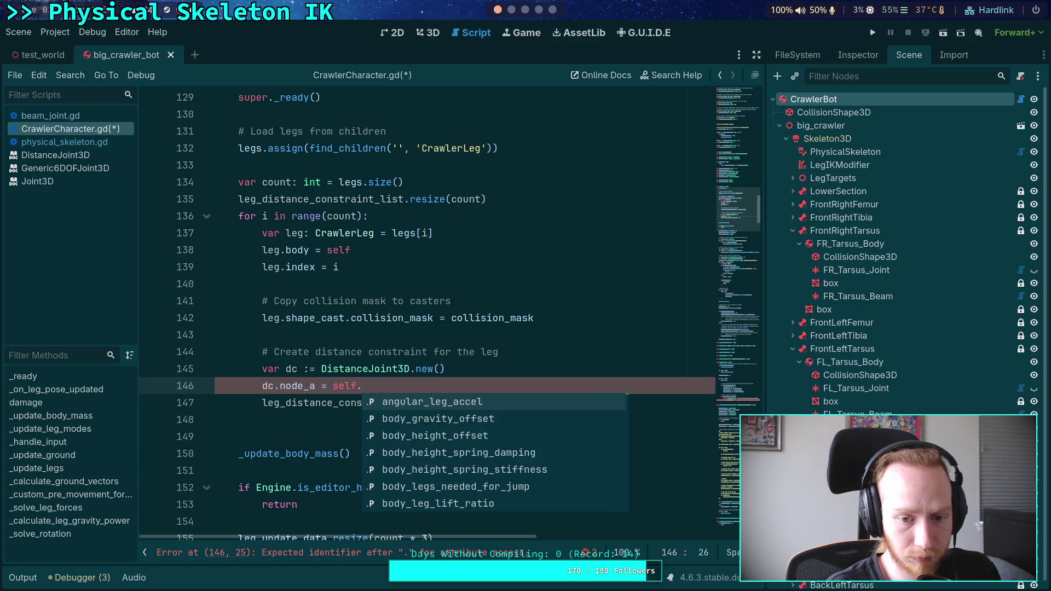
text(get_pa)
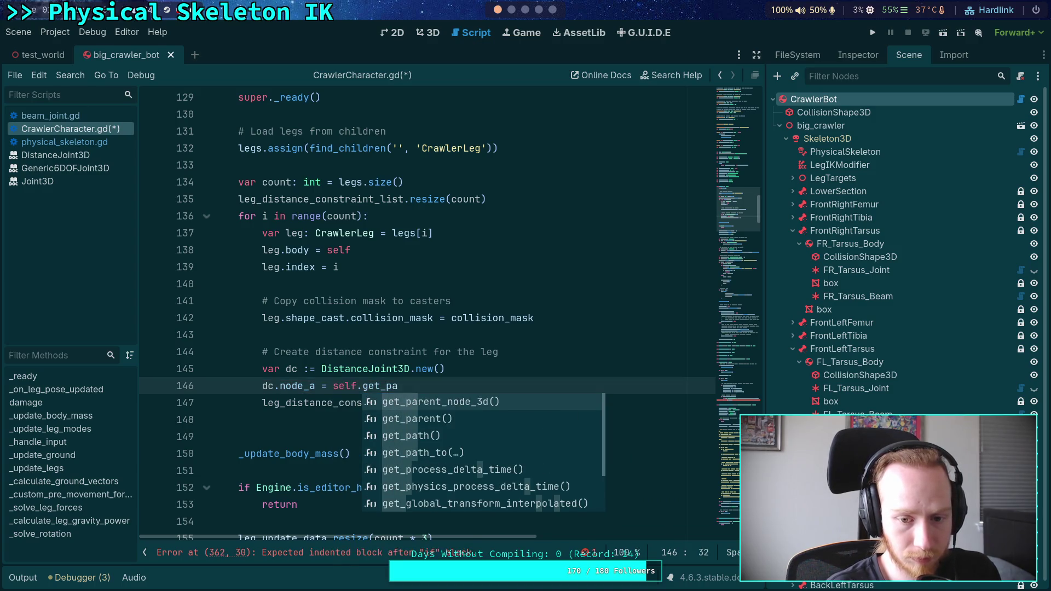
key(Down)
key(Down)
key(Return)
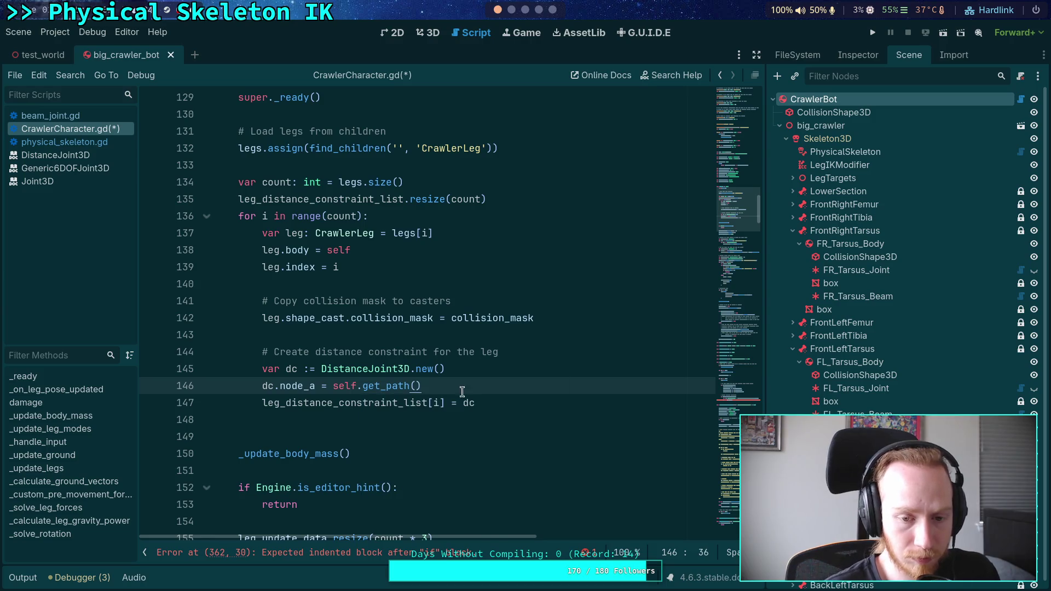
drag(362, 385, 331, 381)
key(BackSpace)
click(433, 384)
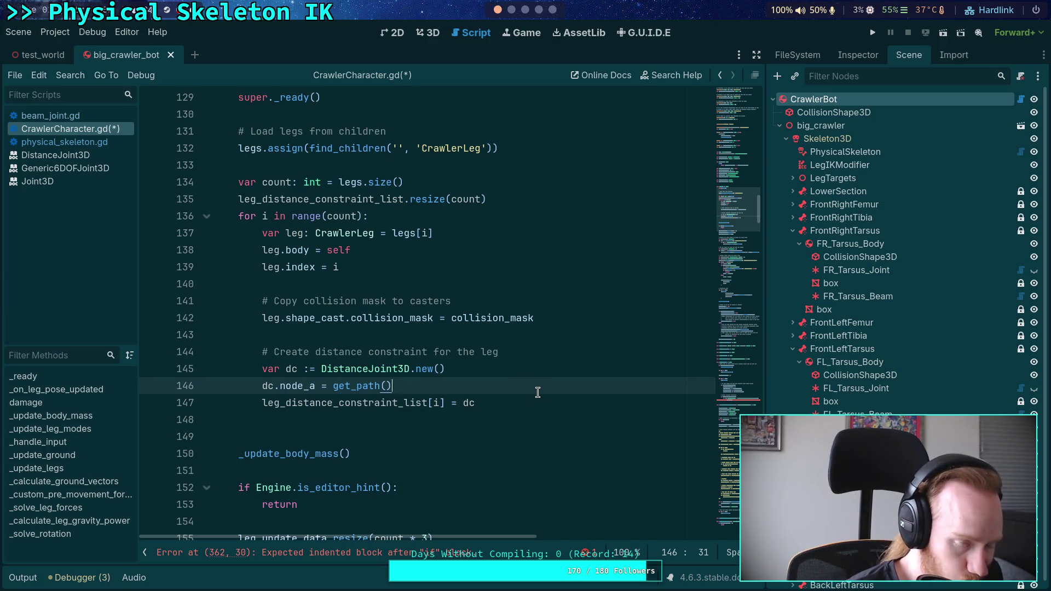
scroll(523, 376, down, 1)
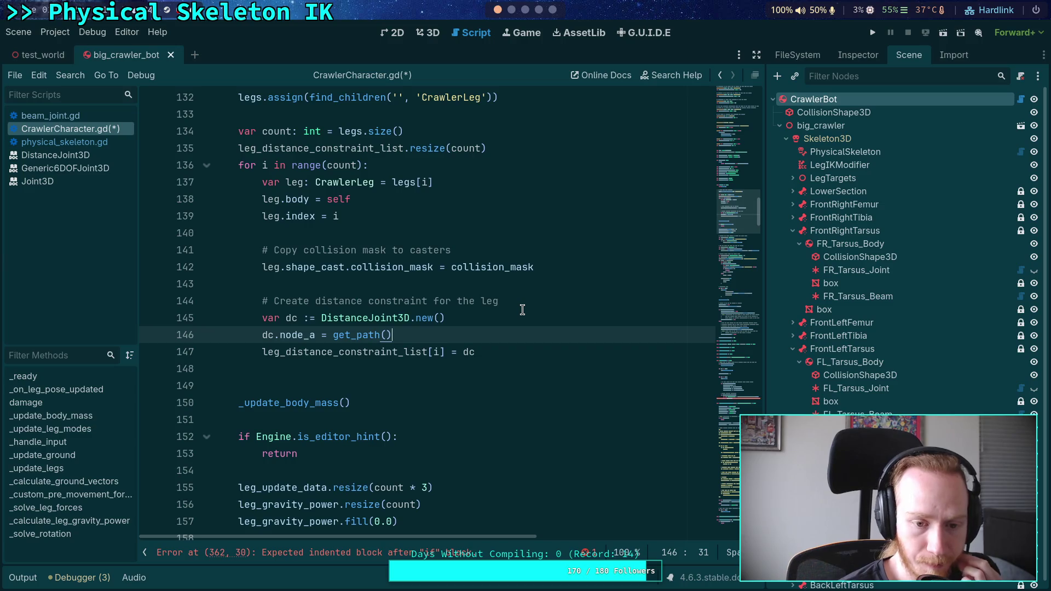
- Insert 'if Engine.is_editor_hint(): continue' in the leg loop and save CrawlerCharacter.gd
click(522, 284)
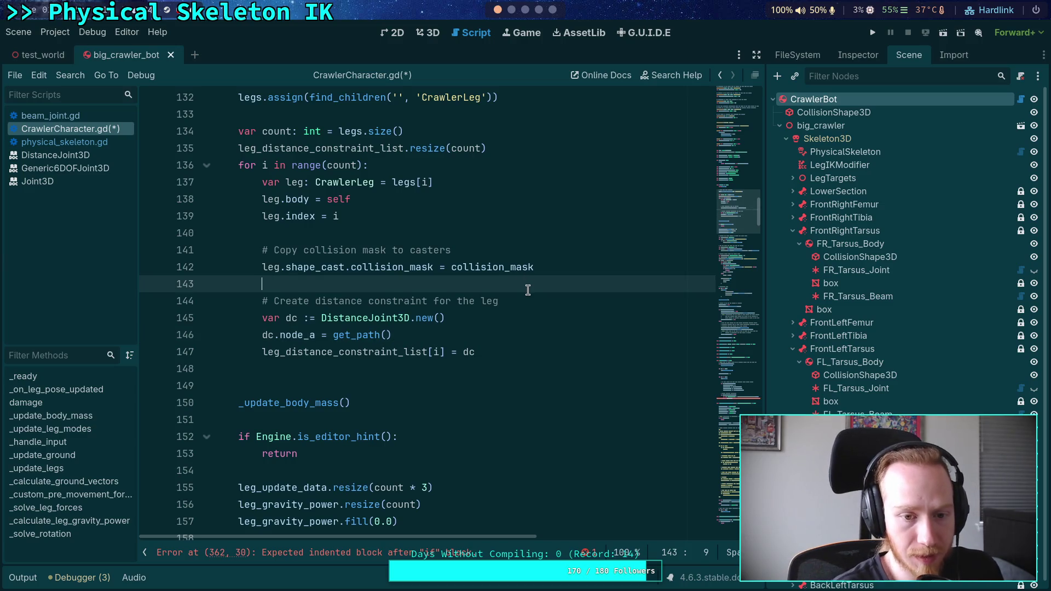
key(Return)
text(if Engine)
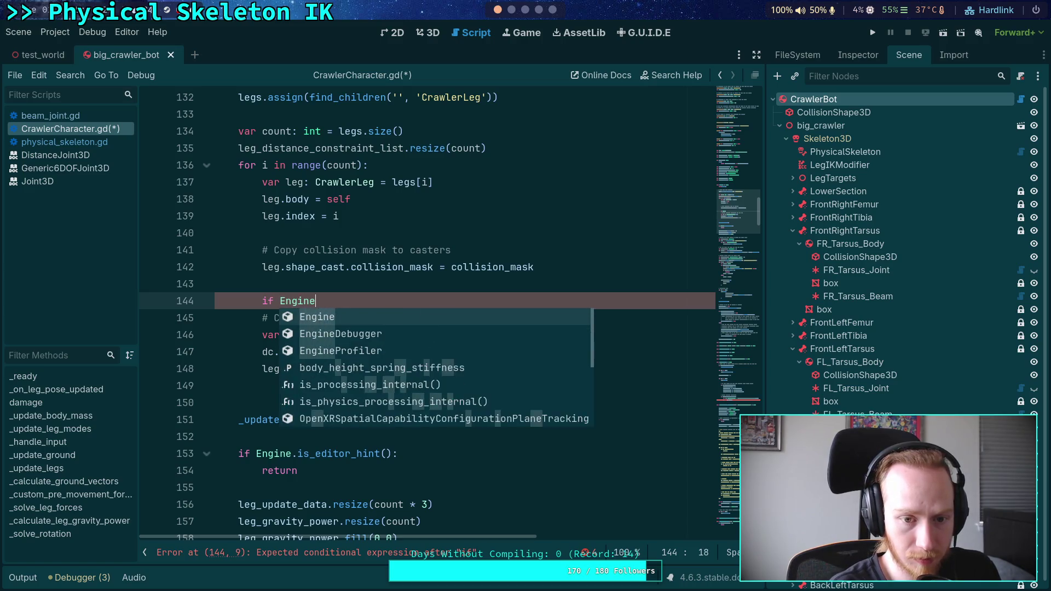
text(.is)
key(Return)
text(:)
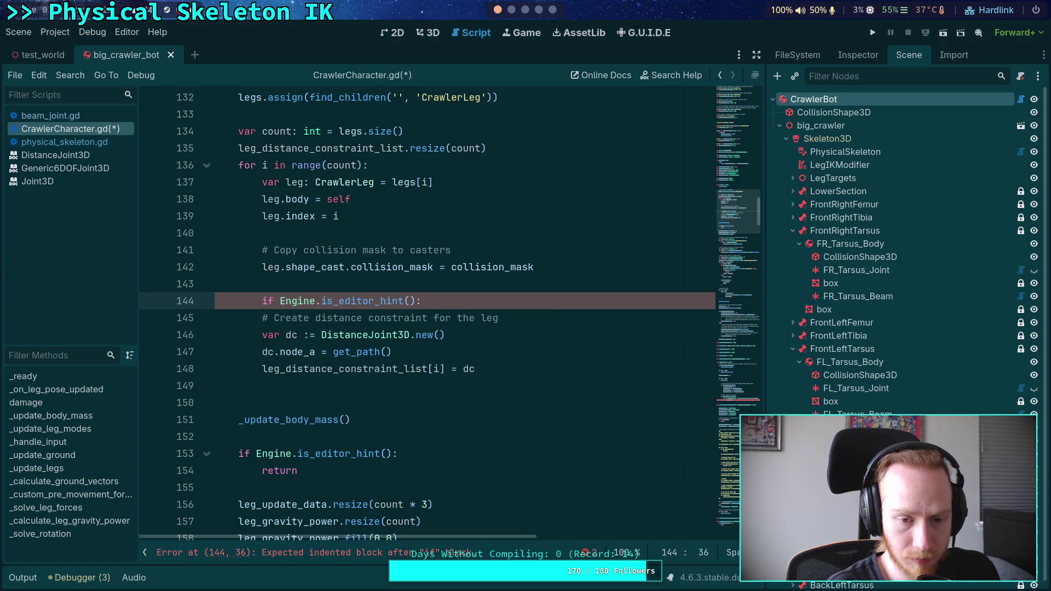
key(Return)
text(continue)
key(Return)
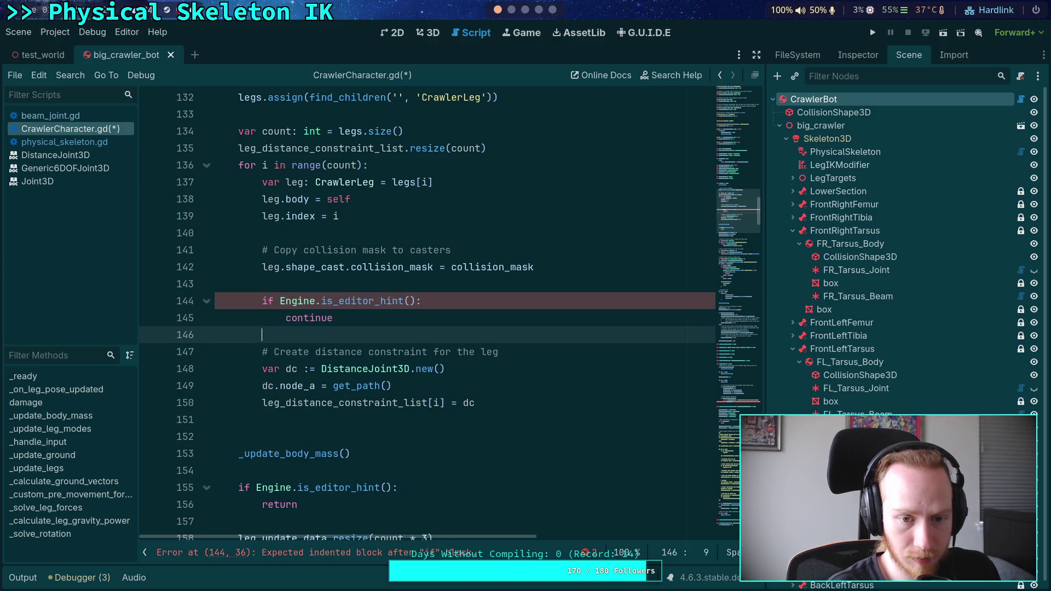
click(552, 399)
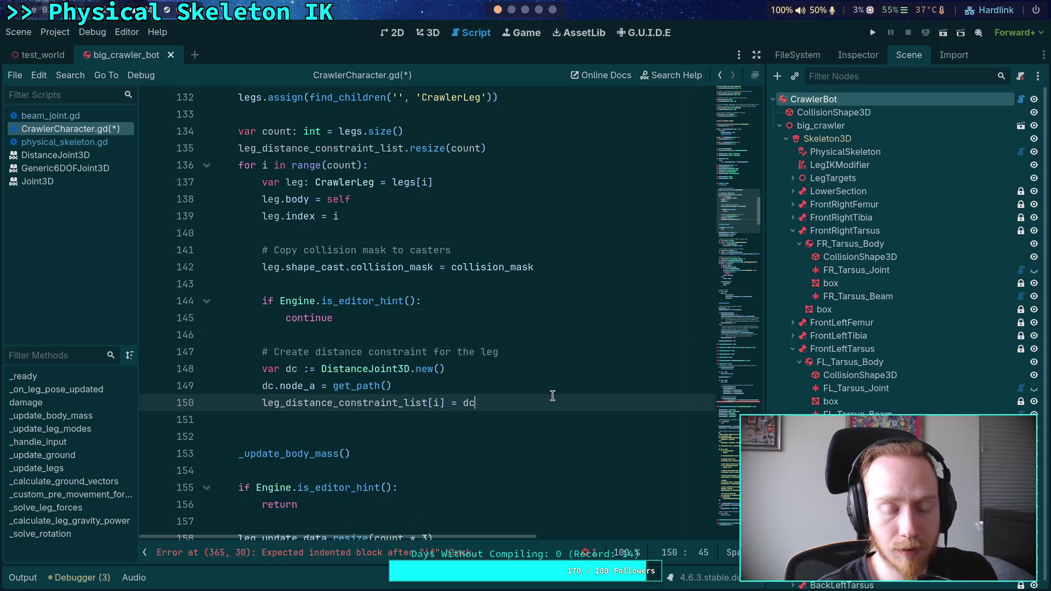
key(ctrl+s)
- Delete the node_a assignment and begin dc.set_param( above the list assignment, browsing PARAM_DISTANCE_MAX/MIN
scroll(548, 395, down, 9)
scroll(542, 396, down, 6)
scroll(540, 392, up, 13)
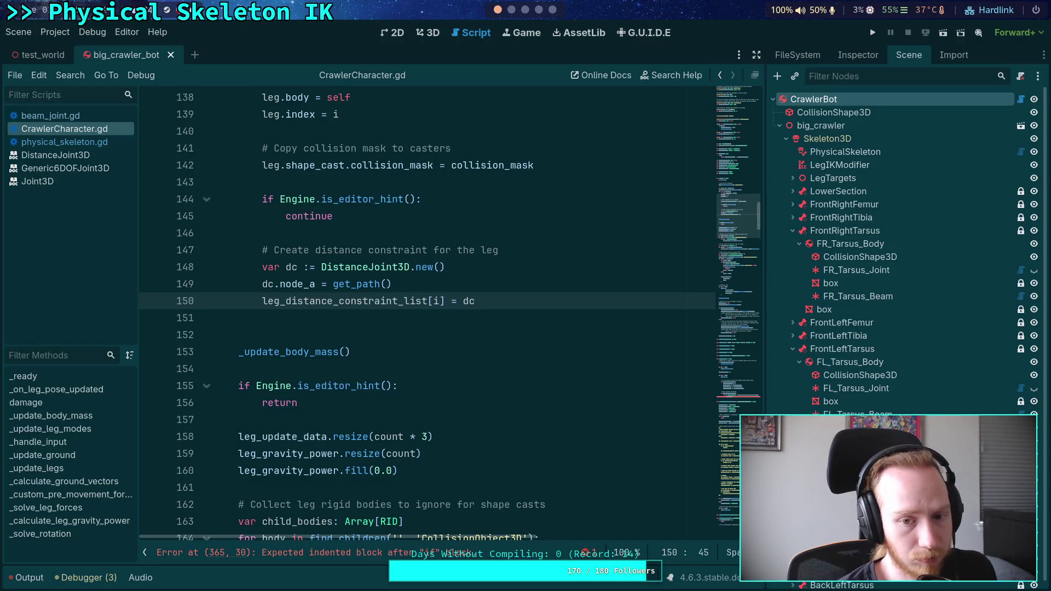
key(Return)
text(dc)
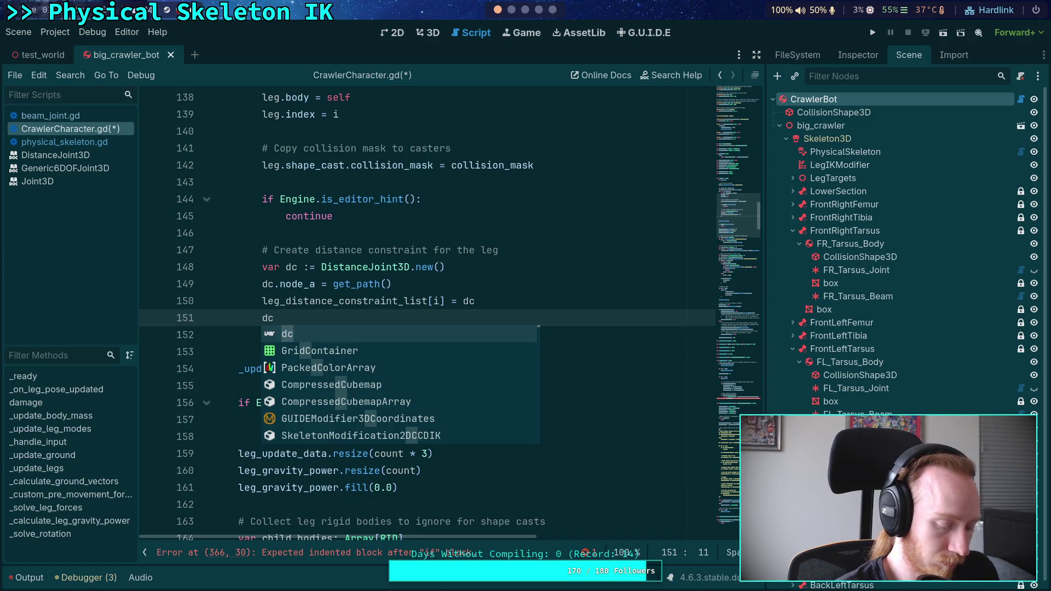
drag(466, 285, 519, 268)
key(BackSpace)
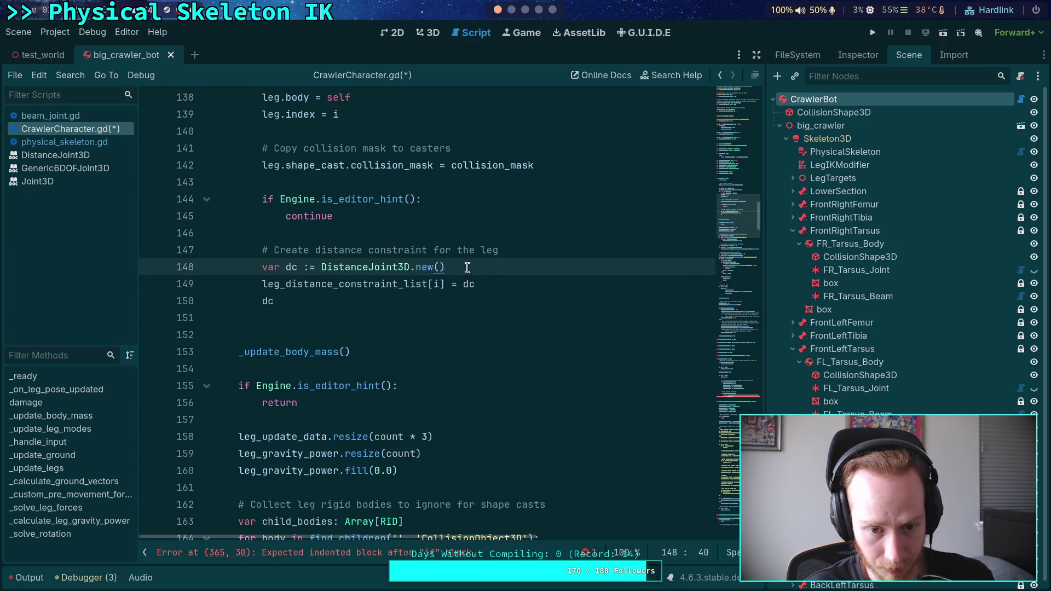
click(443, 305)
key(alt+Up)
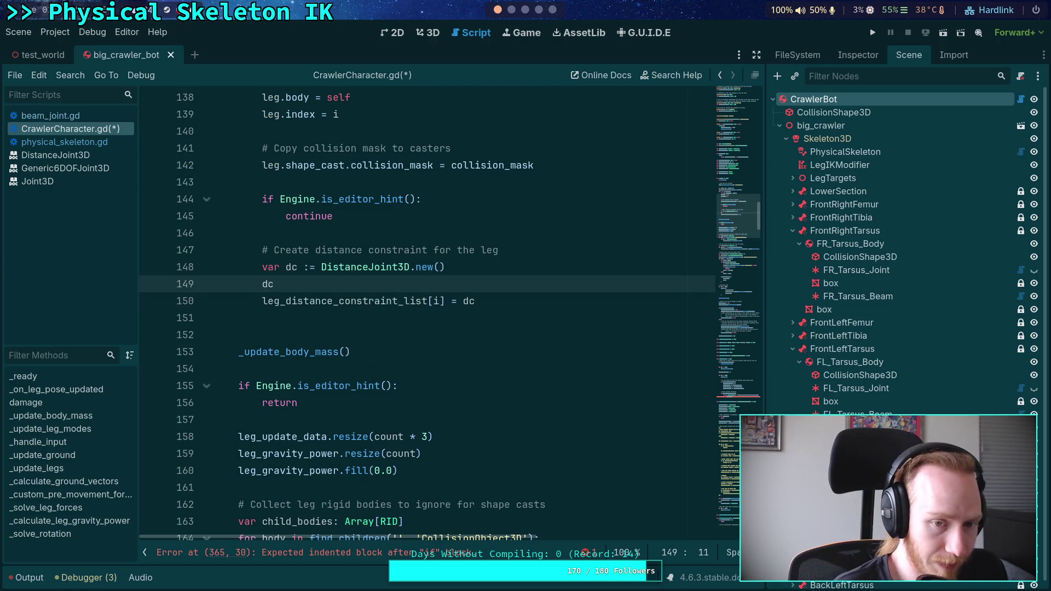
text(.)
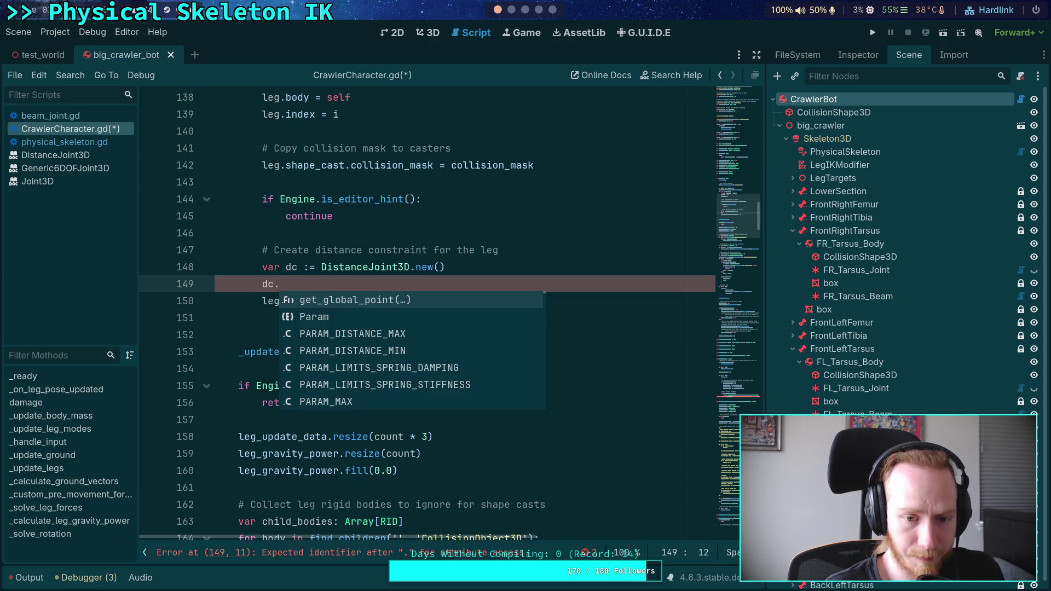
text(set_param()
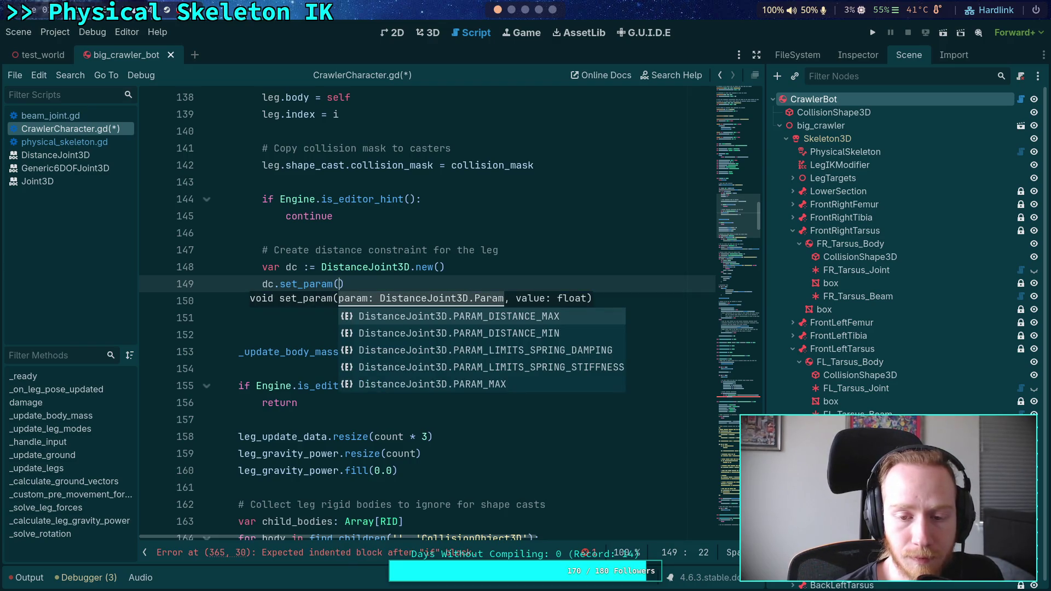
key(Down)
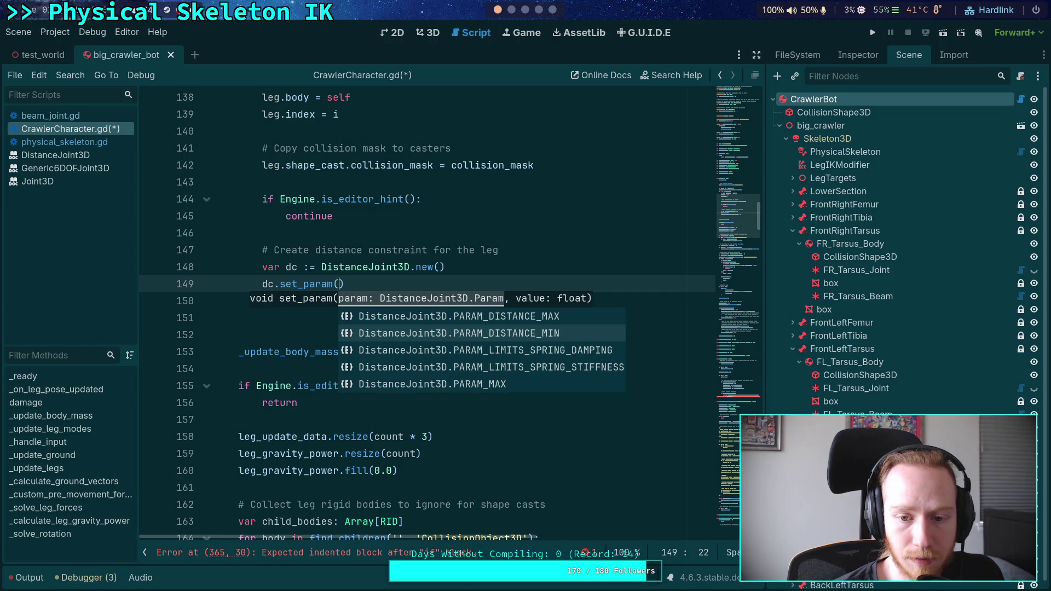
key(Up)
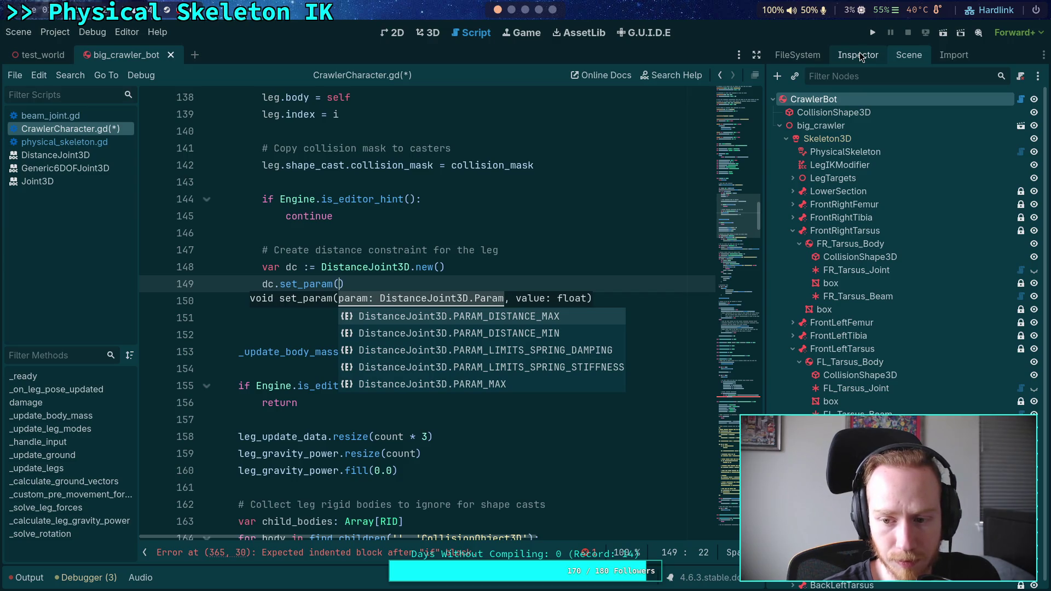
click(355, 267)
- Read the DistanceJoint3D class reference, briefly revisiting physical_skeleton.gd and beam_joint.gd, then switch to Neovim
click(82, 157)
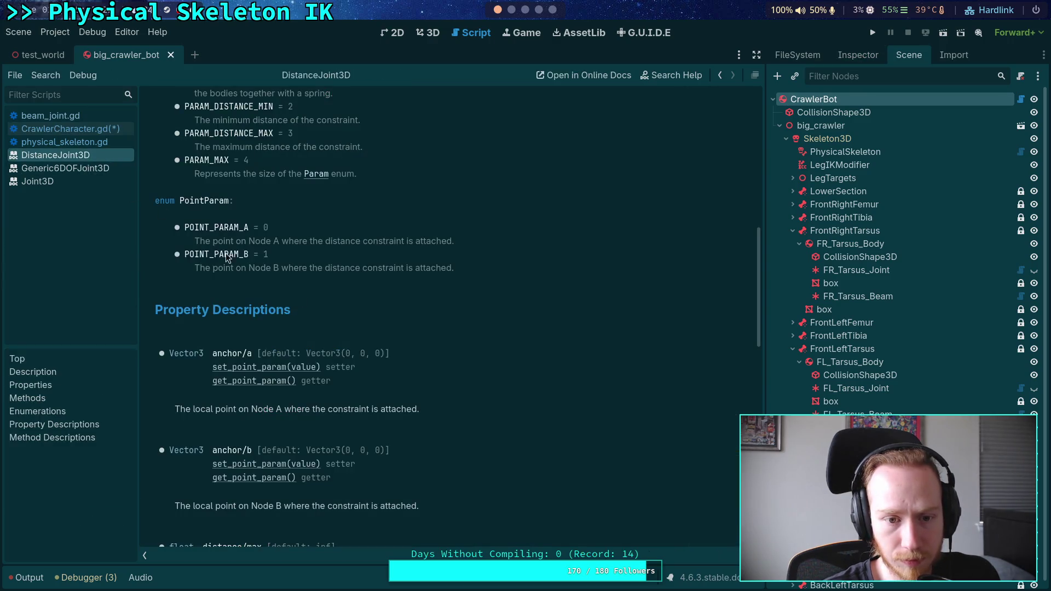
scroll(413, 314, down, 10)
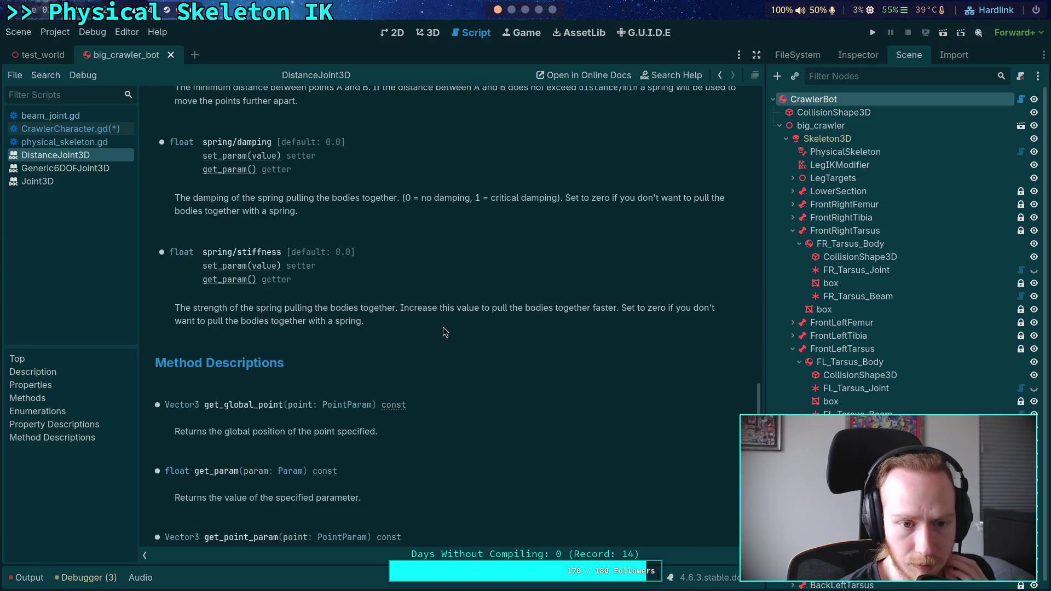
scroll(445, 322, up, 3)
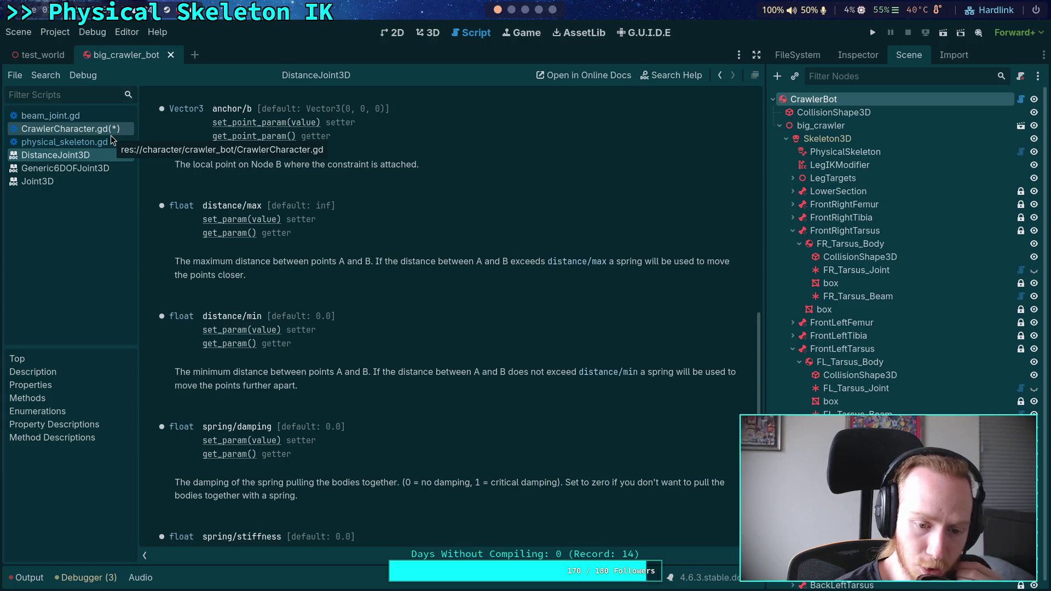
scroll(392, 227, down, 3)
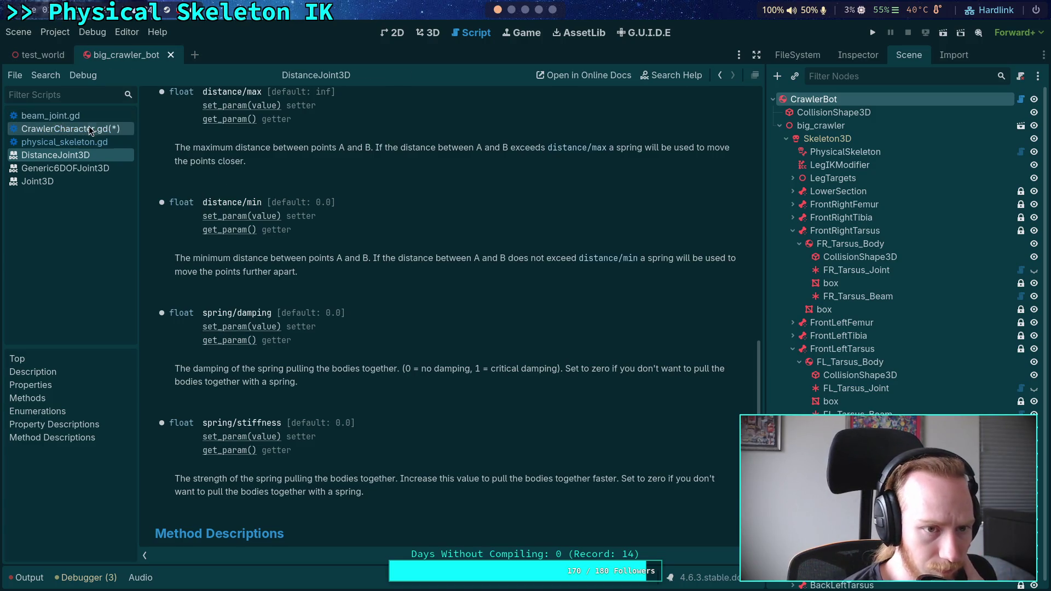
click(66, 129)
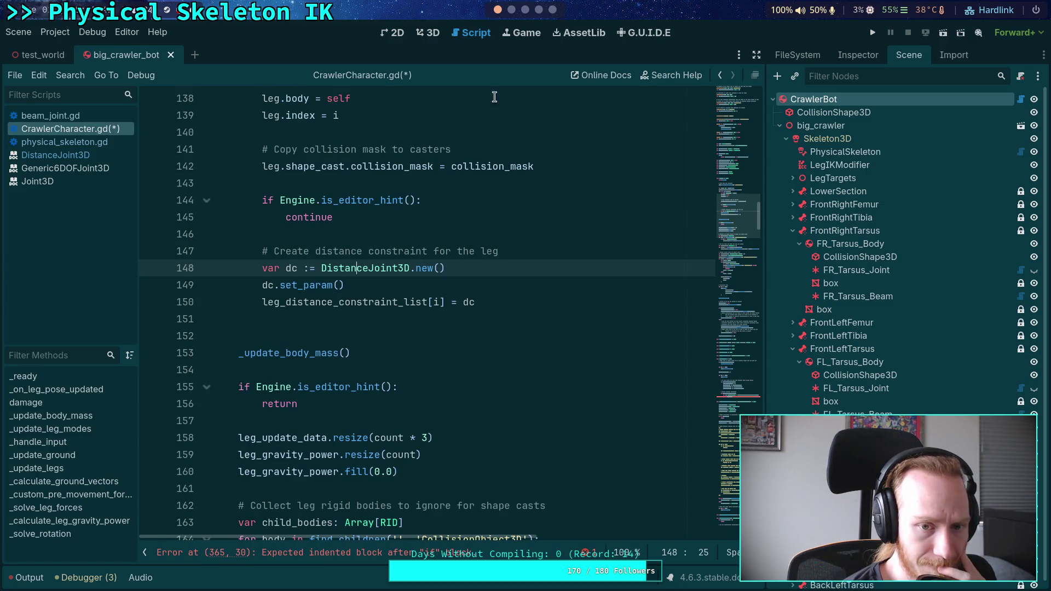
click(65, 142)
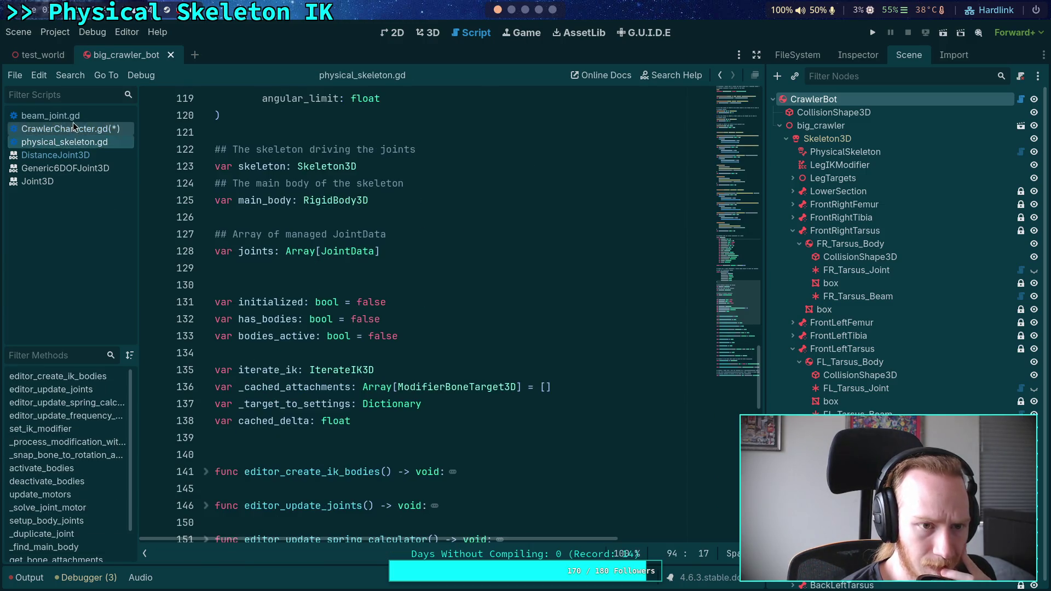
click(51, 116)
click(76, 157)
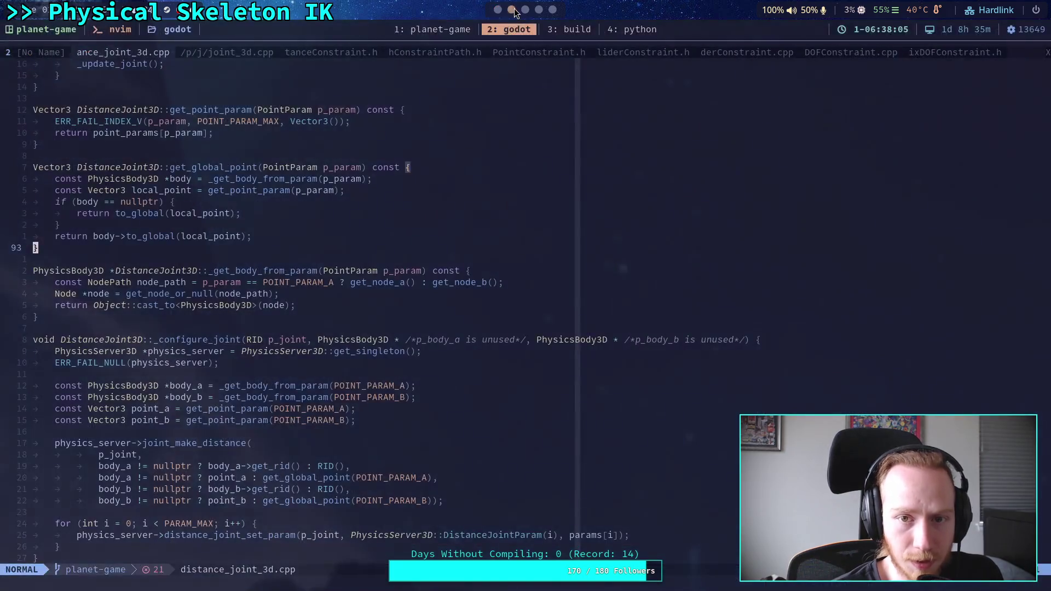
click(511, 9)
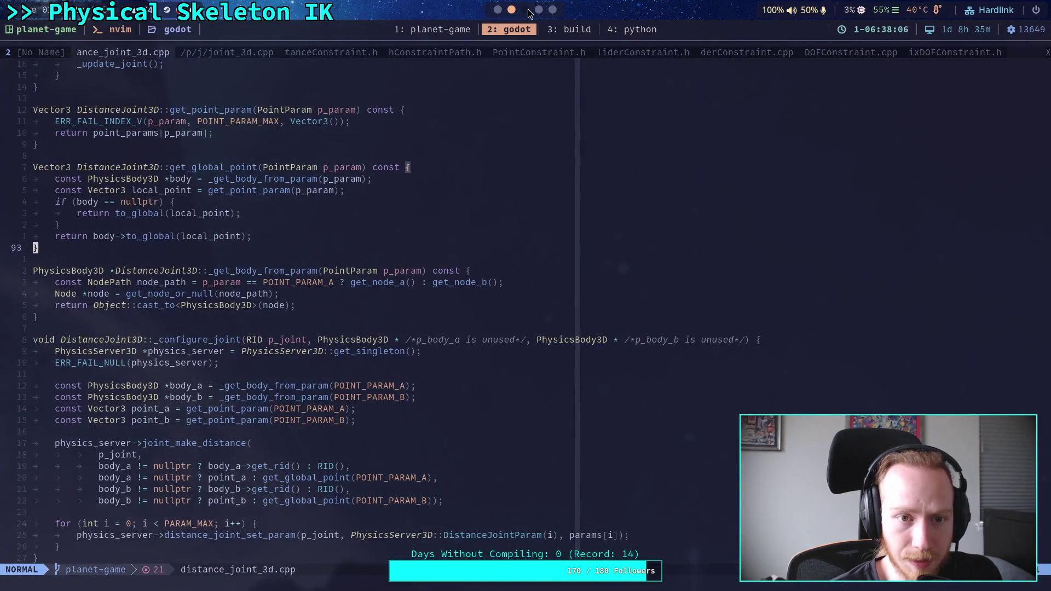
- Scroll through distance_joint_3d.cpp, then view joint_3d.cpp and Jolt's DistanceConstraint.h buffers
scroll(383, 218, down, 2)
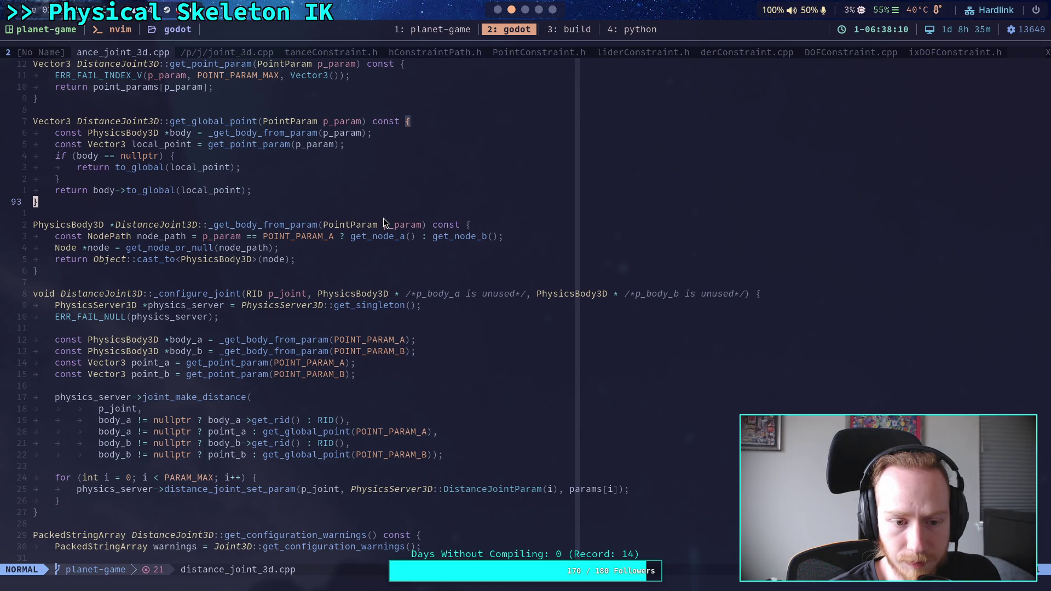
scroll(383, 218, down, 5)
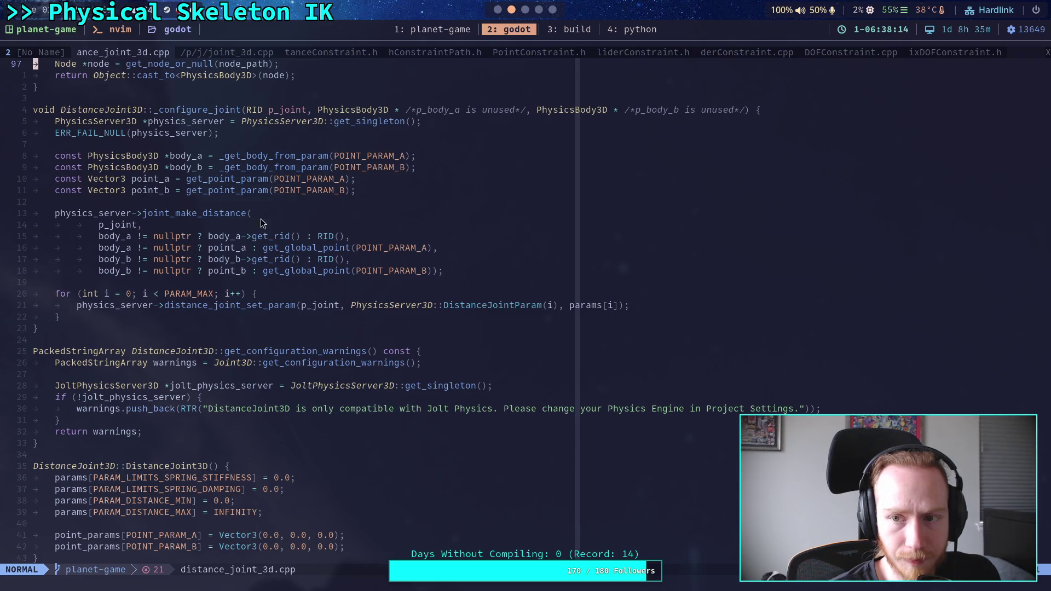
click(237, 53)
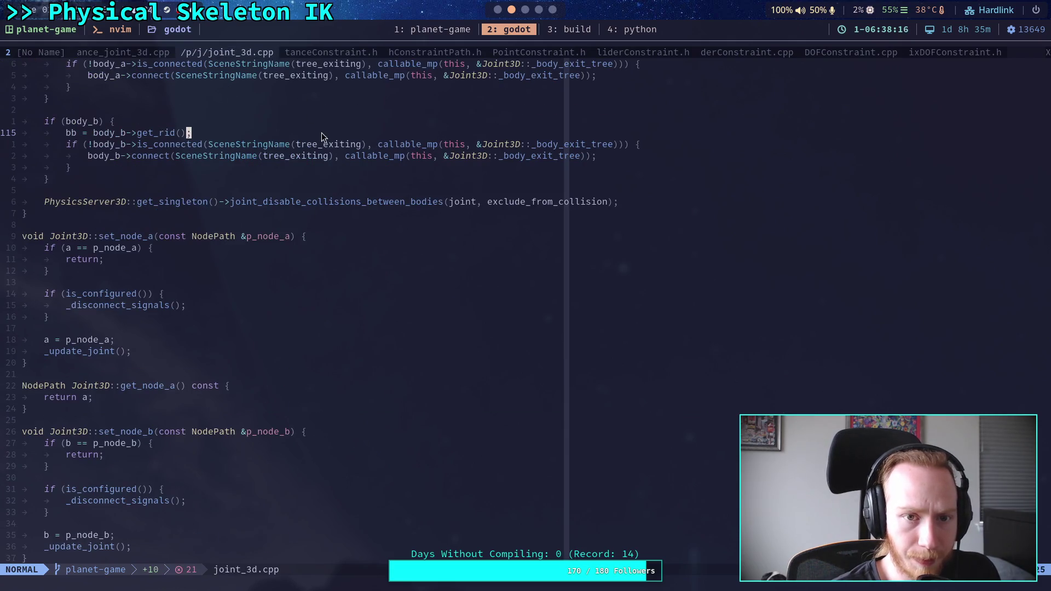
click(330, 52)
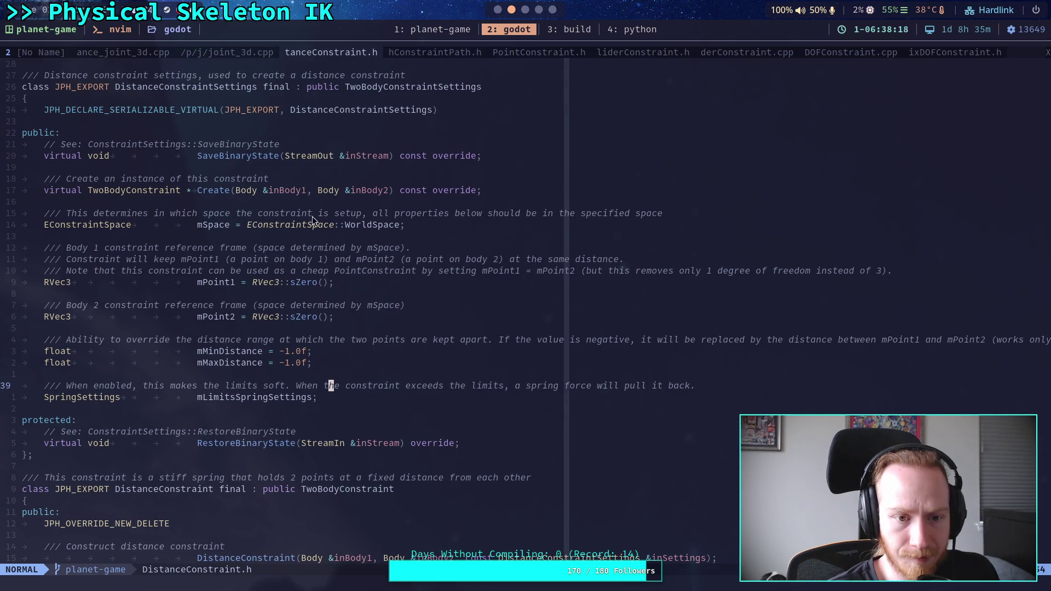
scroll(320, 223, up, 4)
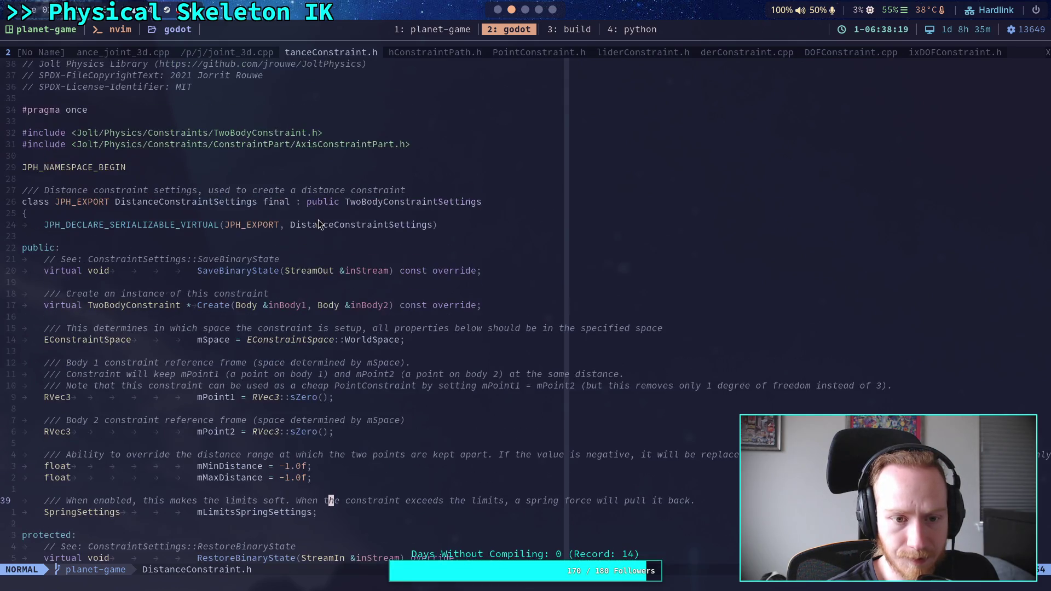
- Go back to joint_3d.cpp's body_b tree_exiting line, then select GearConstraint.h in the Constraints file tree
click(222, 52)
click(322, 156)
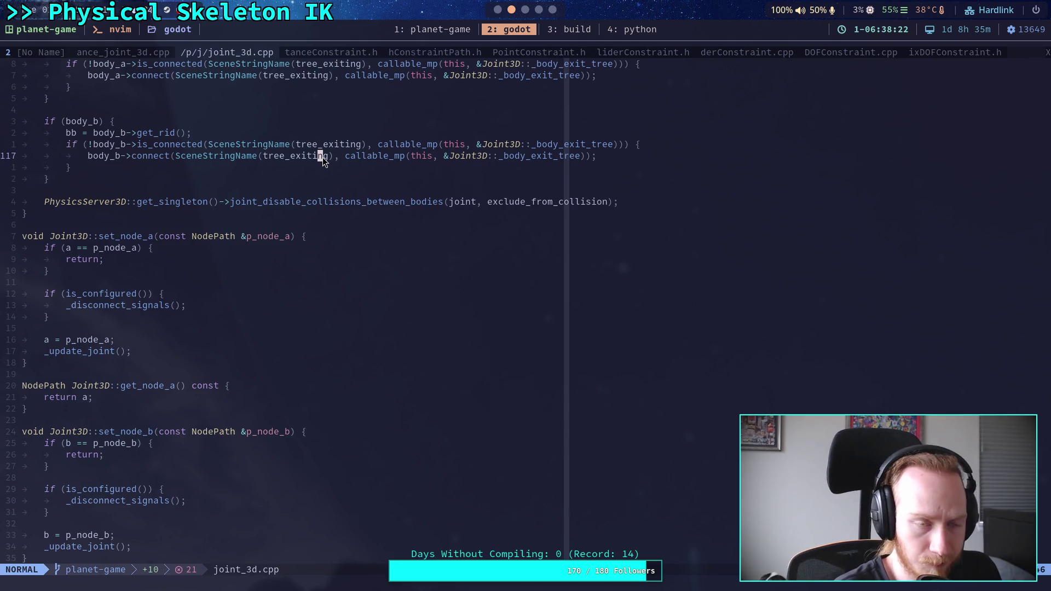
key(ctrl+n)
click(137, 301)
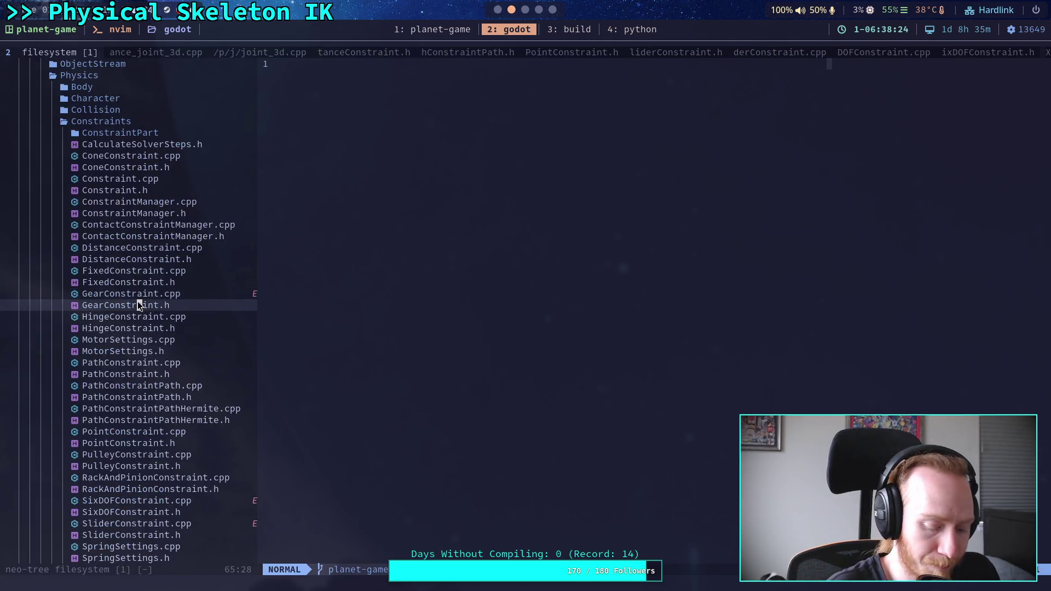
- Open GearConstraint.h, then find and open jolt_distance_joint_3d.cpp via 'distance_joi' search
key(Return)
key(ctrl+p)
text(dist)
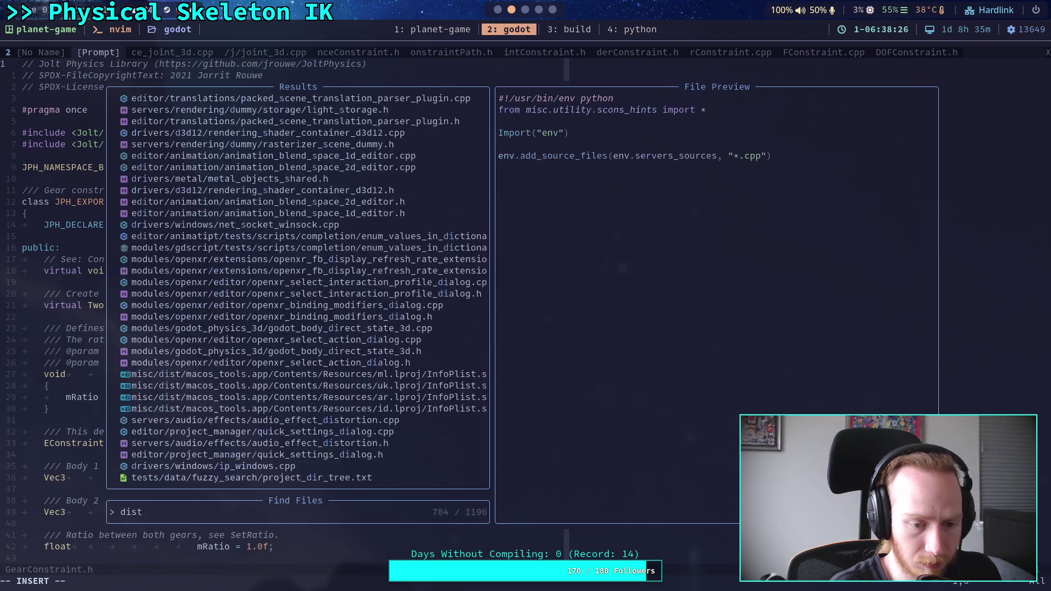
text(ance_joi)
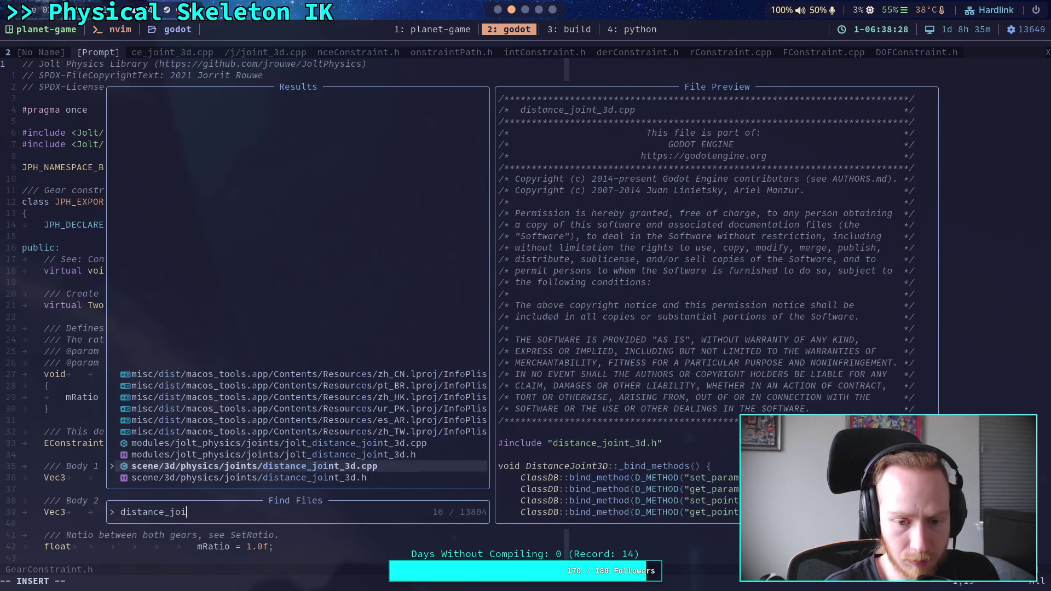
key(Up)
key(Return)
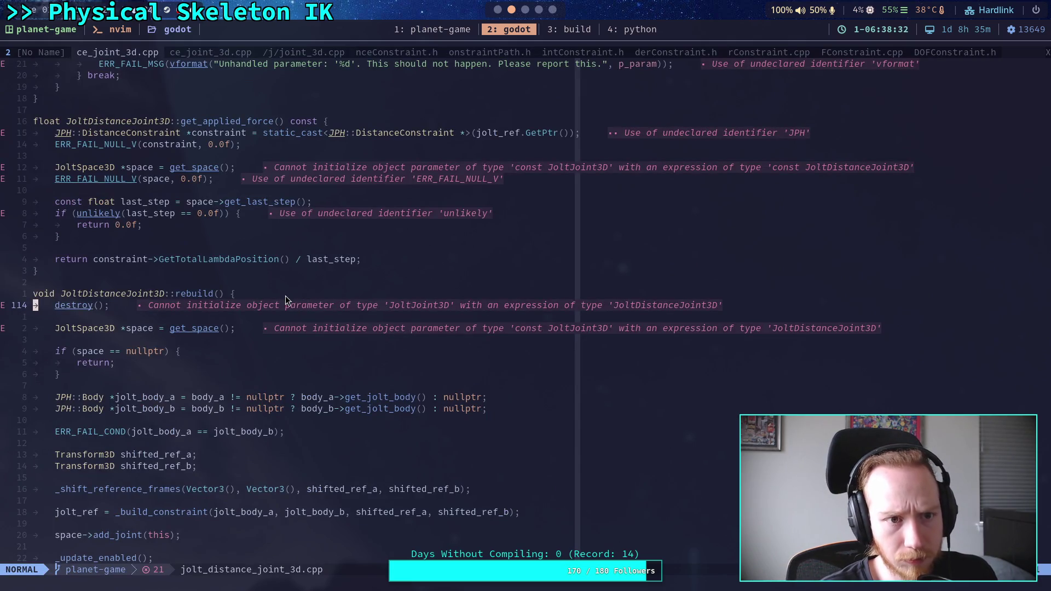
- Compare against distance_joint_3d.cpp, then scroll jolt_distance_joint_3d.cpp down to _build_constraint
click(183, 52)
click(114, 53)
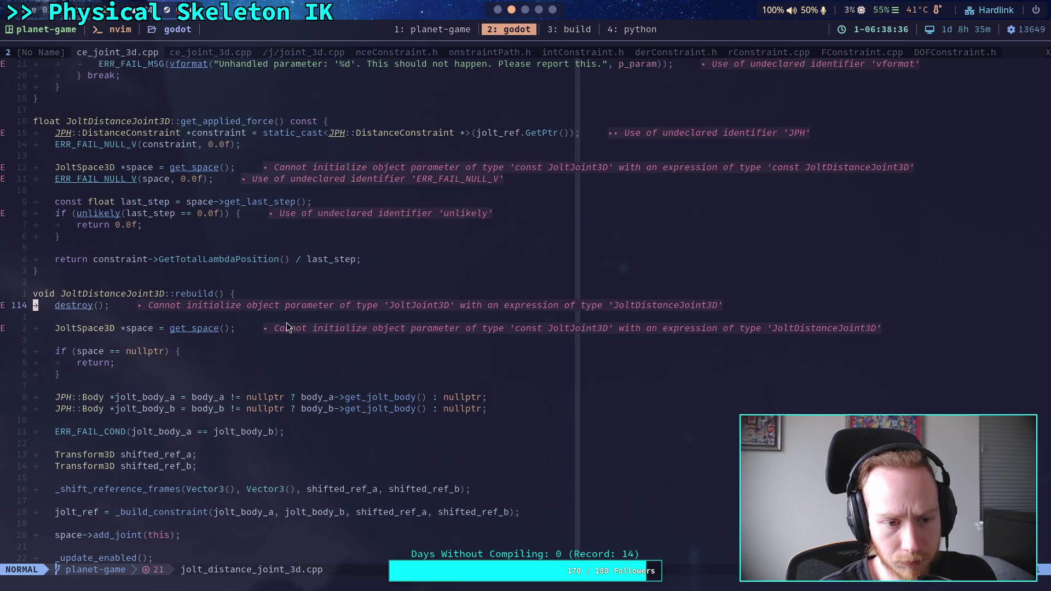
scroll(288, 322, down, 2)
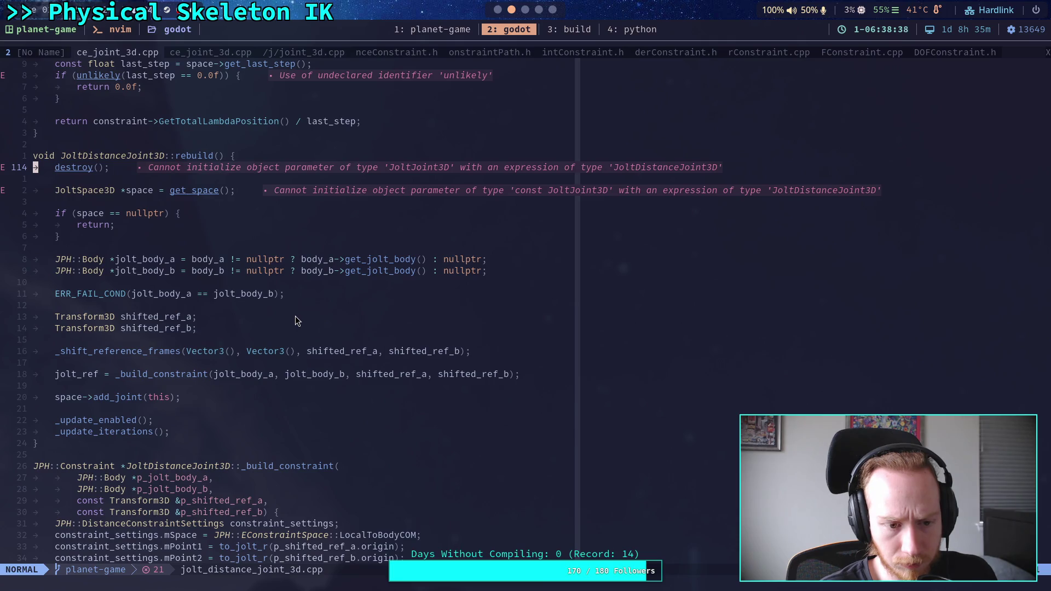
scroll(284, 315, down, 10)
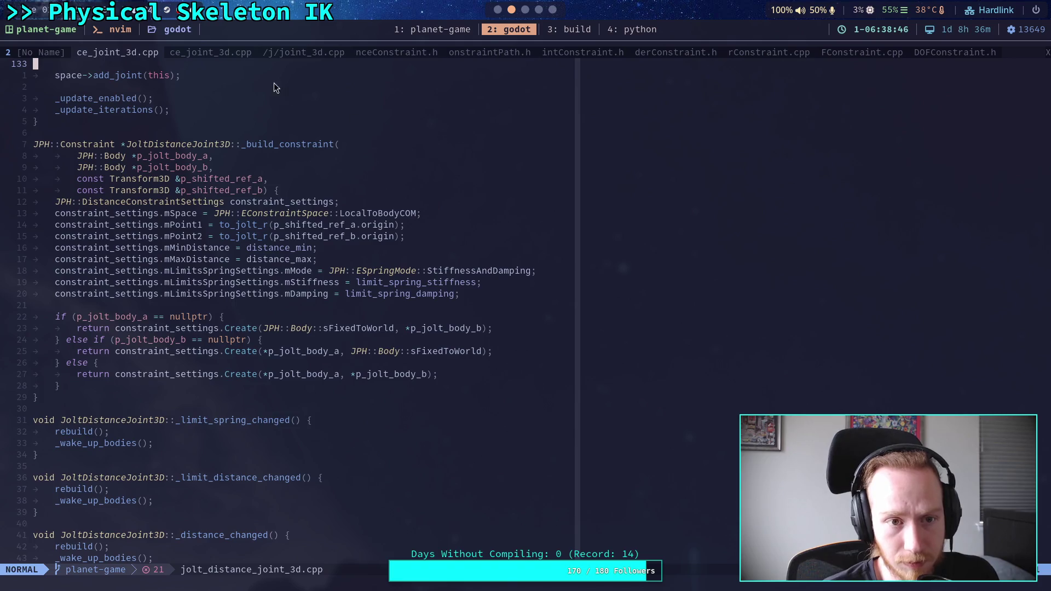
- Check DistanceConstraint.h and PointConstraint.h headers, then return to jolt_distance_joint_3d.cpp's constraint space line
click(498, 54)
key(shift+h)
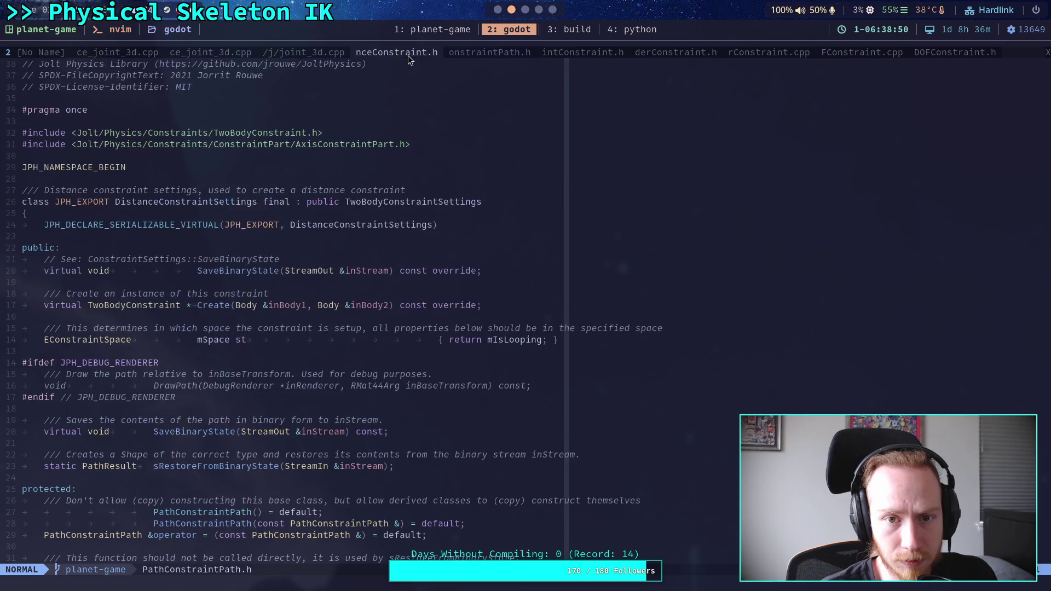
click(549, 53)
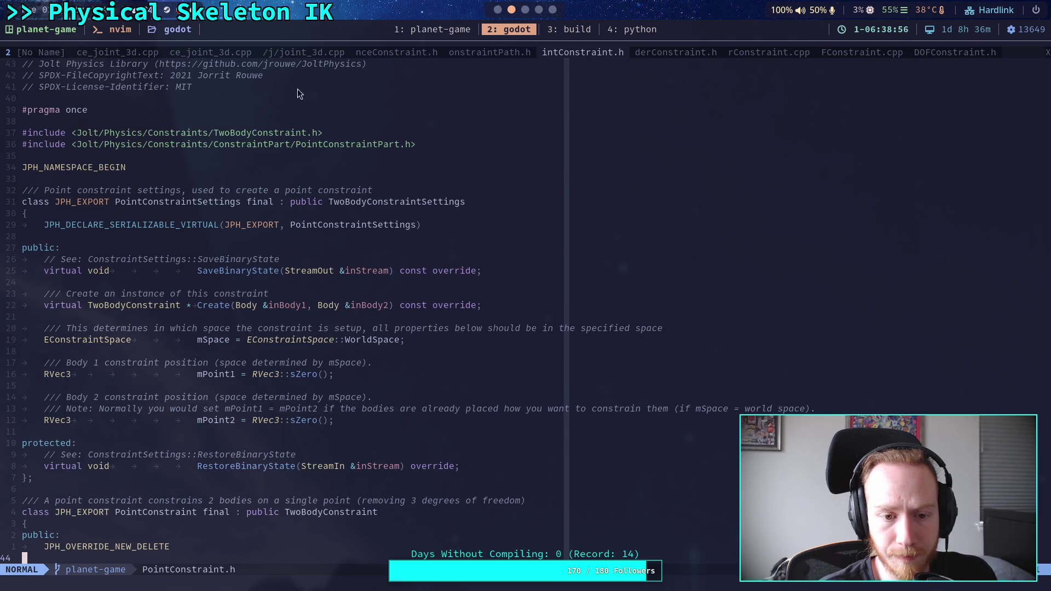
click(128, 56)
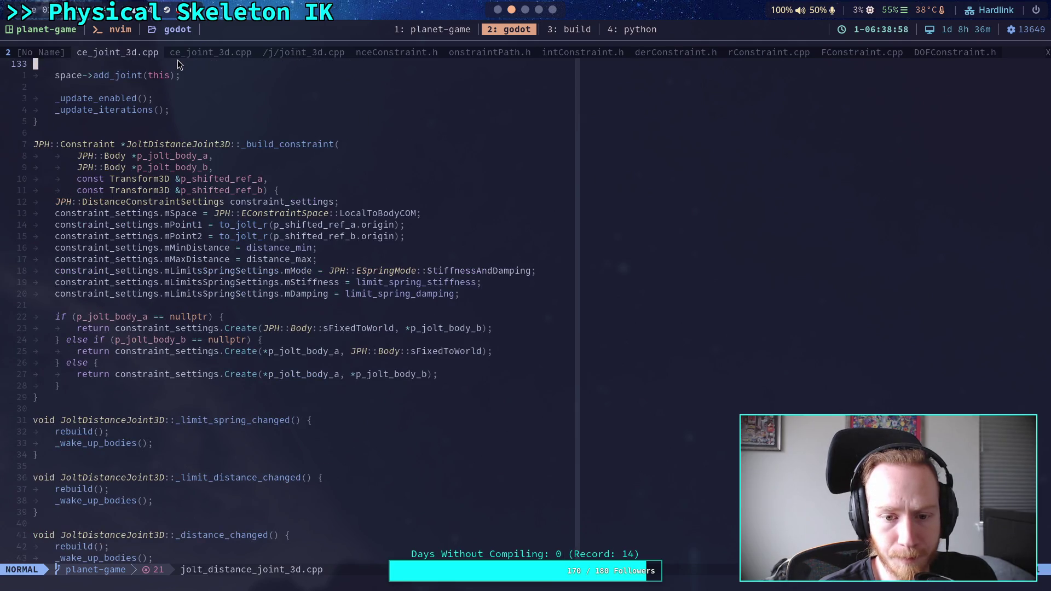
click(319, 214)
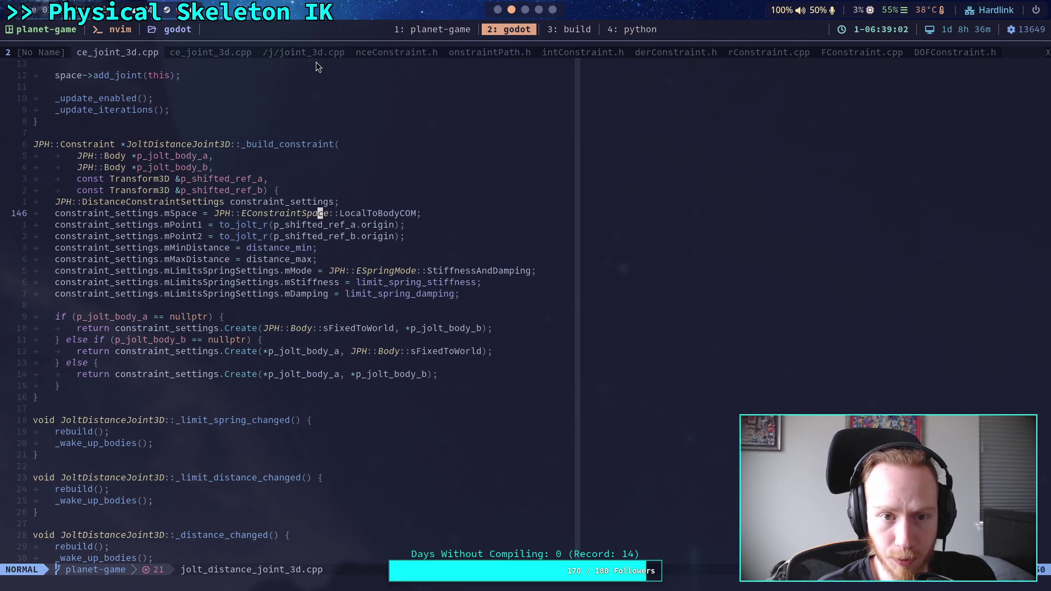
- Show the project file tree and select MotorSettings.cpp in the Constraints folder
key(space)
key(e)
click(223, 338)
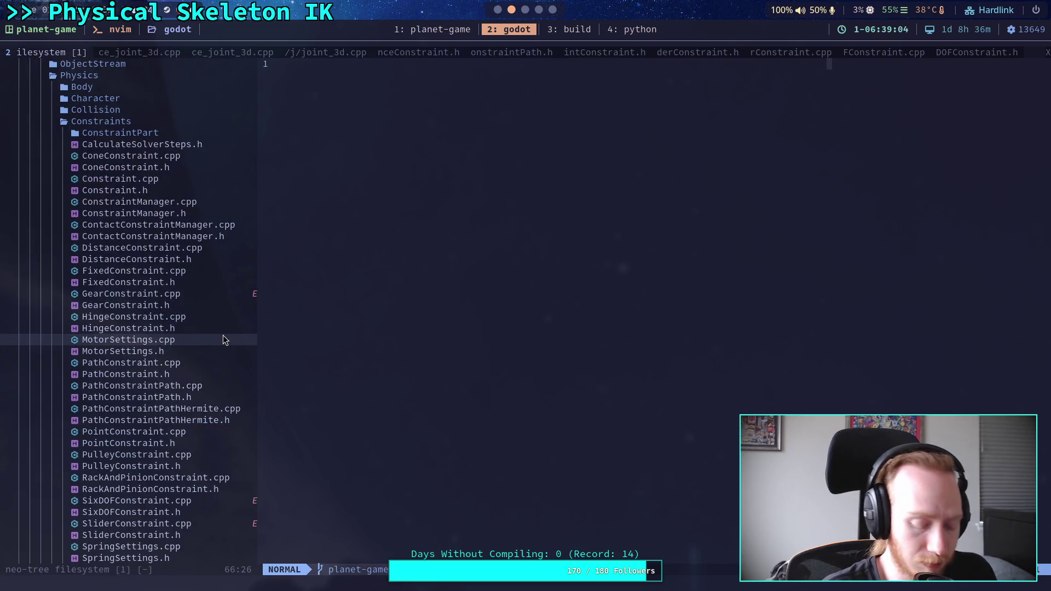
- Open MotorSettings.cpp and live-grep ESpringMode to preview its definition in SpringSettings.h
key(Return)
key(space)
text(sg)
text(E)
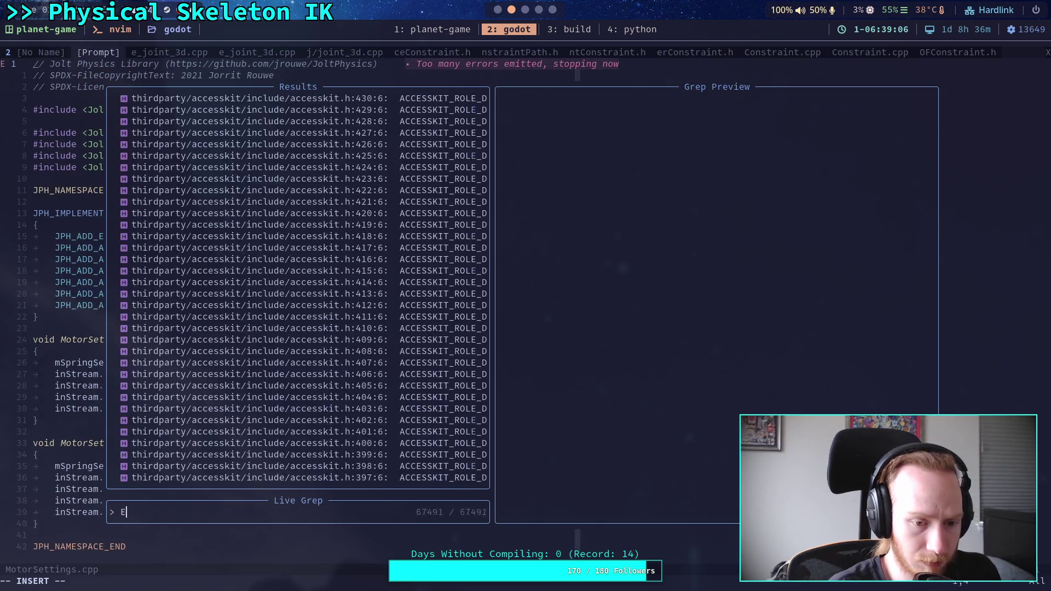
text(SpringMode)
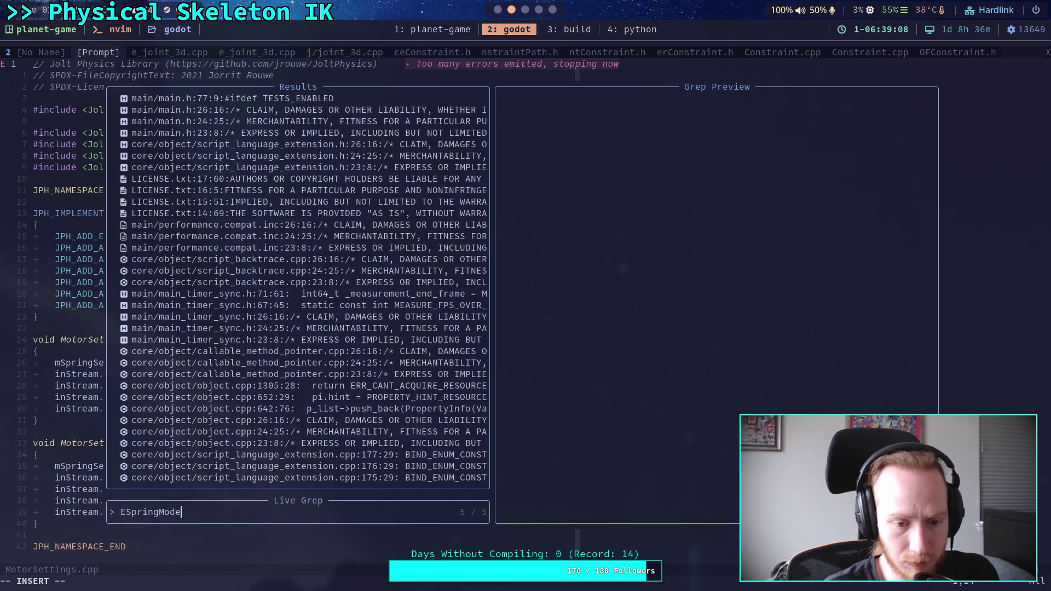
key(Up)
key(Up)
key(Up)
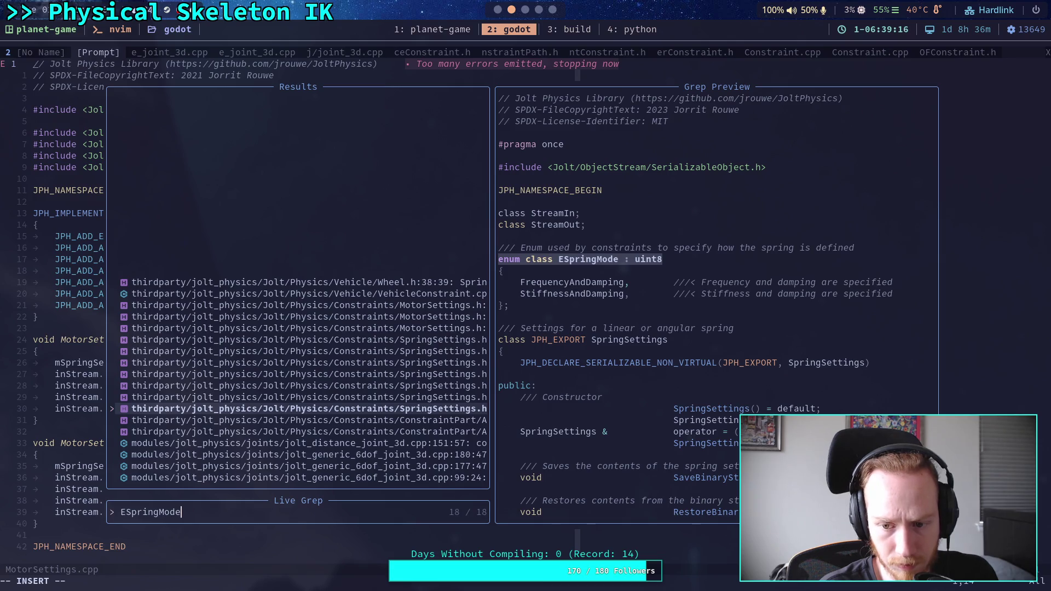
- Grep StiffnessAndDamping and step up to SpringSettings.h's spring mode and stiffness field comments
key(BackSpace)
key(BackSpace)
key(BackSpace)
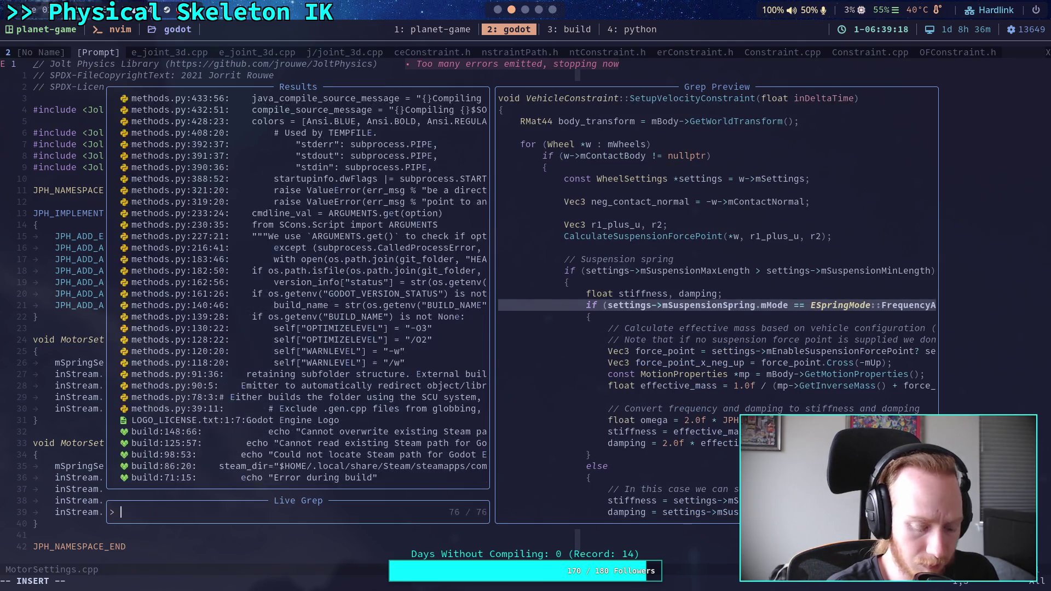
text(StiffnessAnd)
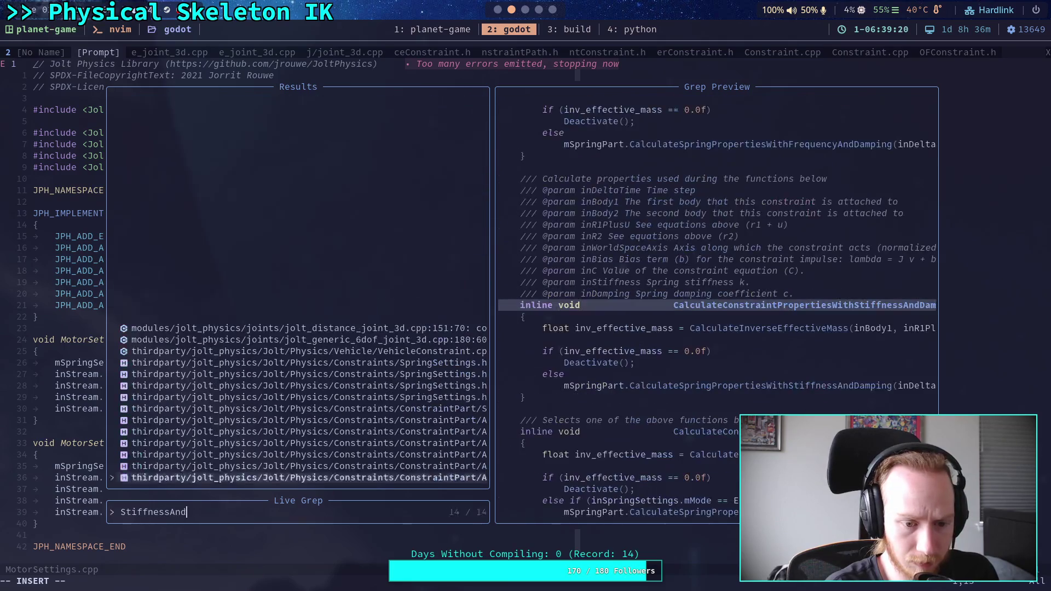
text(Damping)
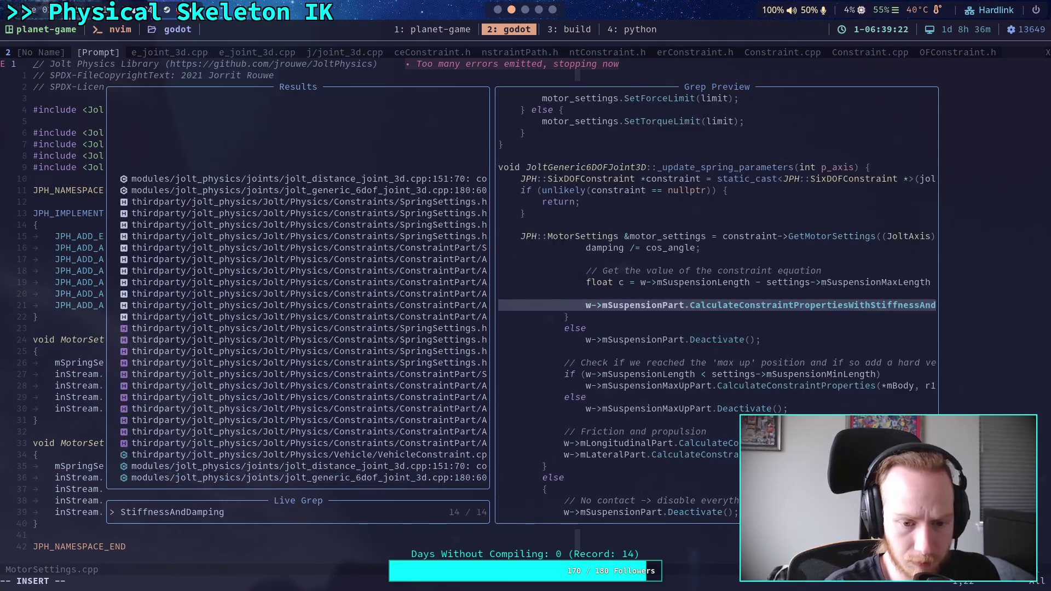
key(Up)
key(Up)
key(Up)
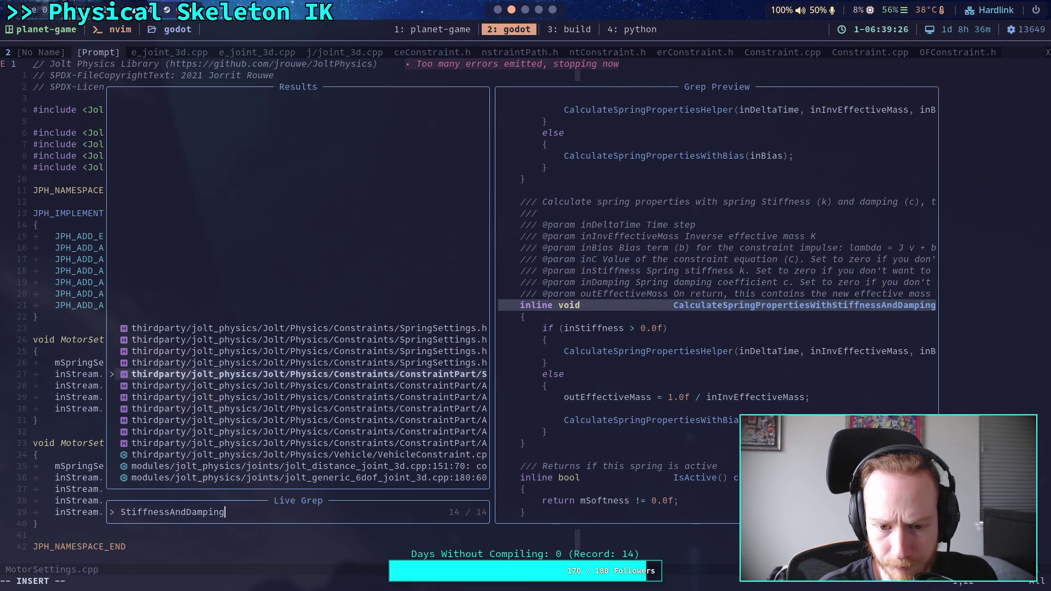
key(Up)
key(Up)
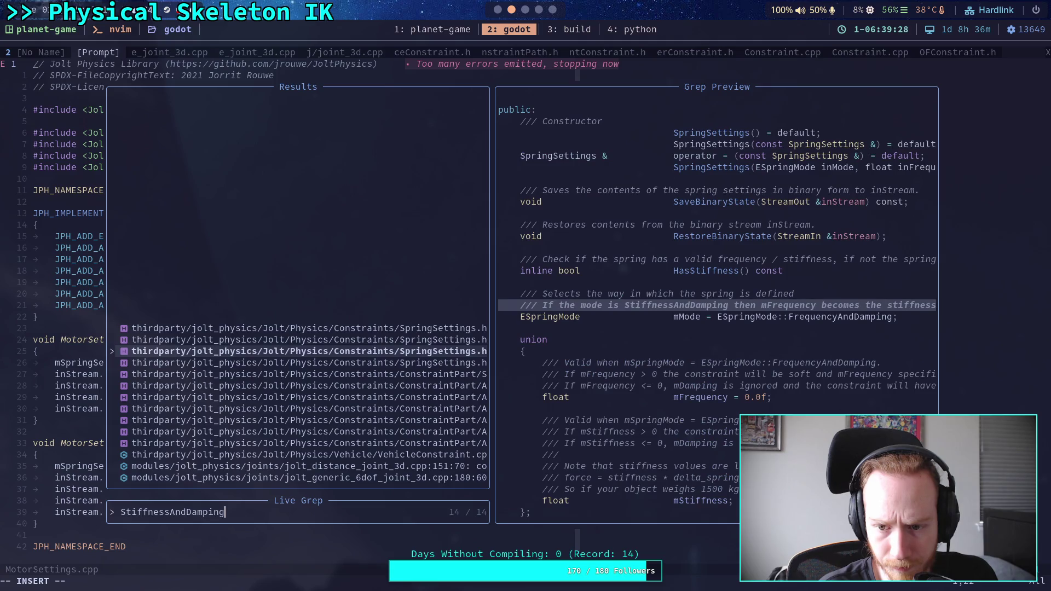
key(Up)
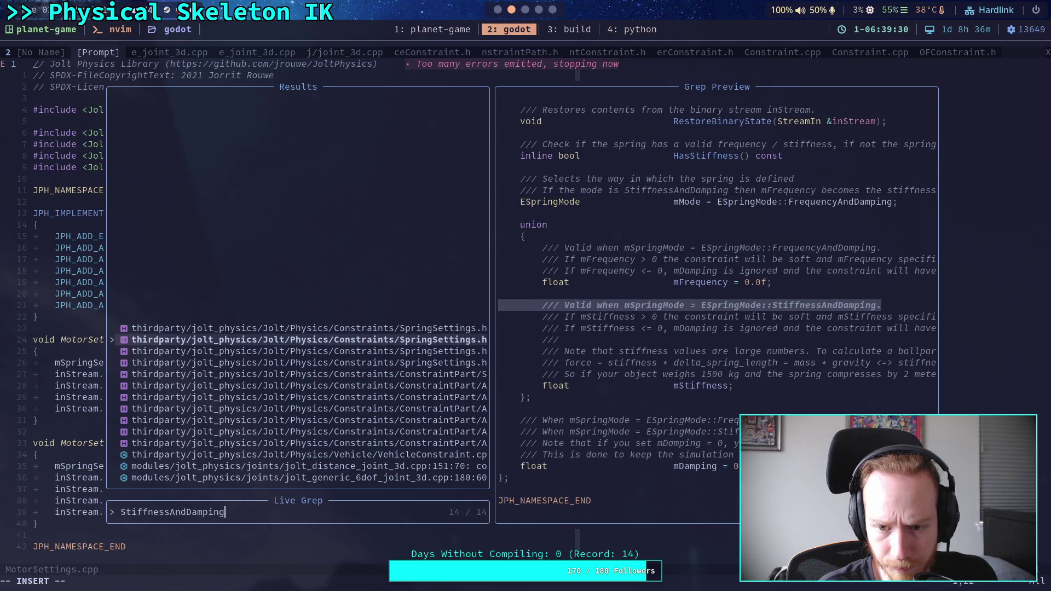
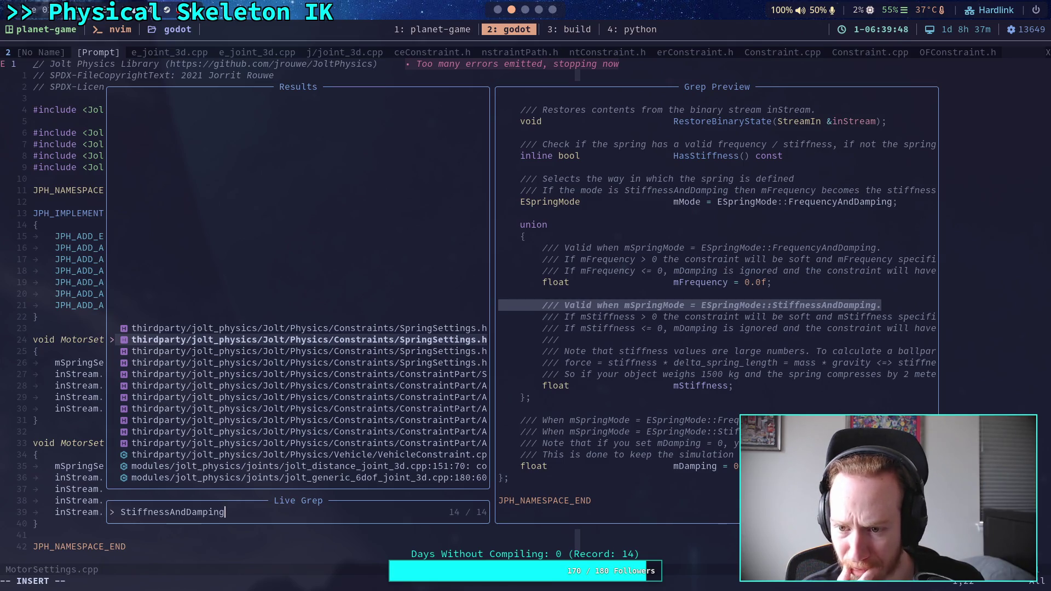
- Leave the Neovim StiffnessAndDamping grep for the Godot workspace showing the DistanceJoint3D docs
click(504, 11)
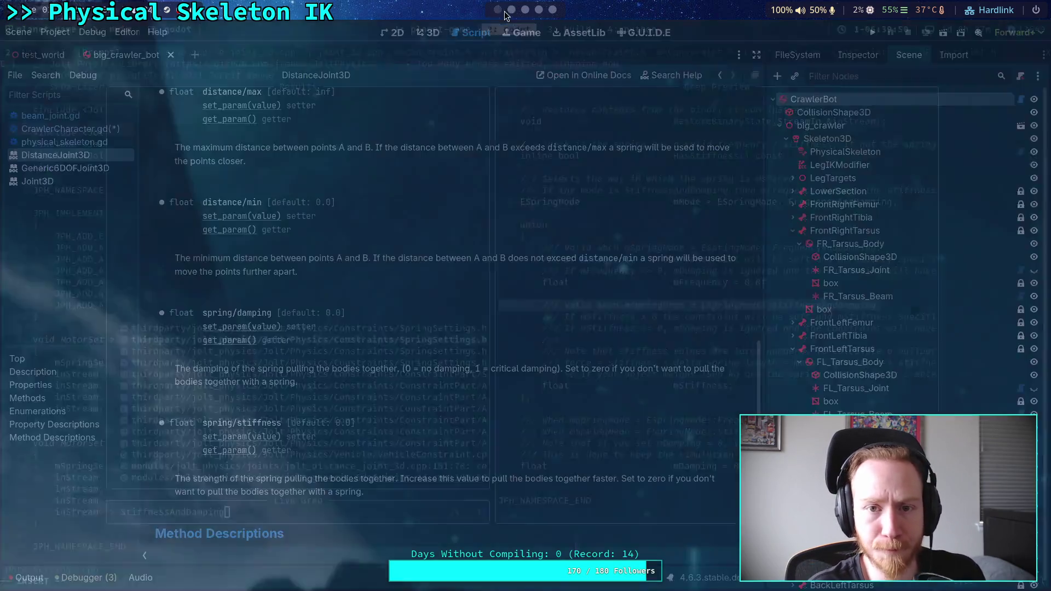
- In CrawlerCharacter.gd, complete the set_param call with PARAM_LIMITS_SPRING_STIFFNESS set to 50.0
click(70, 129)
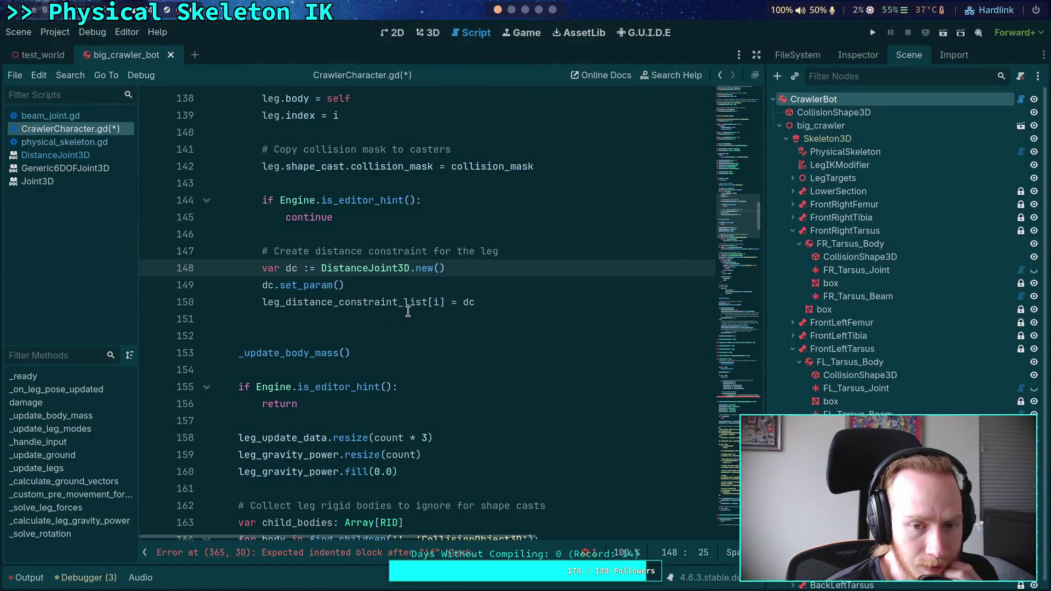
click(352, 285)
key(Left)
key(ctrl+space)
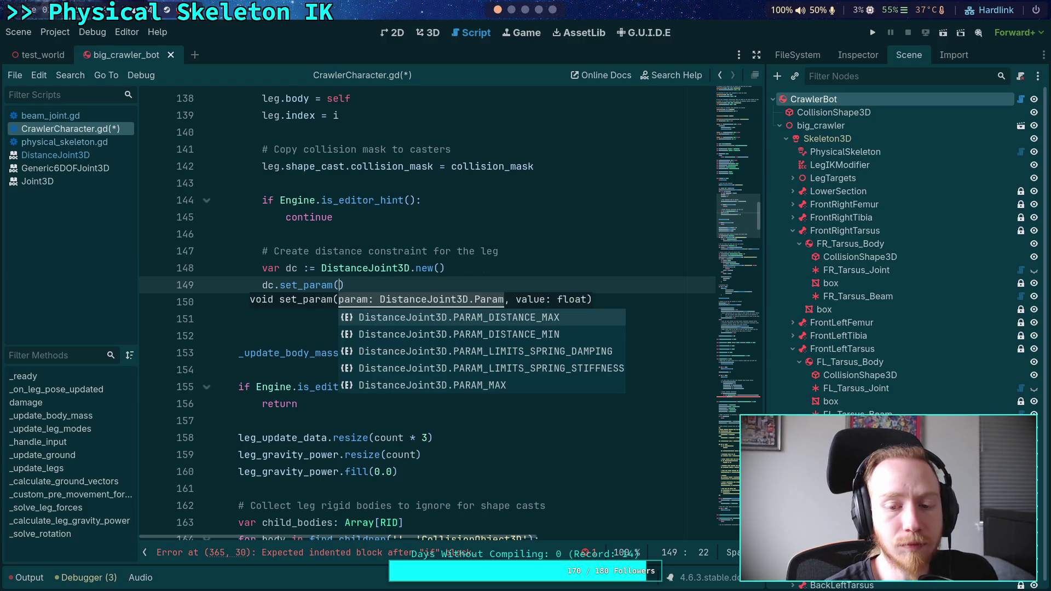
key(Down)
key(Down)
key(Down)
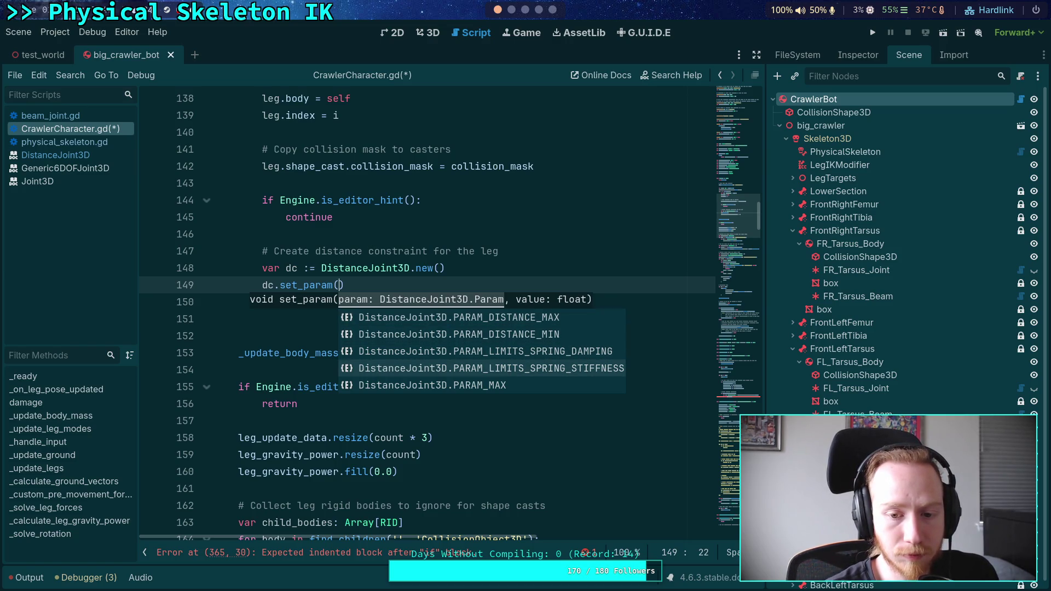
key(Return)
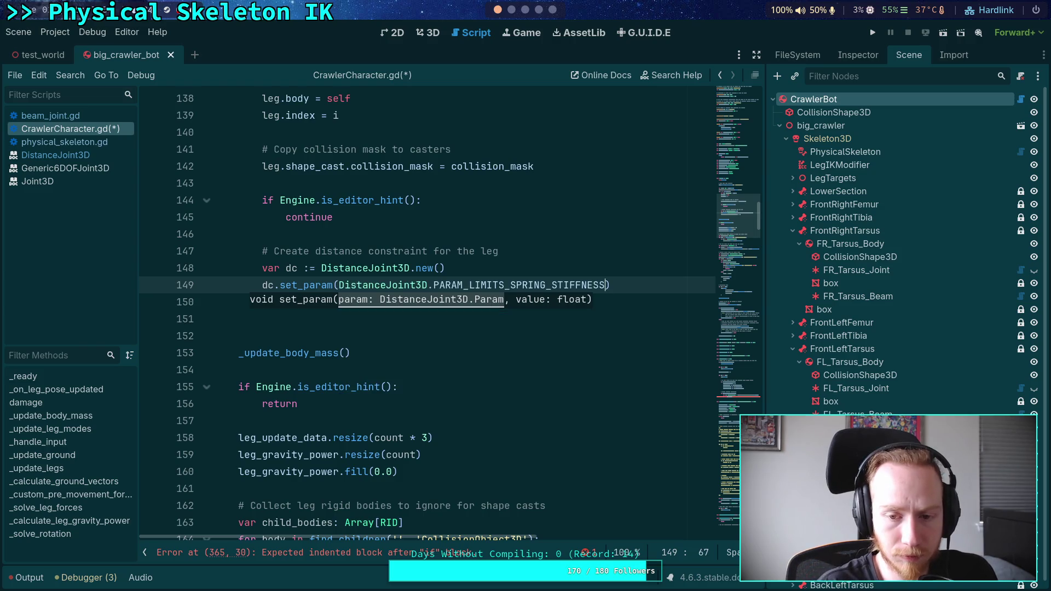
text(, )
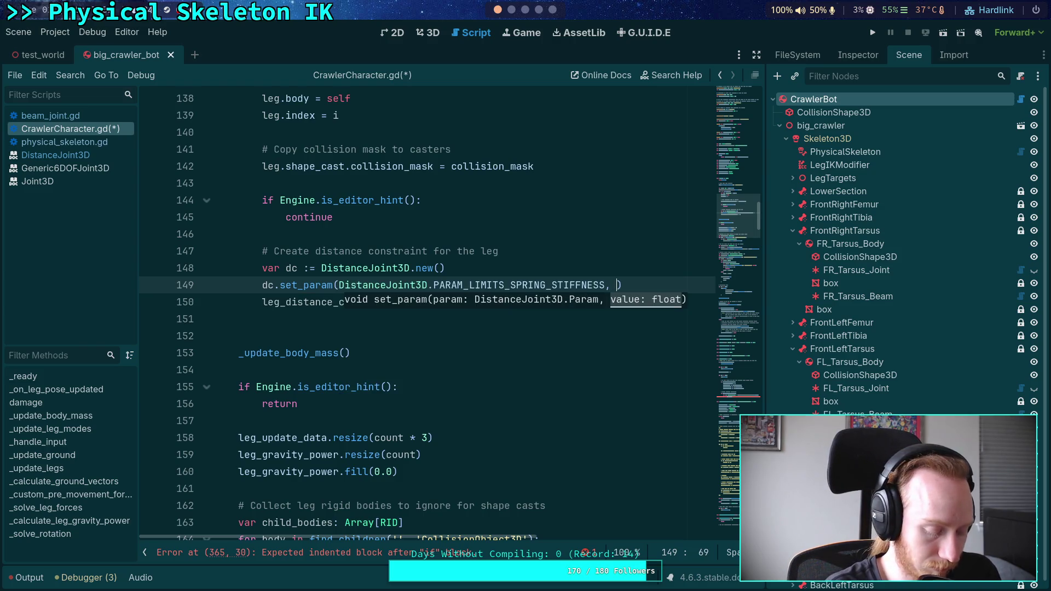
text(50.0))
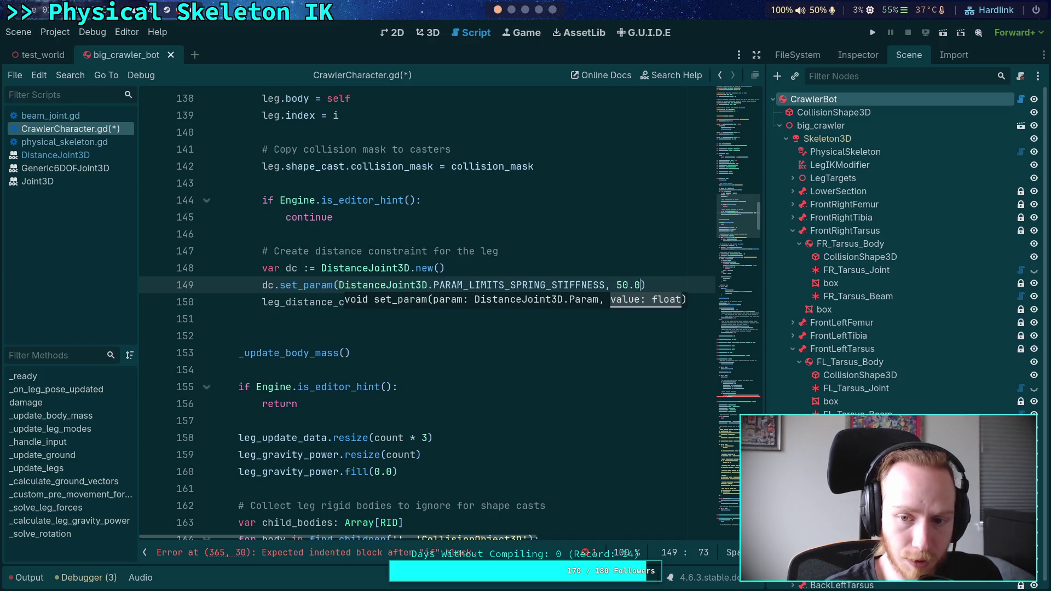
key(Return)
- Start a second dc.set_param call using PARAM_LIMITS_SPRING_DAMPING as its parameter
text(dc.)
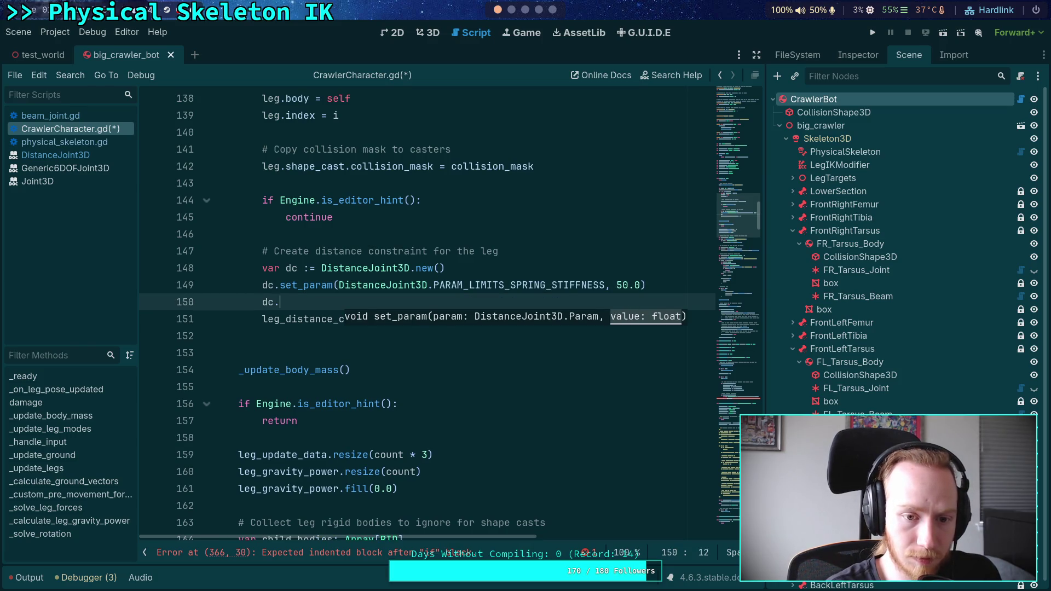
text(set_param(D)
key(Escape)
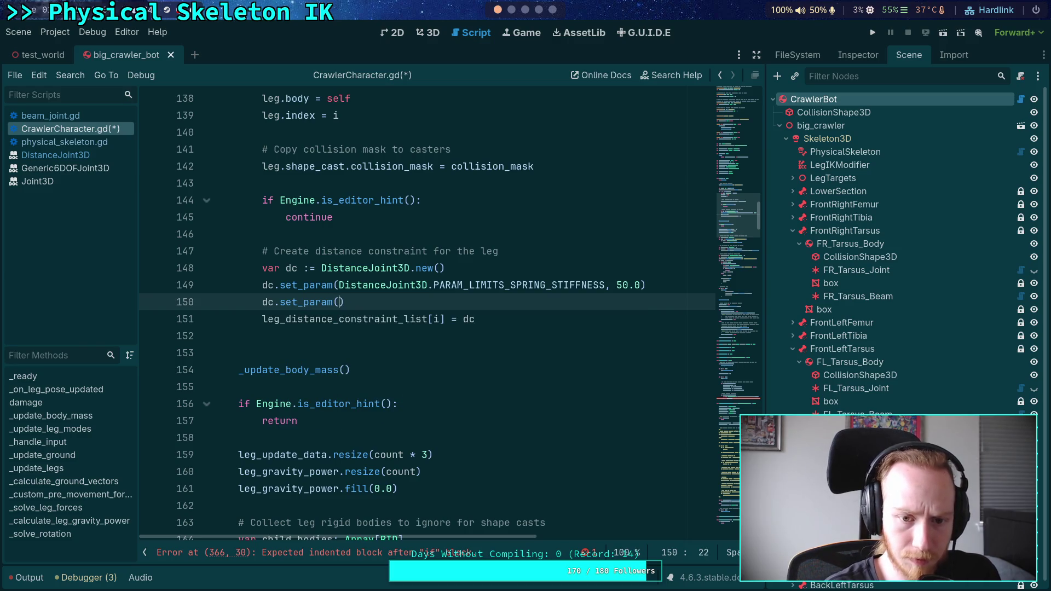
key(ctrl+space)
key(Down)
key(Down)
key(Return)
text(,)
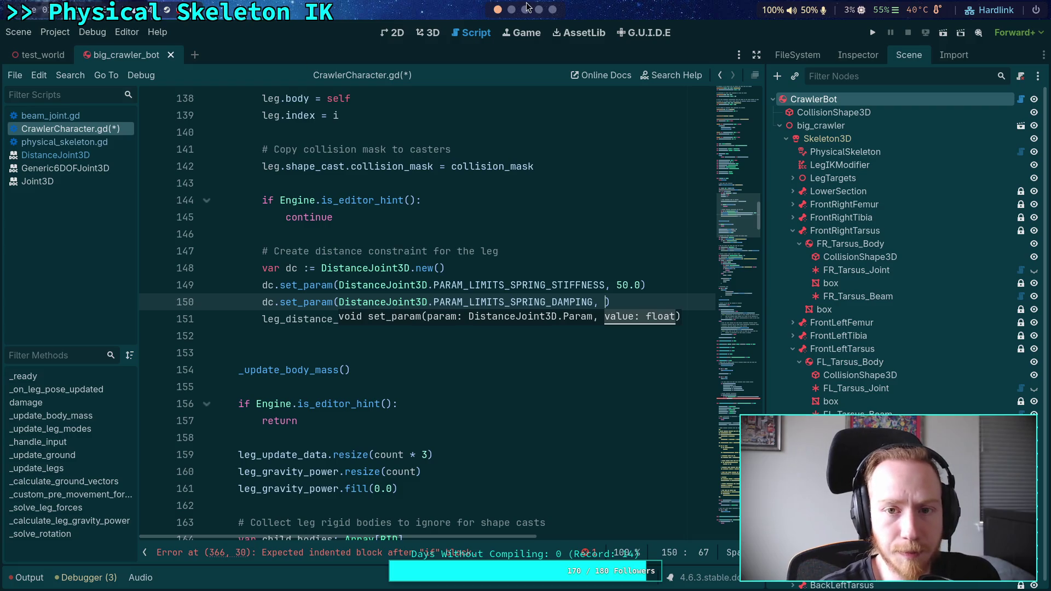
key(alt+Tab)
key(alt+Tab)
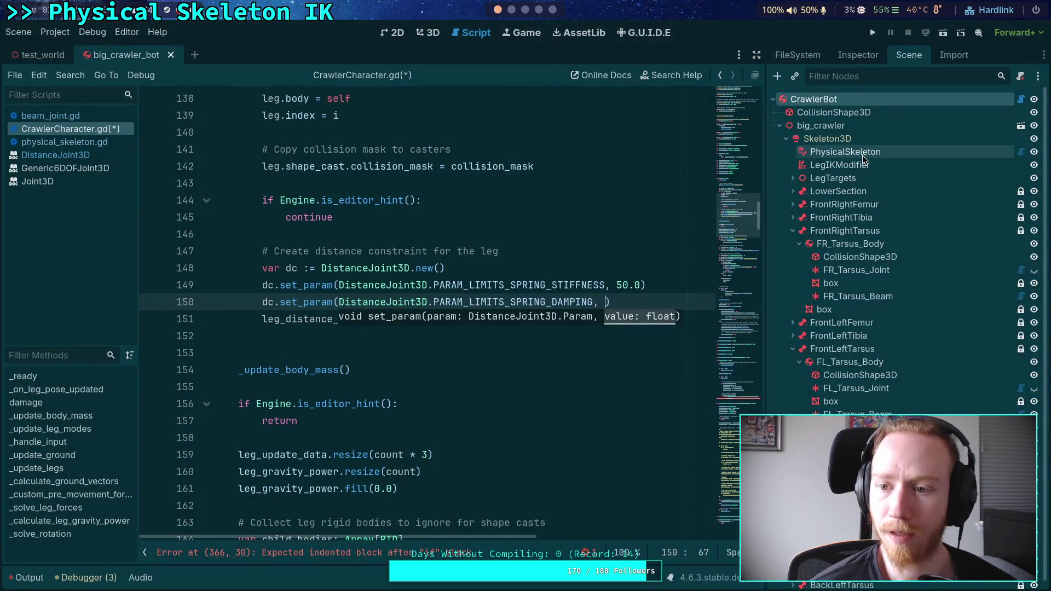
- In PhysicalSkeleton's Spring Calculator, set Damping Ratio to 1.0 and Effective Mass to 2.0
click(840, 152)
click(862, 54)
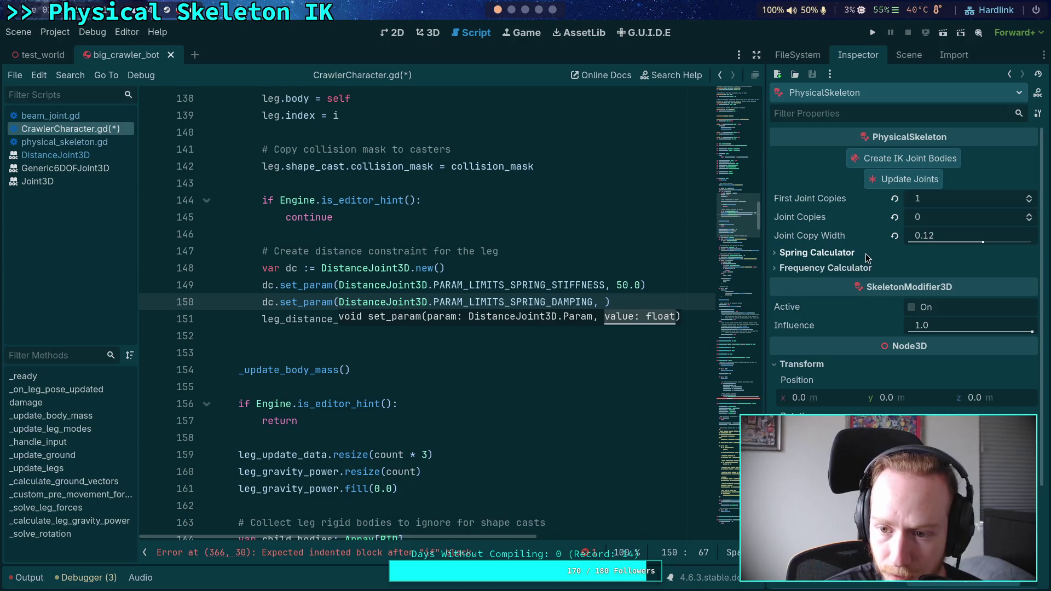
click(862, 253)
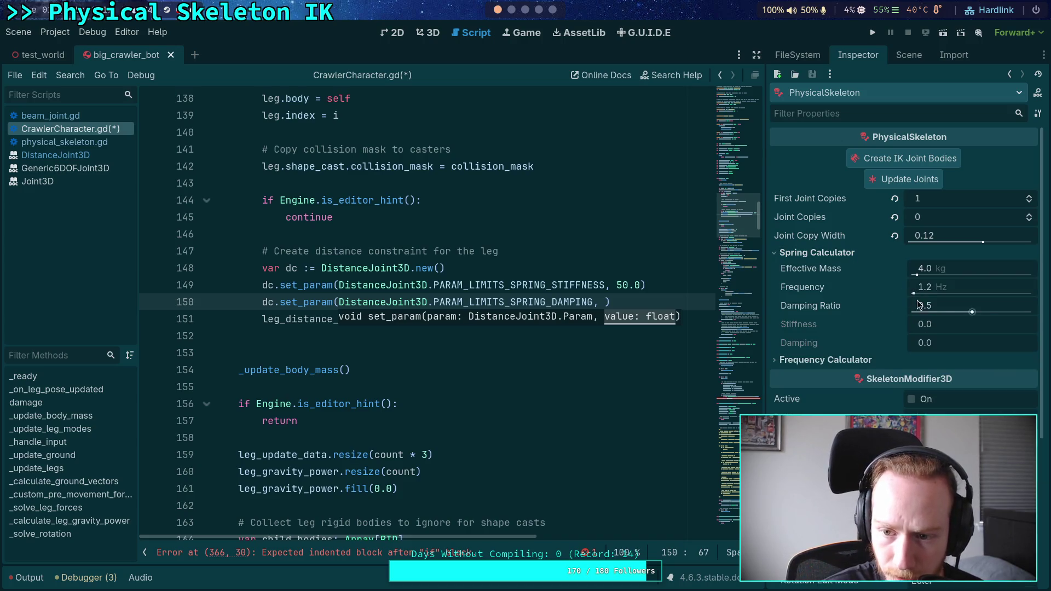
drag(972, 312, 1033, 311)
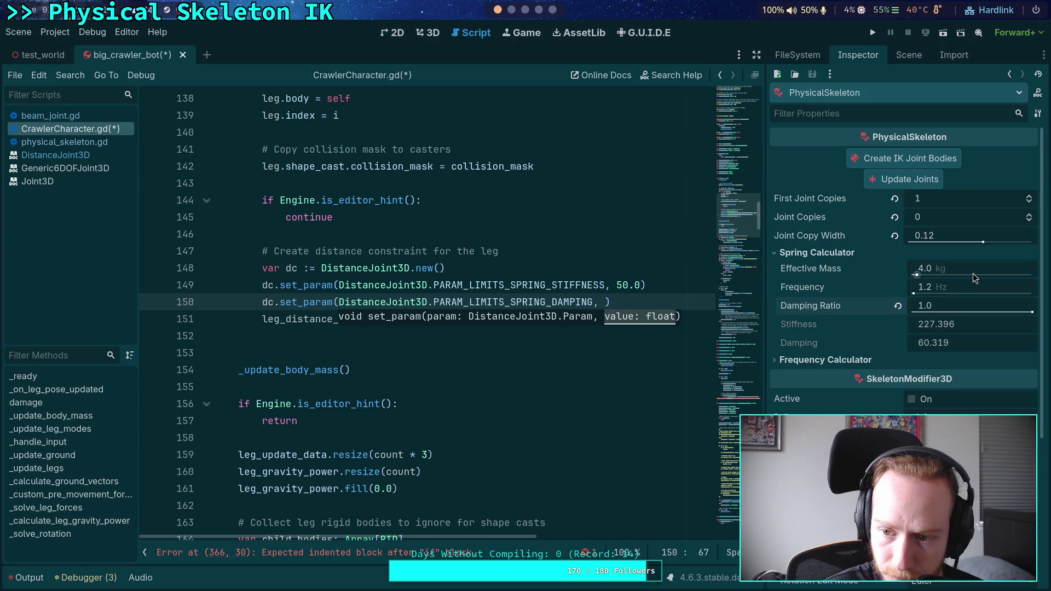
click(943, 290)
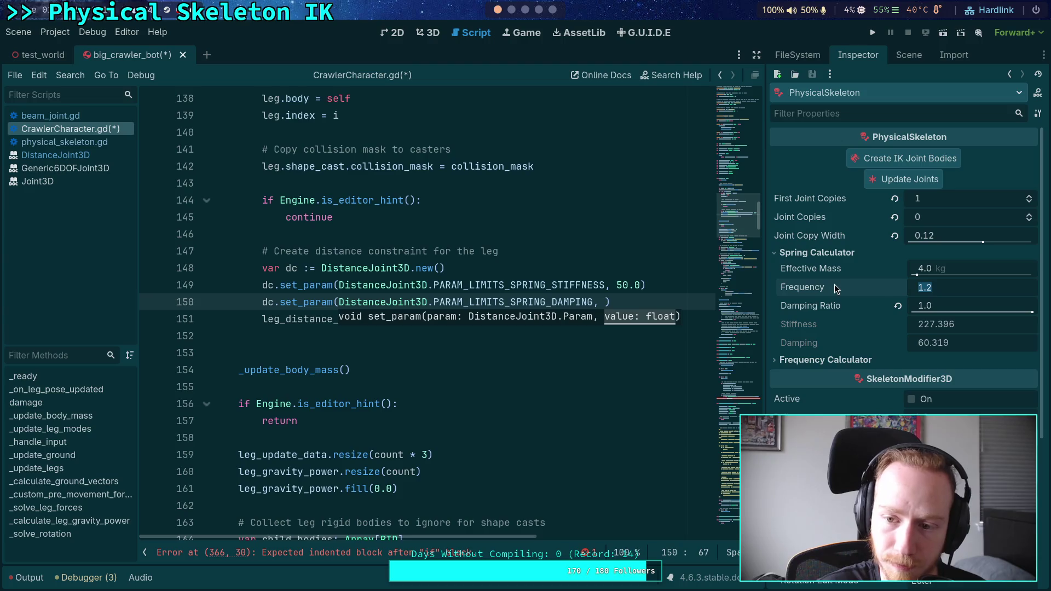
mouse_move(834, 284)
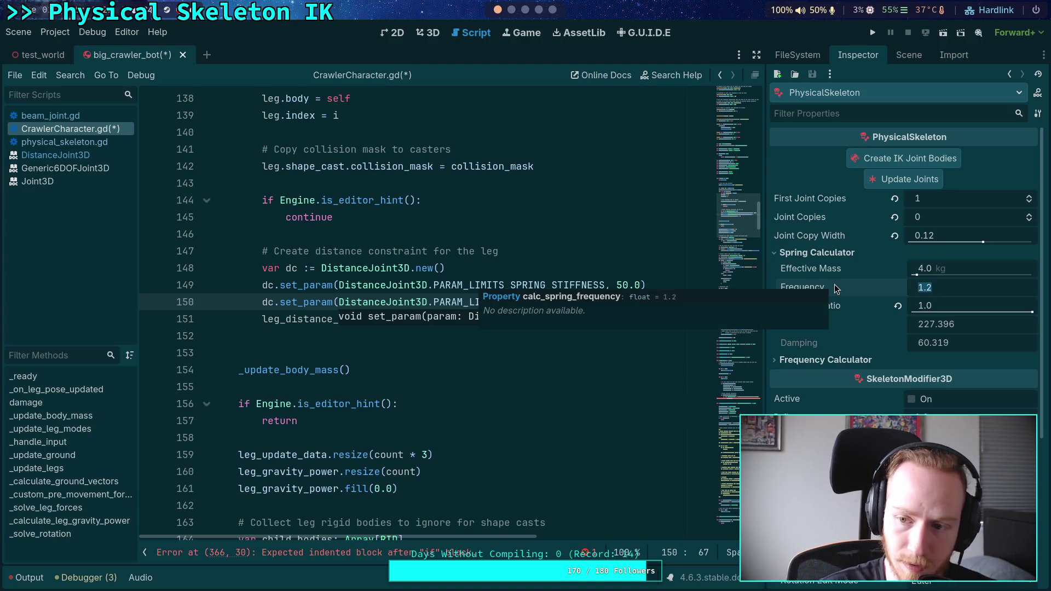
click(966, 263)
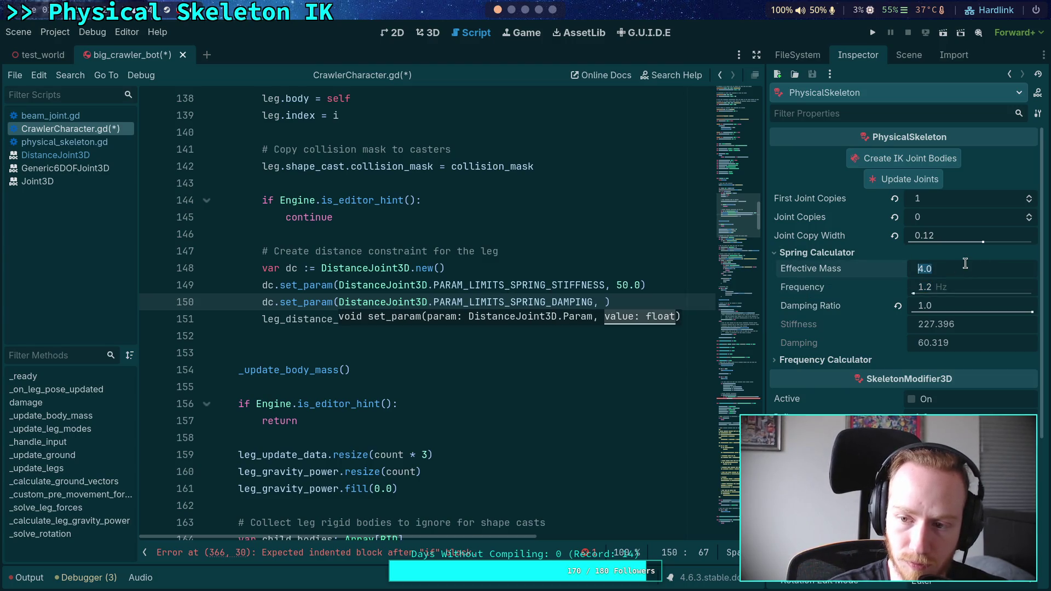
text(2)
key(Return)
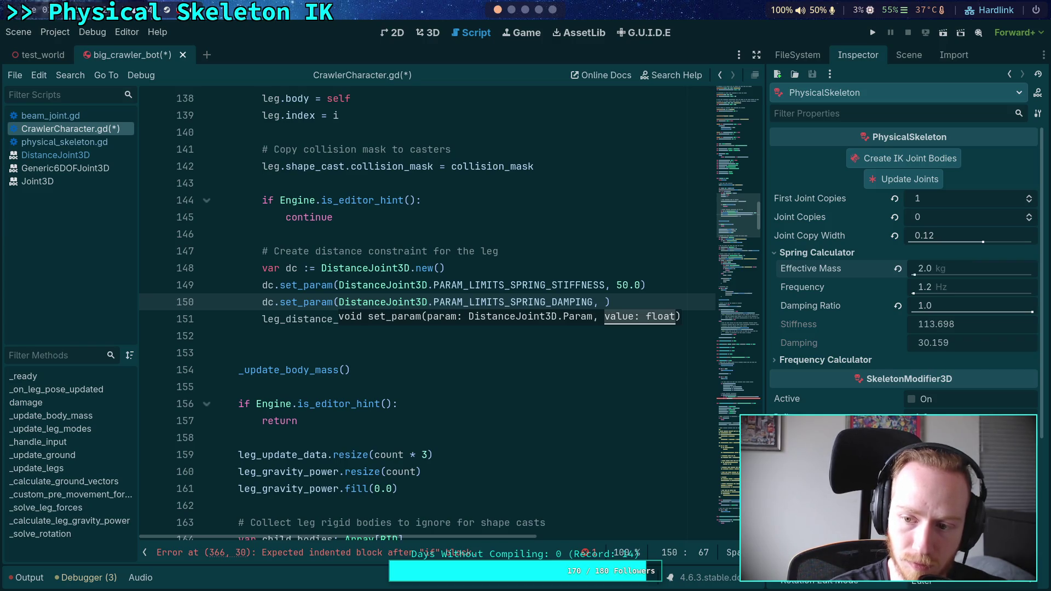
- Enter the computed stiffness 113.698 and damping 30.159 into the set_param calls on lines 149–150
drag(616, 285, 640, 287)
text(113)
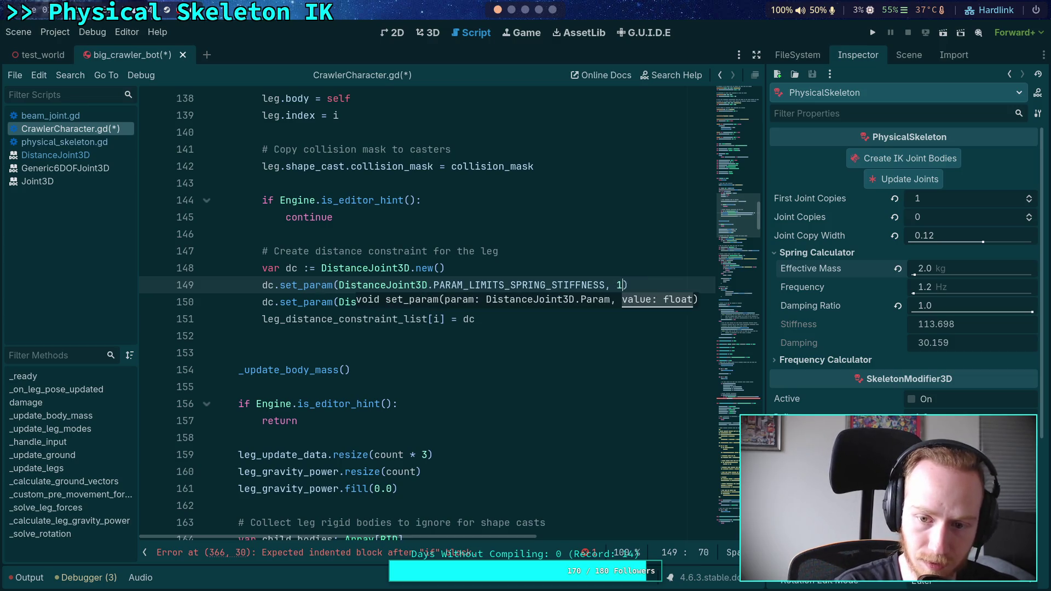
text(.)
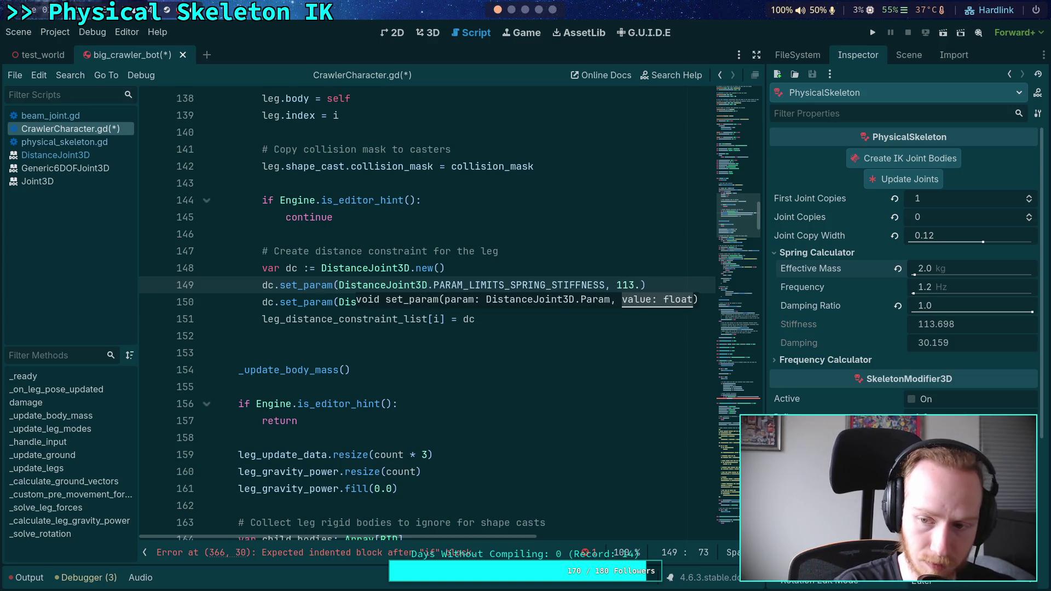
text(6)
text(98)
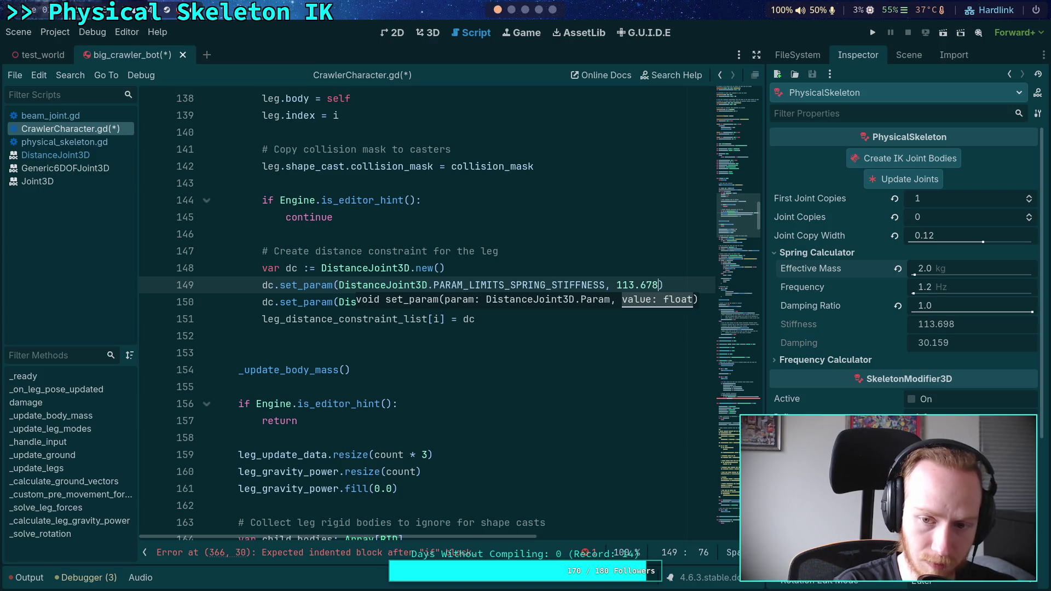
click(605, 302)
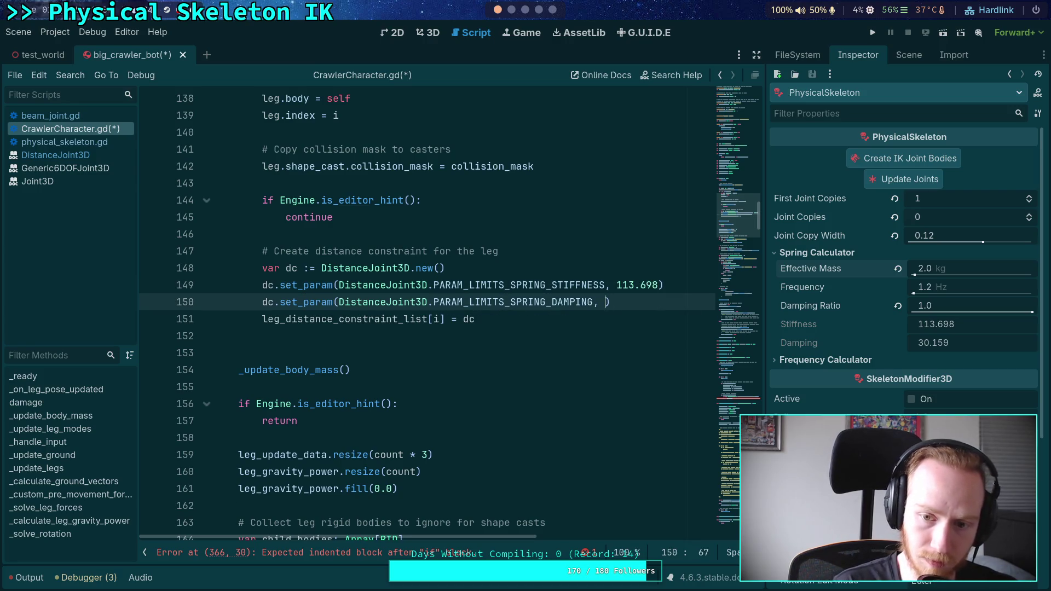
text(30.157)
key(BackSpace)
text(9)
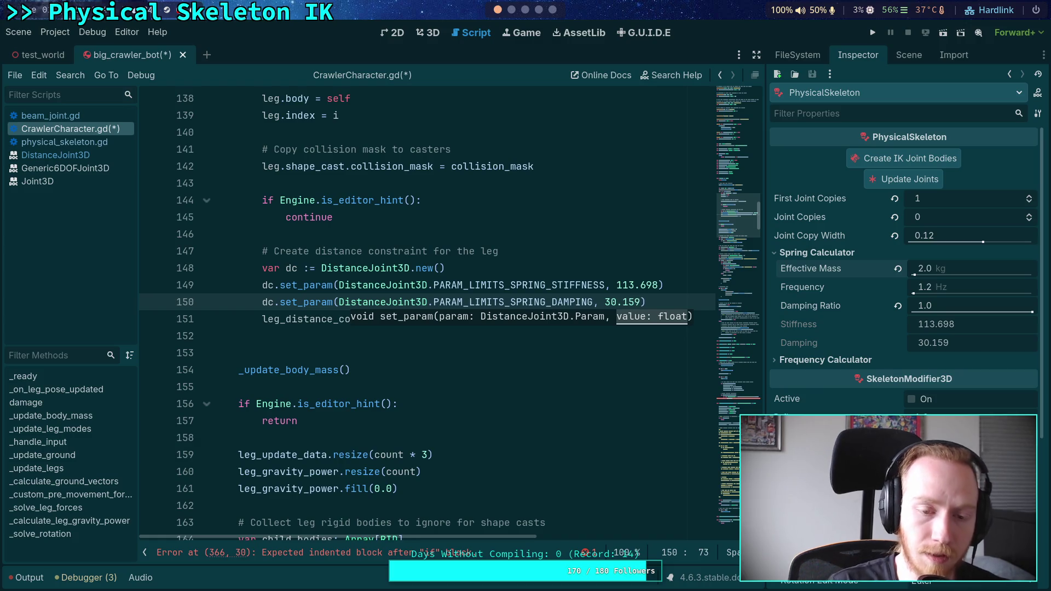
key(super+4)
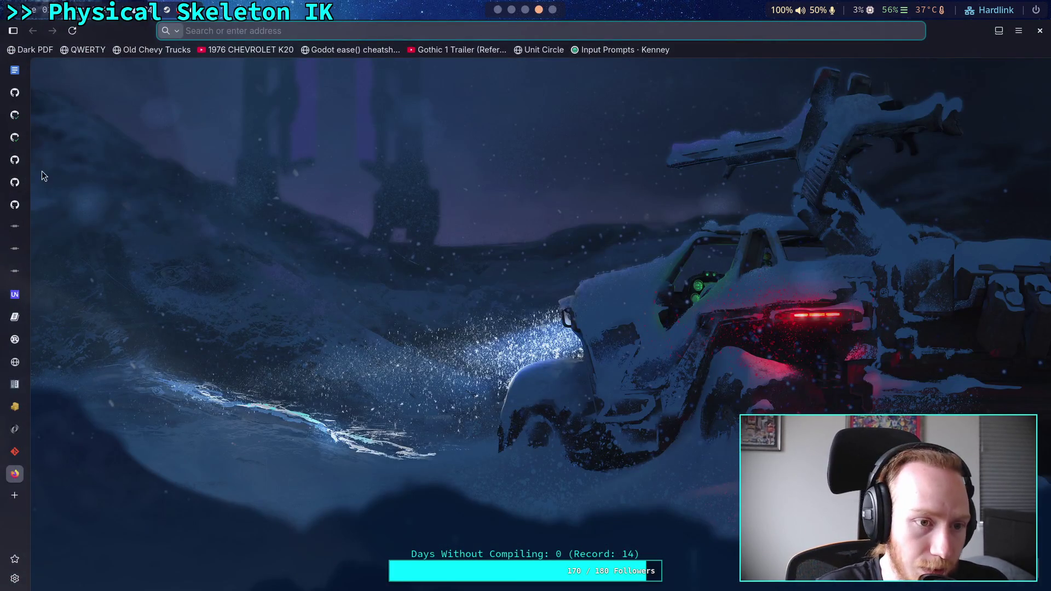
- Open the Jolt distance constraint pull request and scroll down to its comment box
mouse_move(25, 136)
click(25, 135)
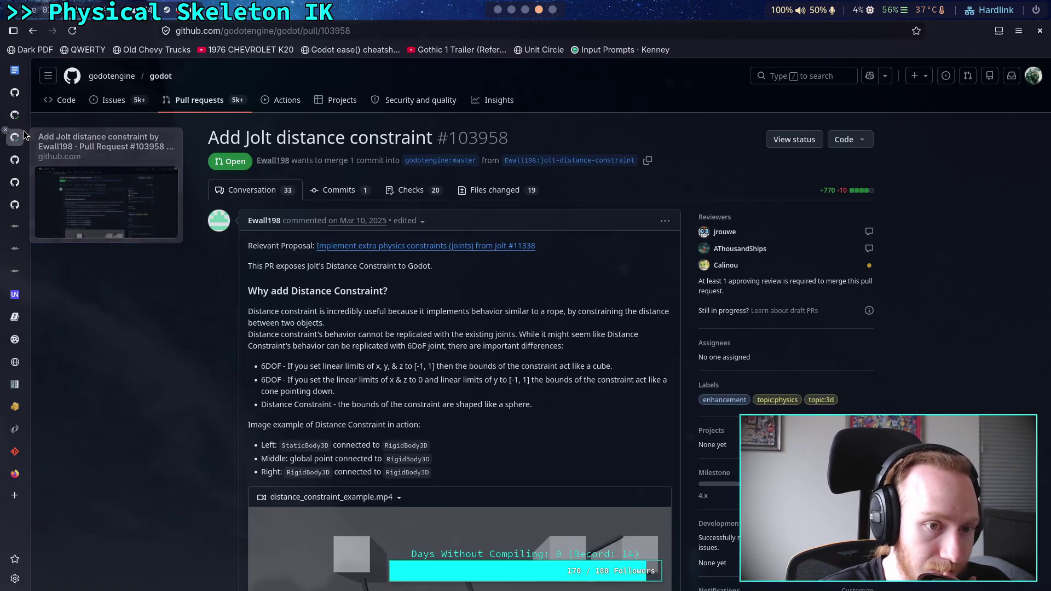
scroll(329, 309, down, 10)
scroll(339, 313, down, 15)
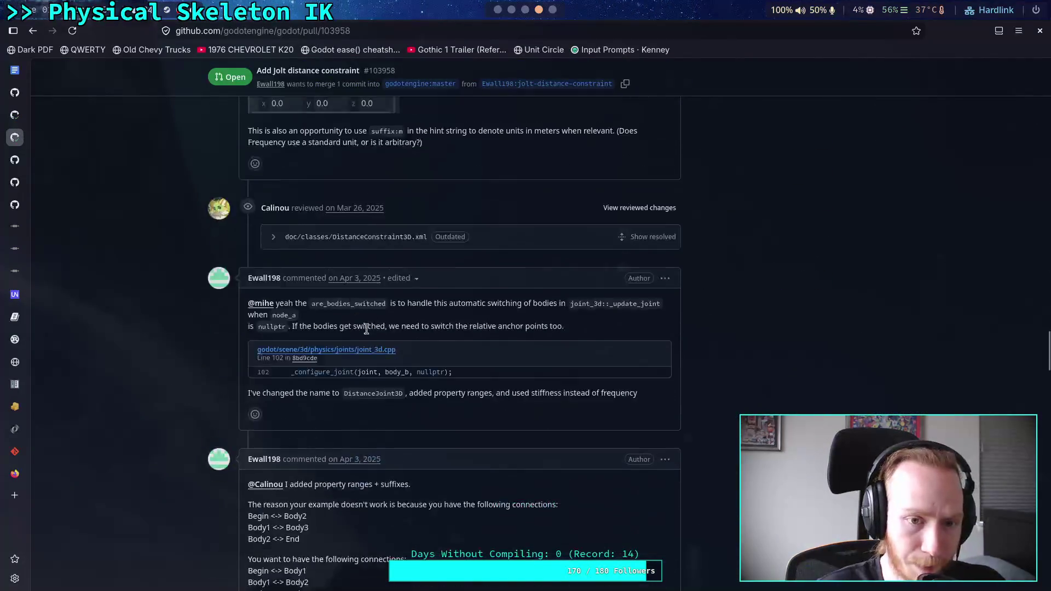
scroll(383, 350, down, 10)
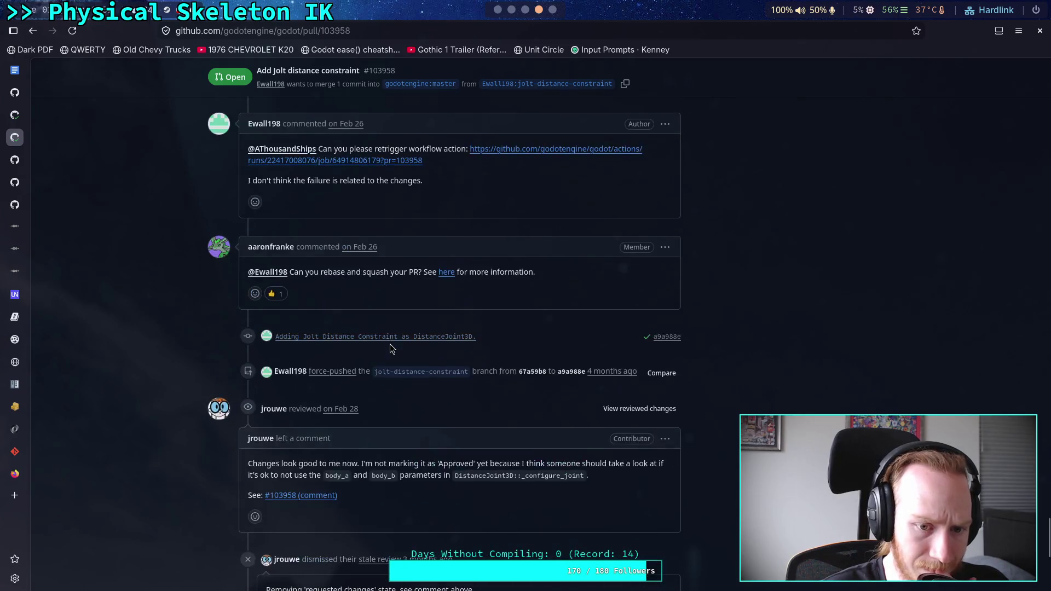
scroll(416, 383, up, 5)
scroll(484, 397, down, 4)
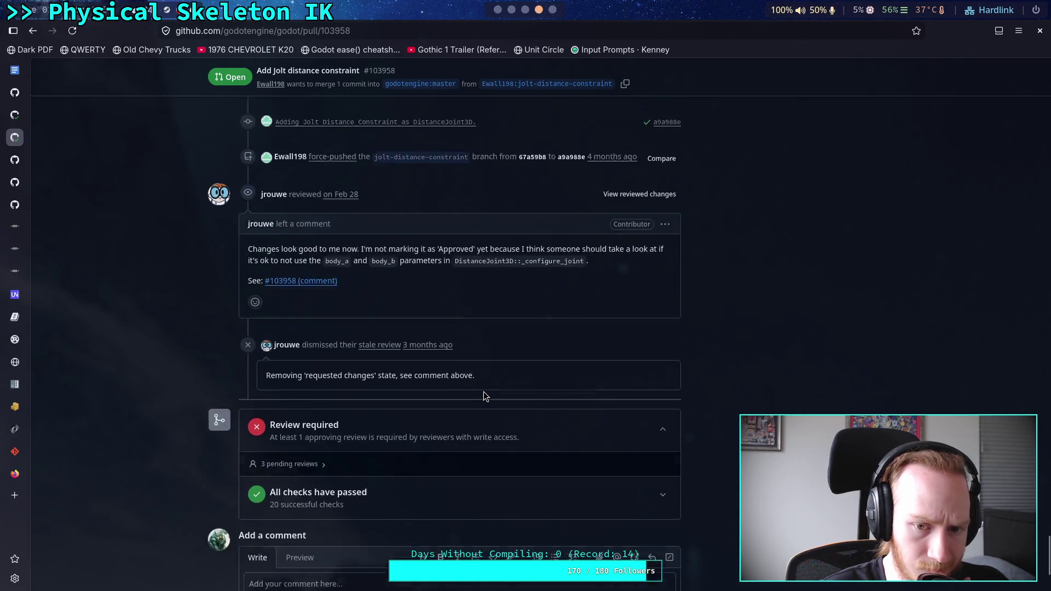
- Draft a comment saying the damping 0 (none) to 1 (critical) documentation isn't correct
click(481, 480)
text(The documentation says that)
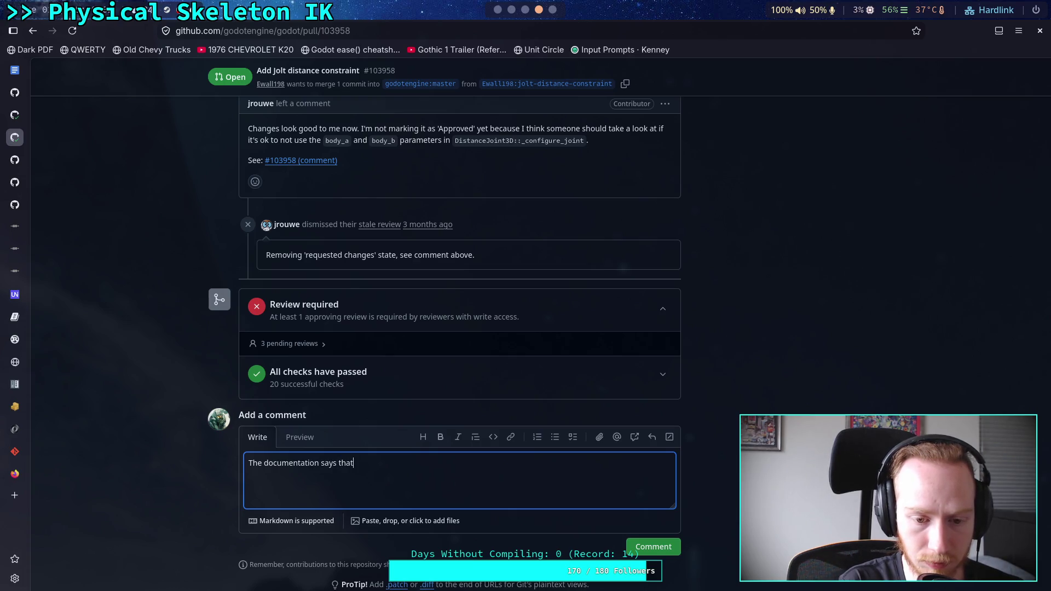
text( for)
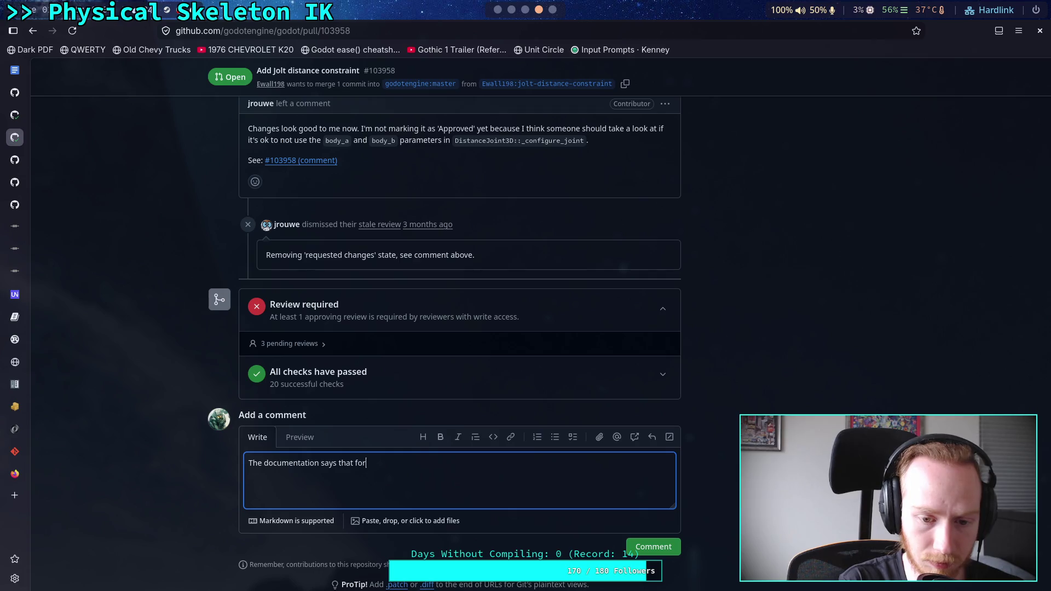
text( stiffnes)
text(s and damping,)
text( the damping value is)
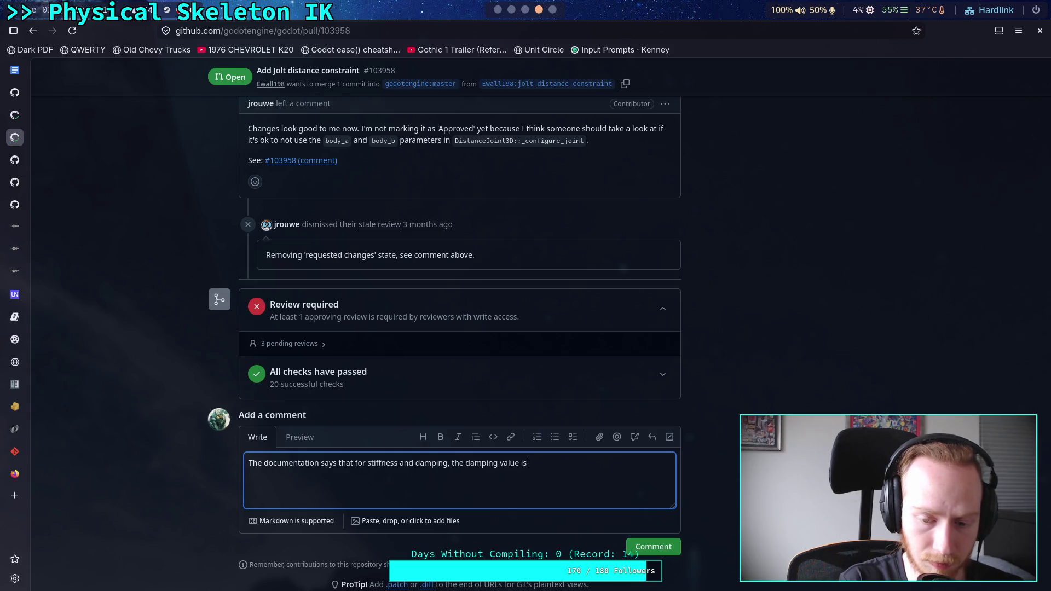
text(0 )
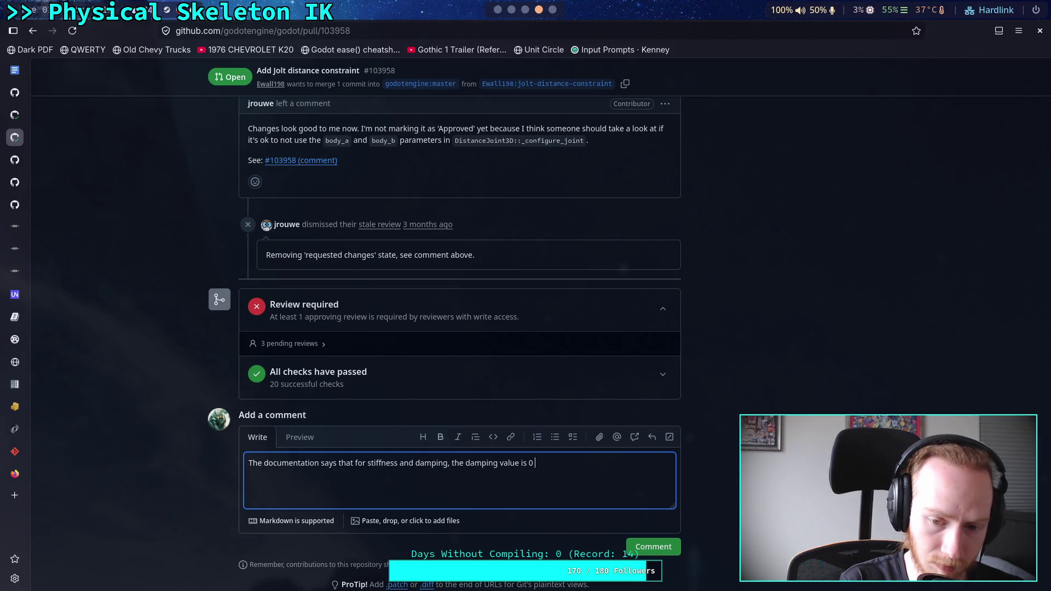
text((none] to )
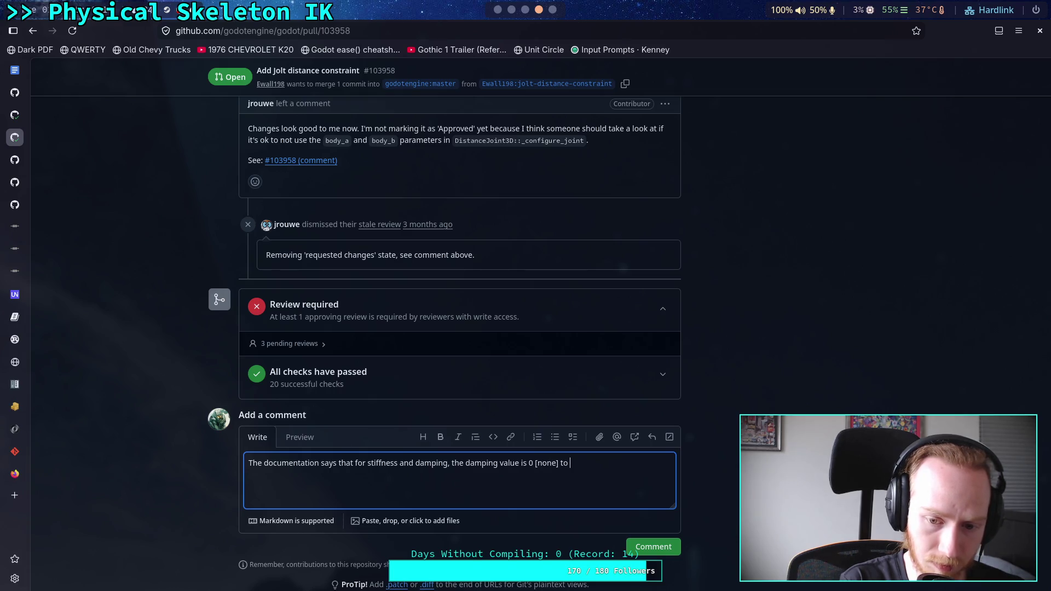
text(1 [critical]. This isn)
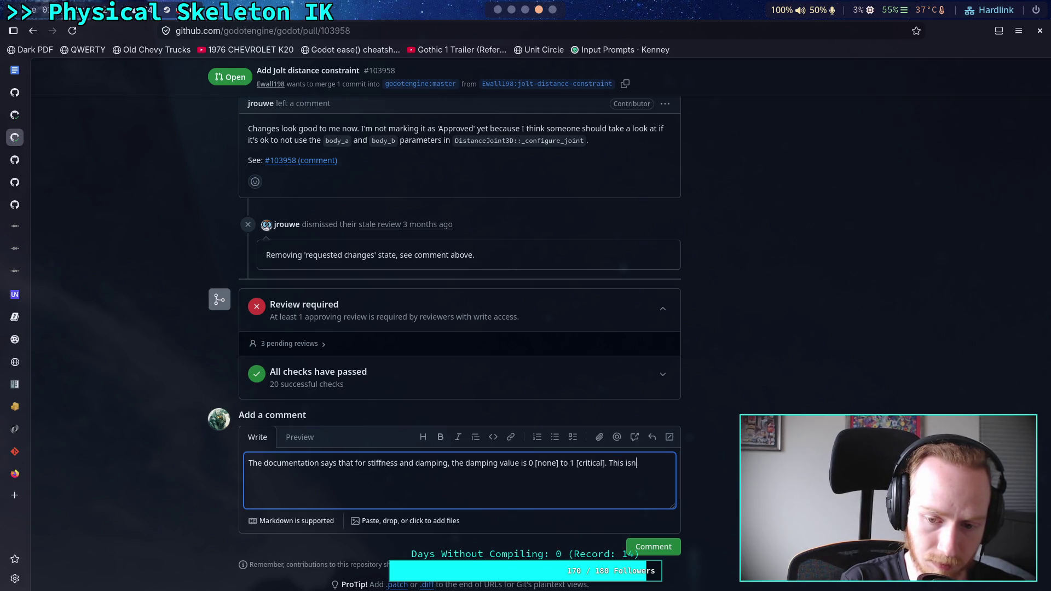
text('t corr)
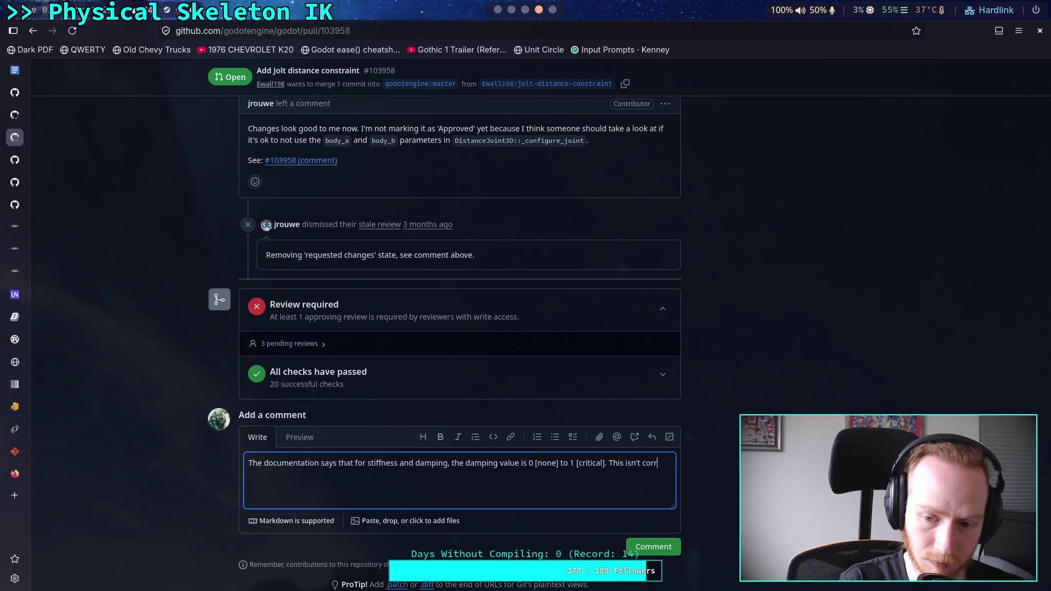
text(ect, t)
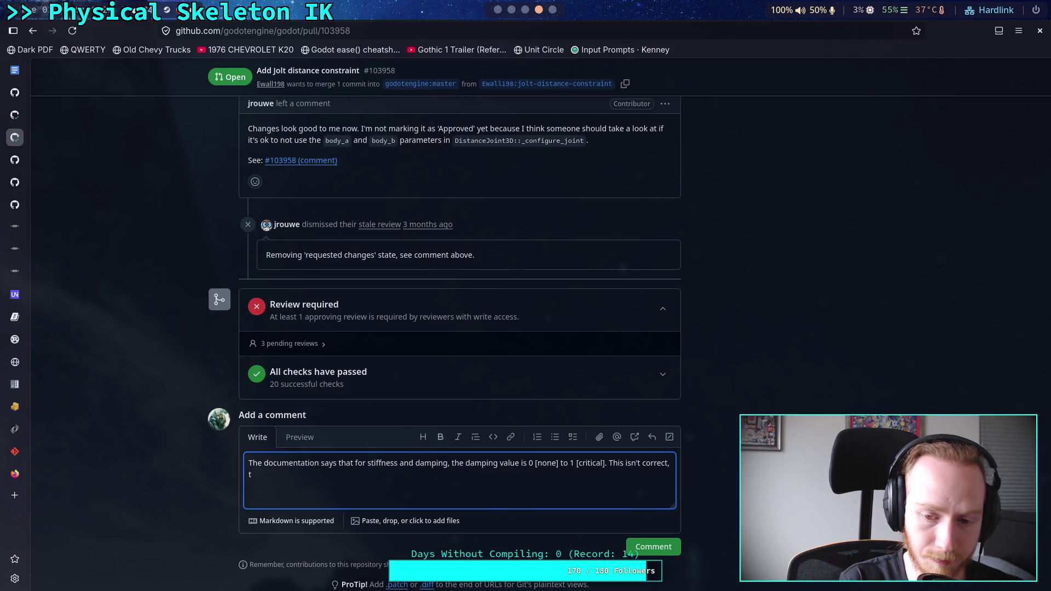
text(hat shoul)
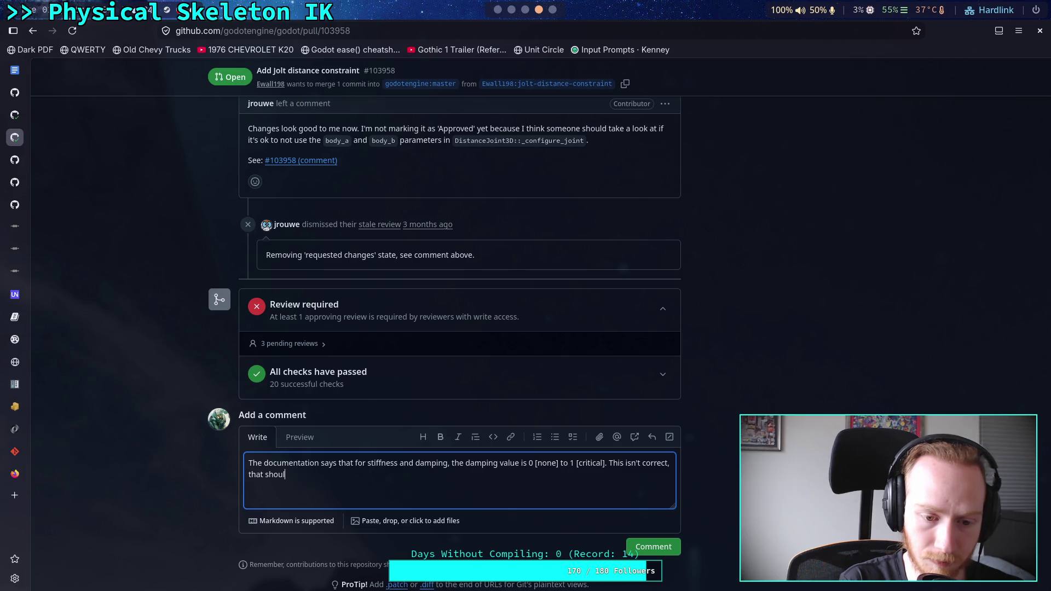
text(d only apply to fre)
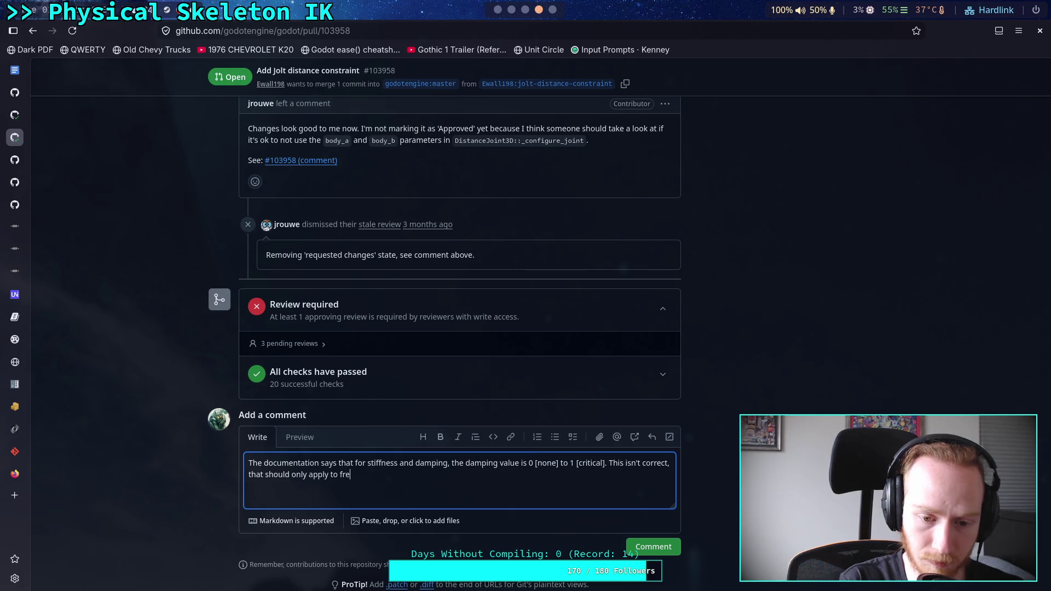
text(quency and da)
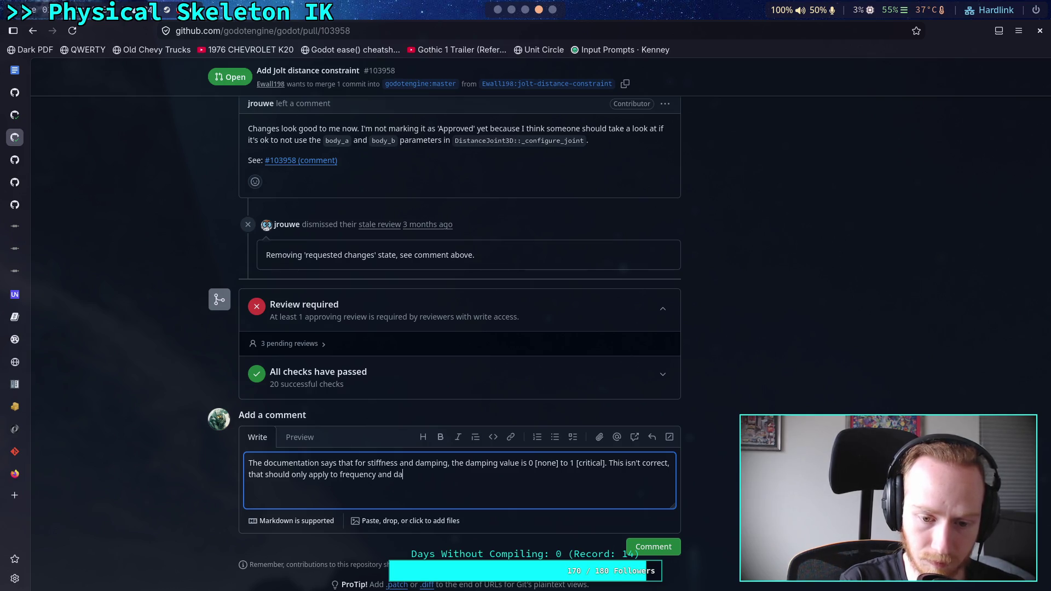
text(mping mode. T)
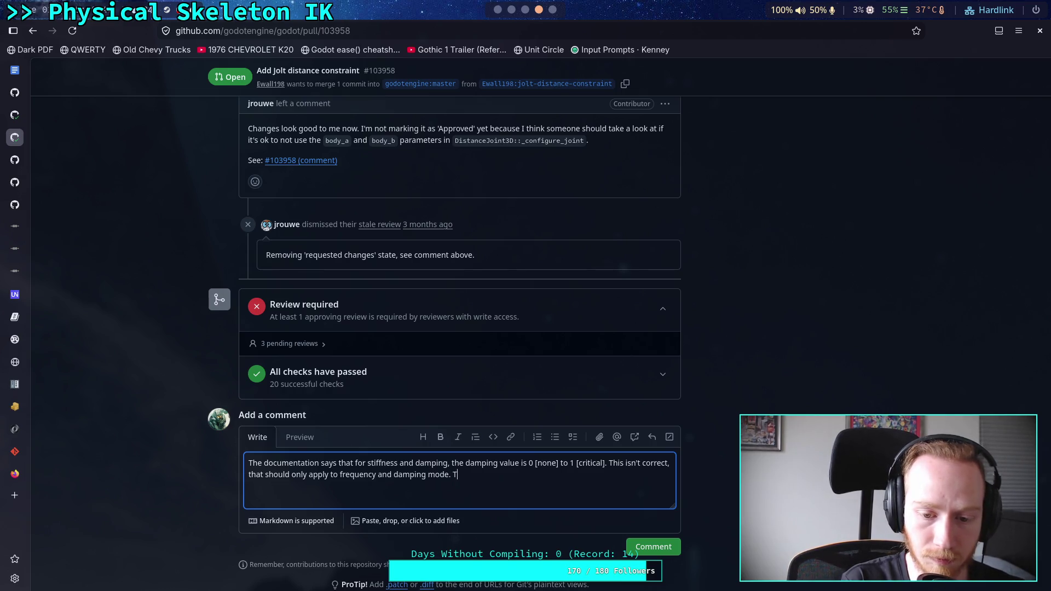
text(he doc)
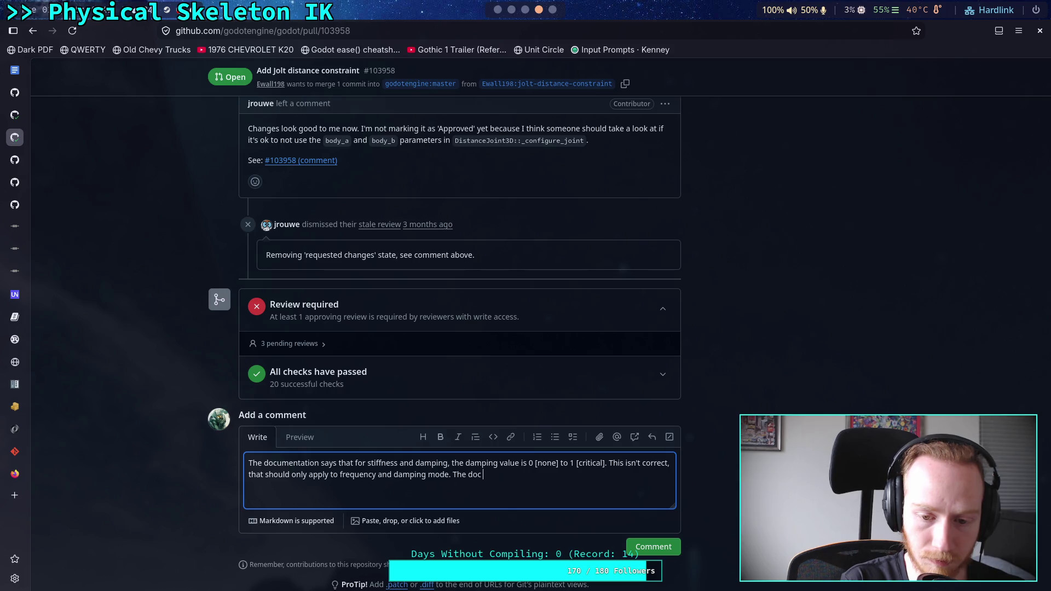
text(should n)
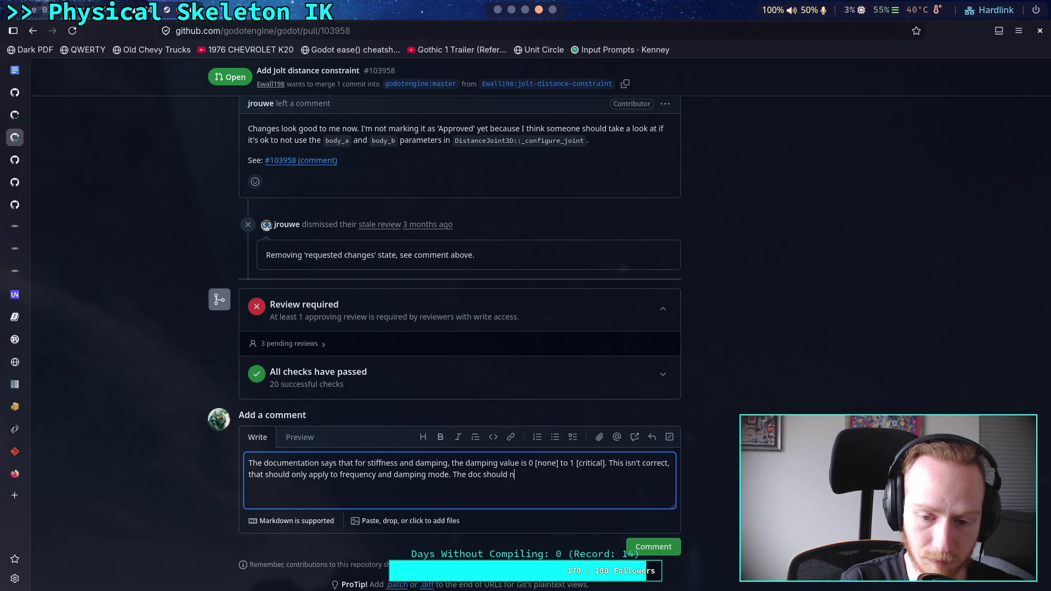
text(ot ment)
text(u)
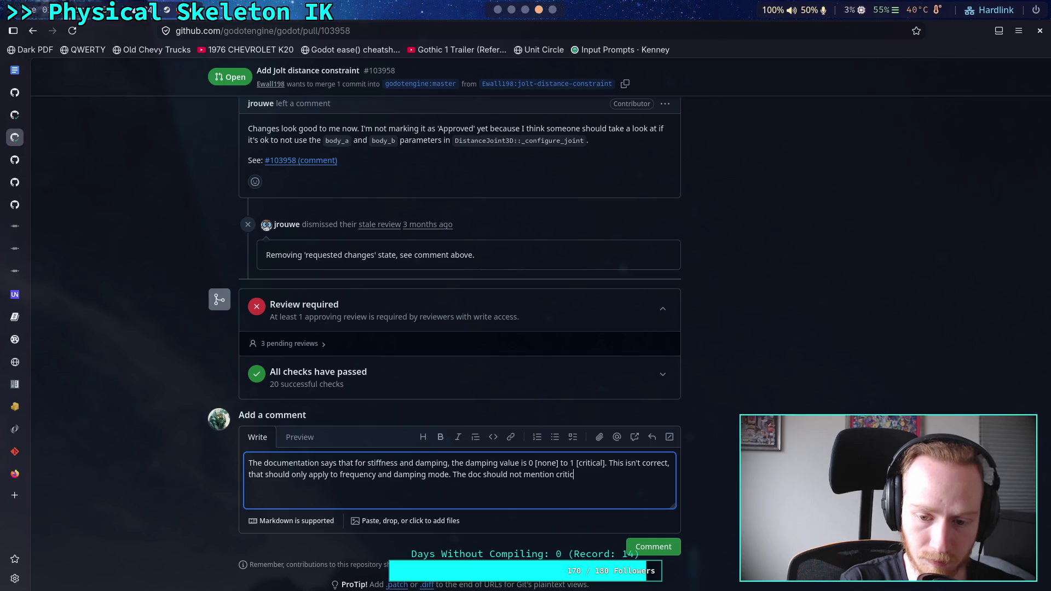
text(damping as it curretl)
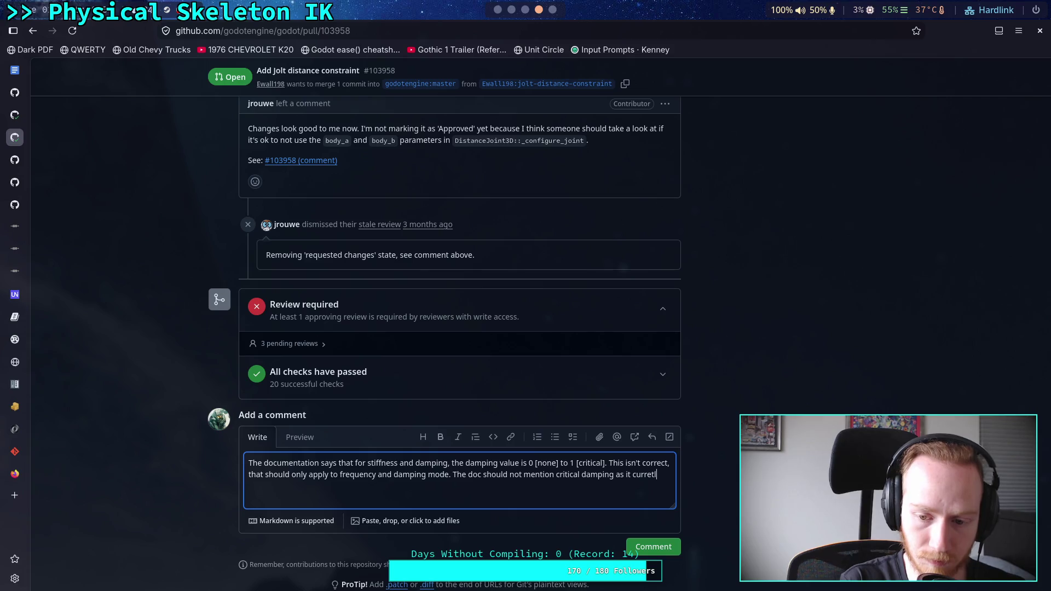
key(BackSpace)
key(BackSpace)
key(BackSpace)
text(is)
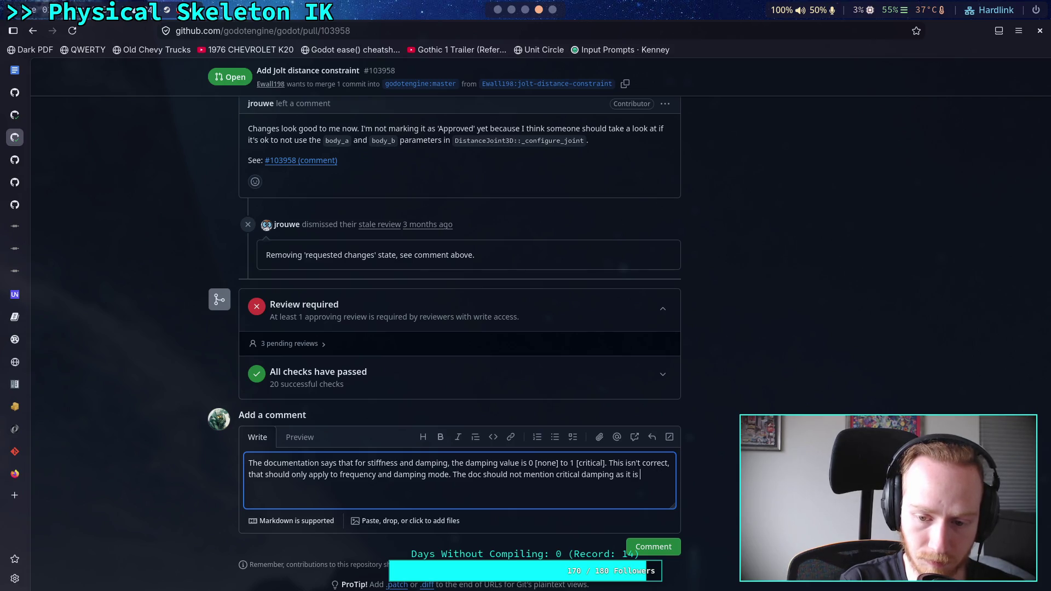
text(ntly.)
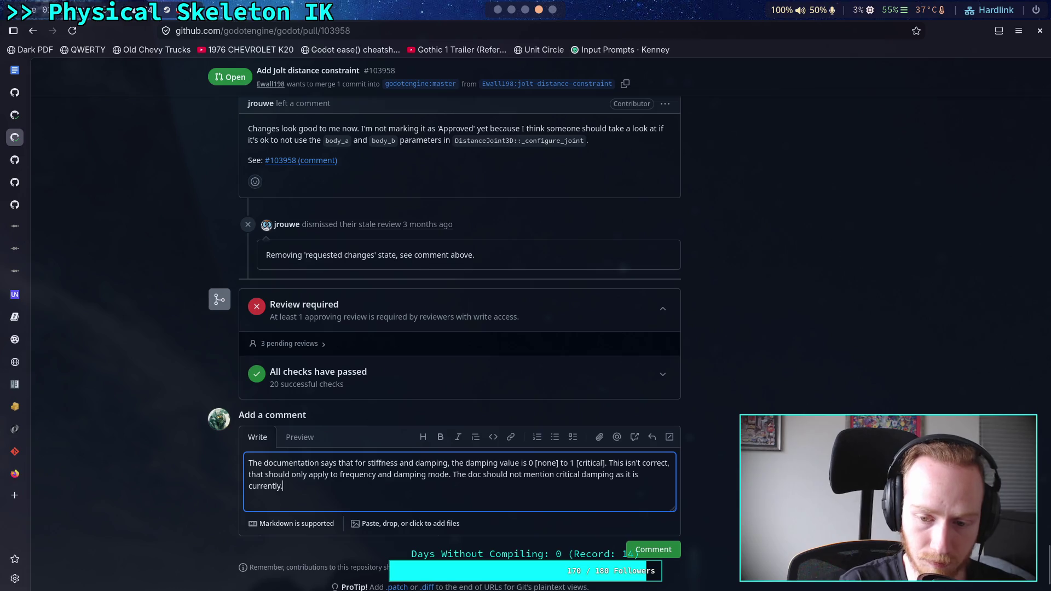
- Preview the comment, then replace its closing phrase with 'Damping is still in Nm'
click(297, 445)
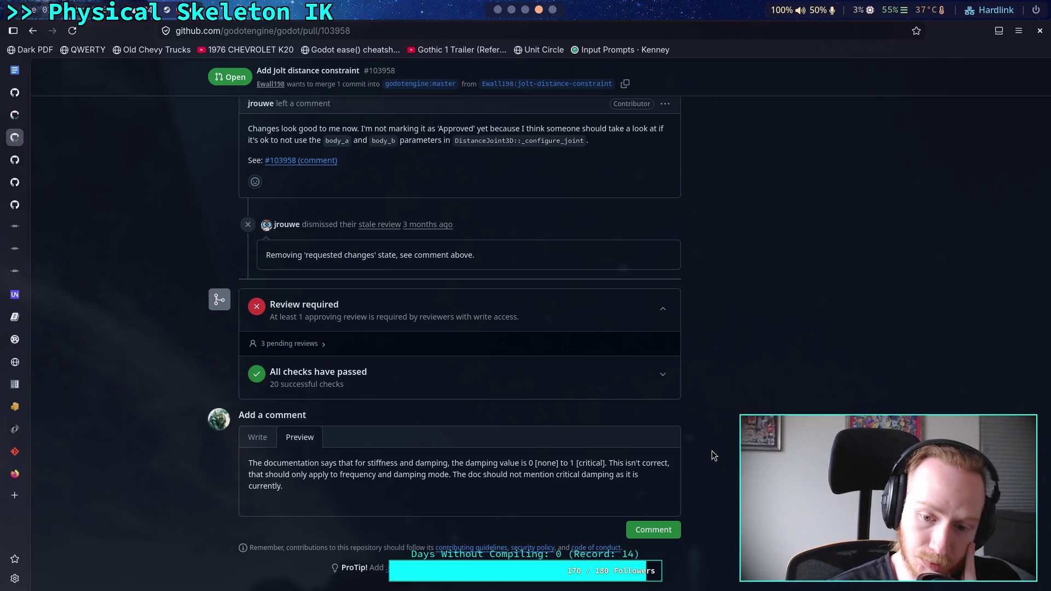
click(259, 437)
shift+click(617, 475)
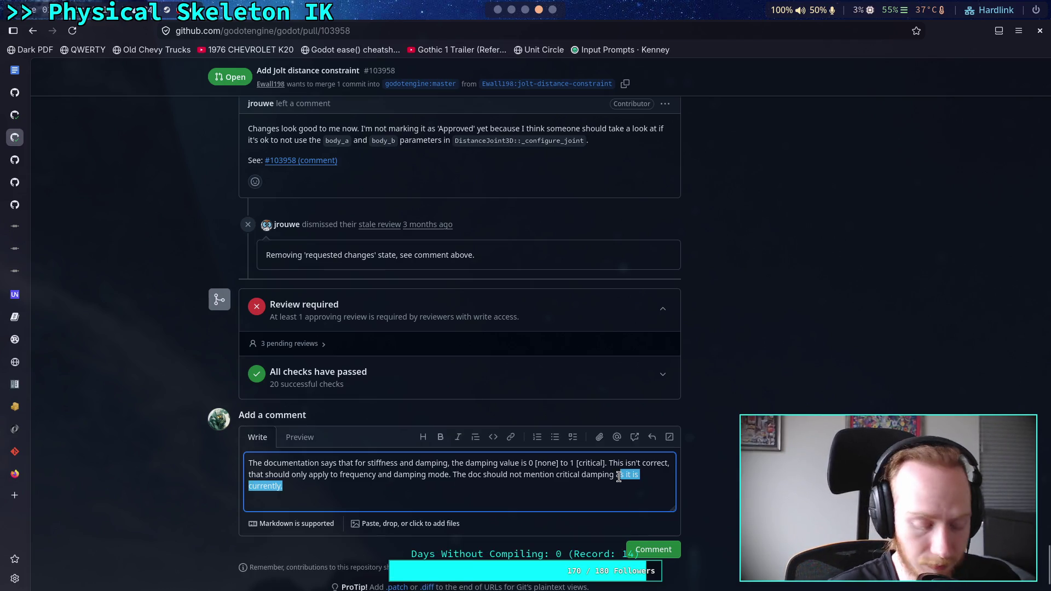
key(BackSpace)
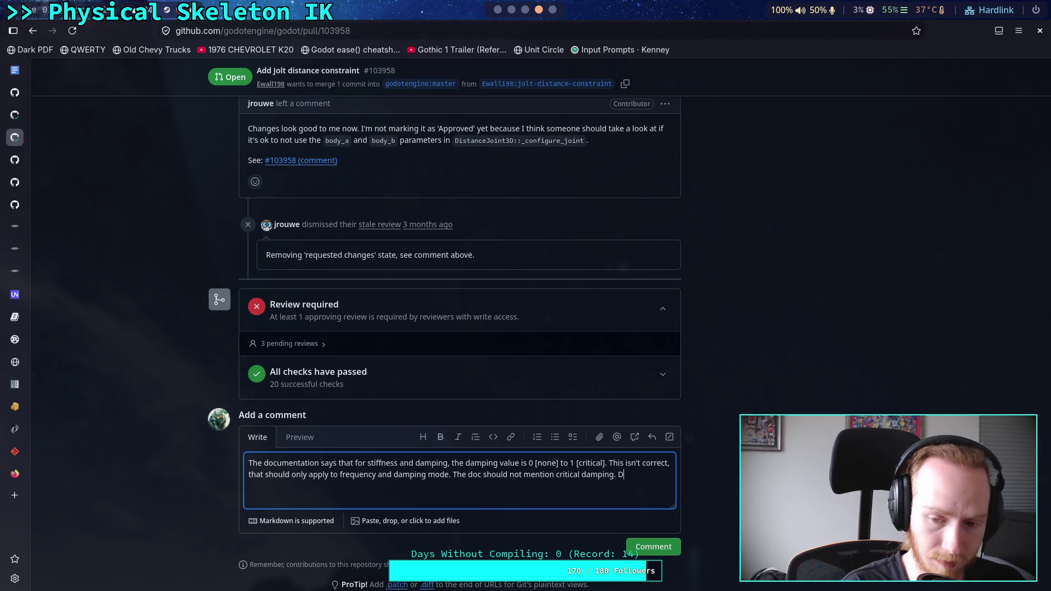
text(amping is stil)
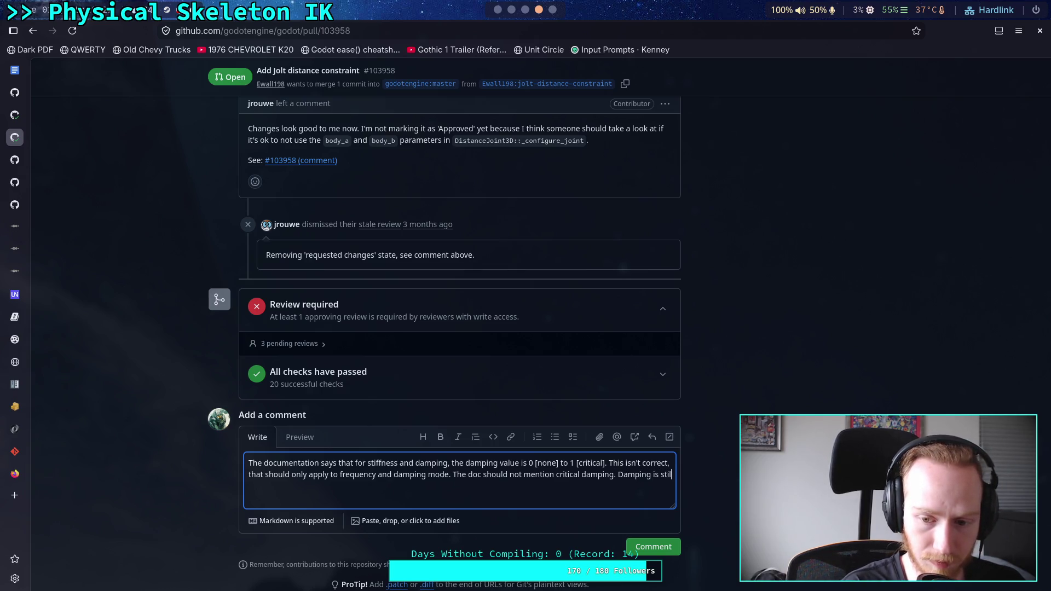
text(l n)
key(BackSpace)
text(in )
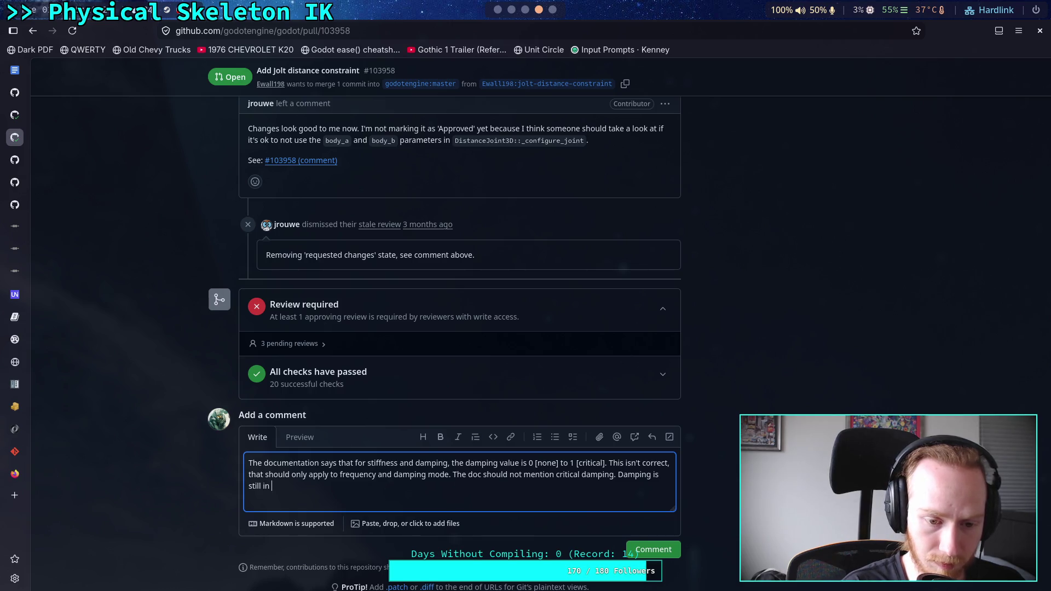
text(Nm)
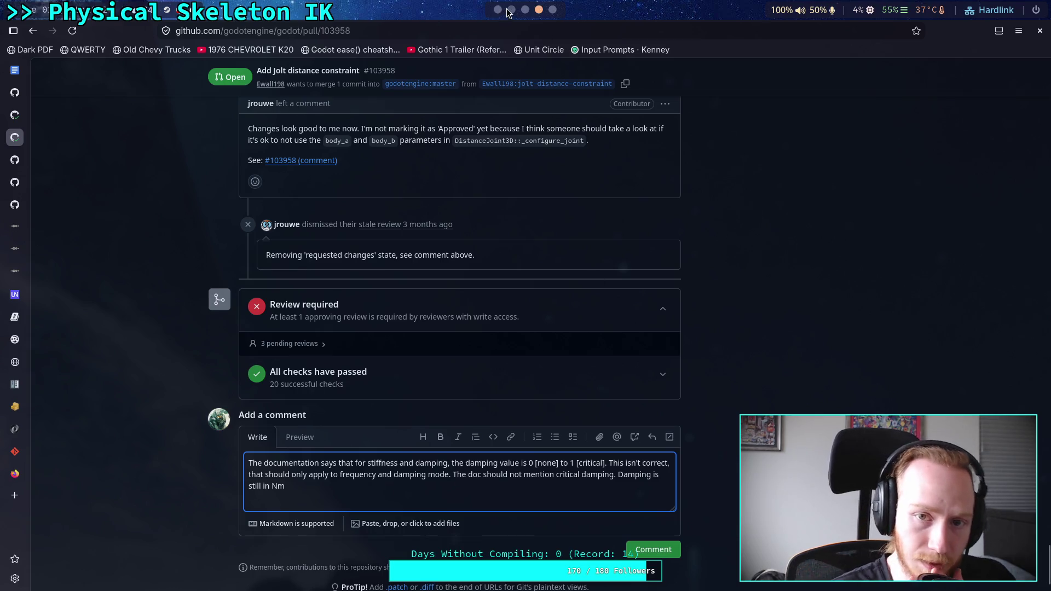
key(super+2)
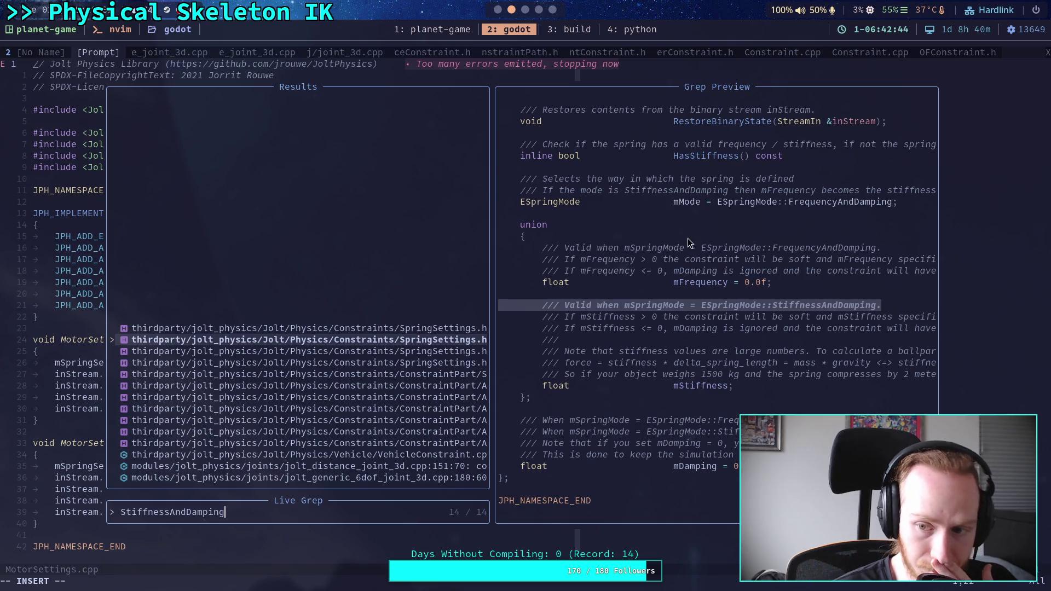
- Open SpringSettings.h at the StiffnessAndDamping match and read the mDamping description
key(Return)
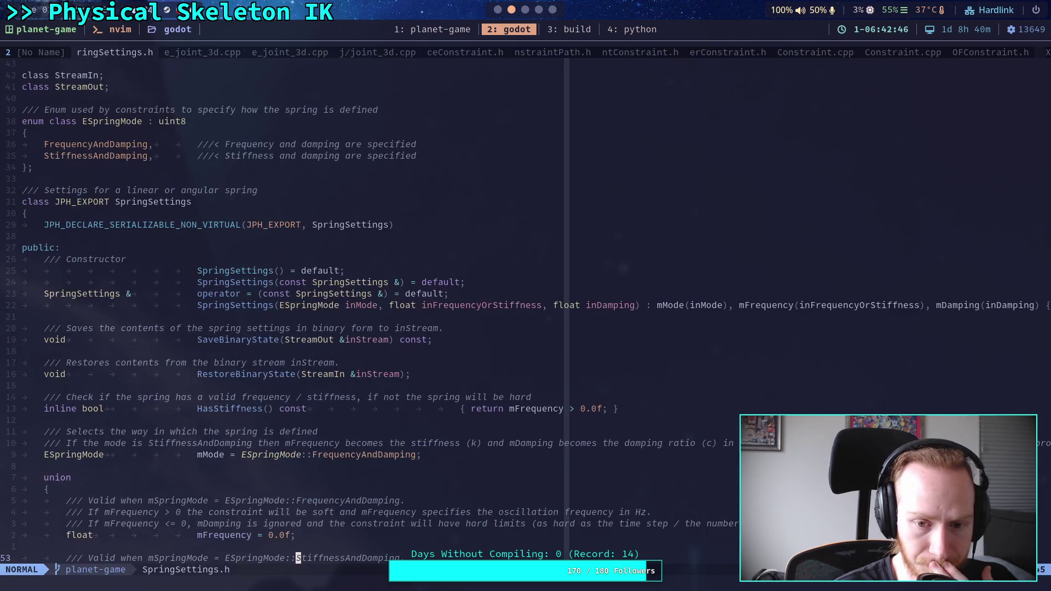
scroll(692, 247, down, 3)
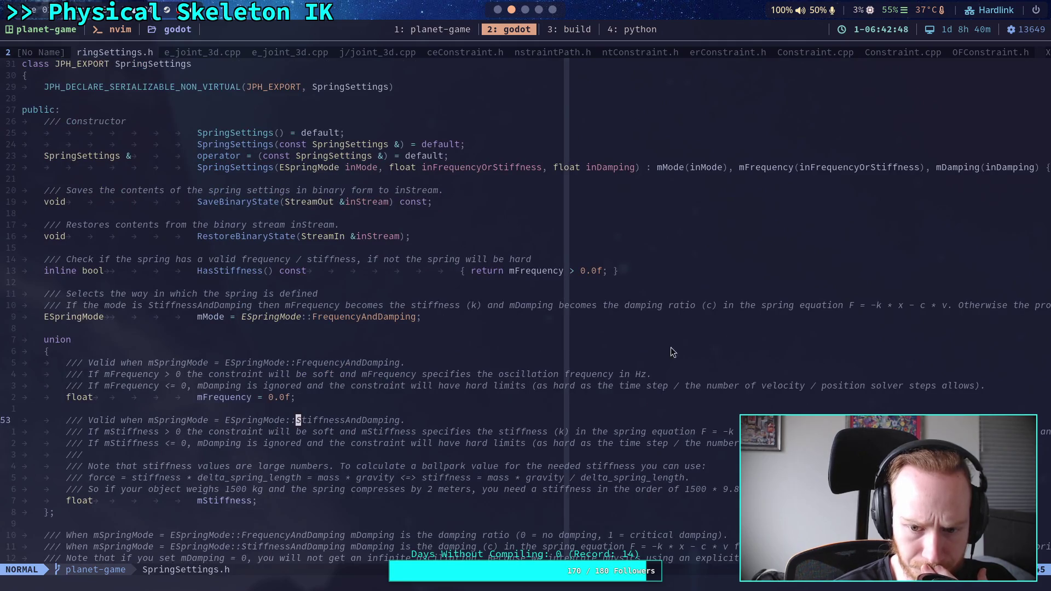
scroll(673, 383, down, 2)
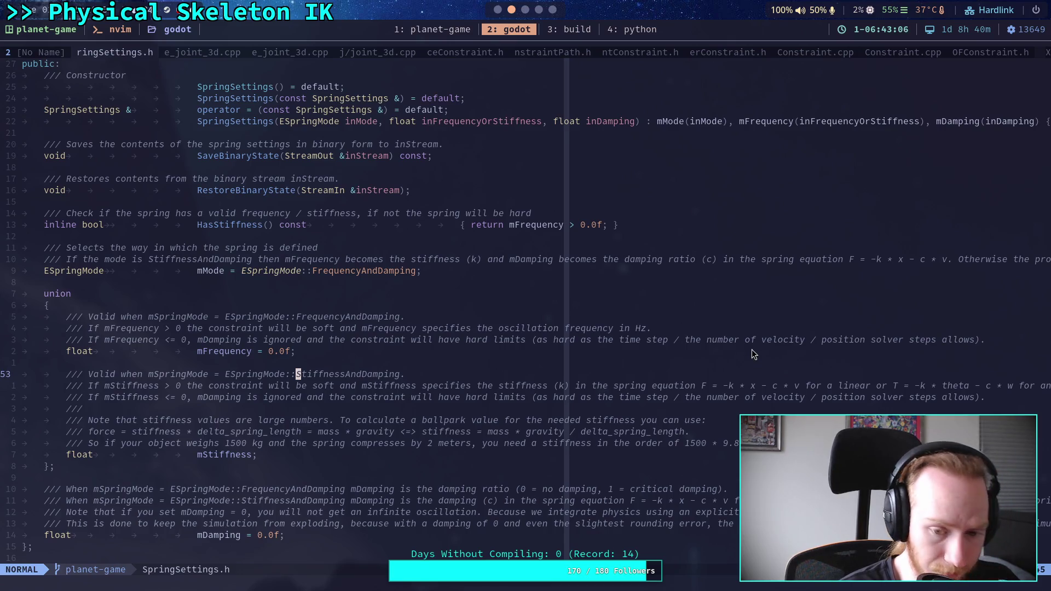
key(ctrl+e)
key(ctrl+e)
key(ctrl+e)
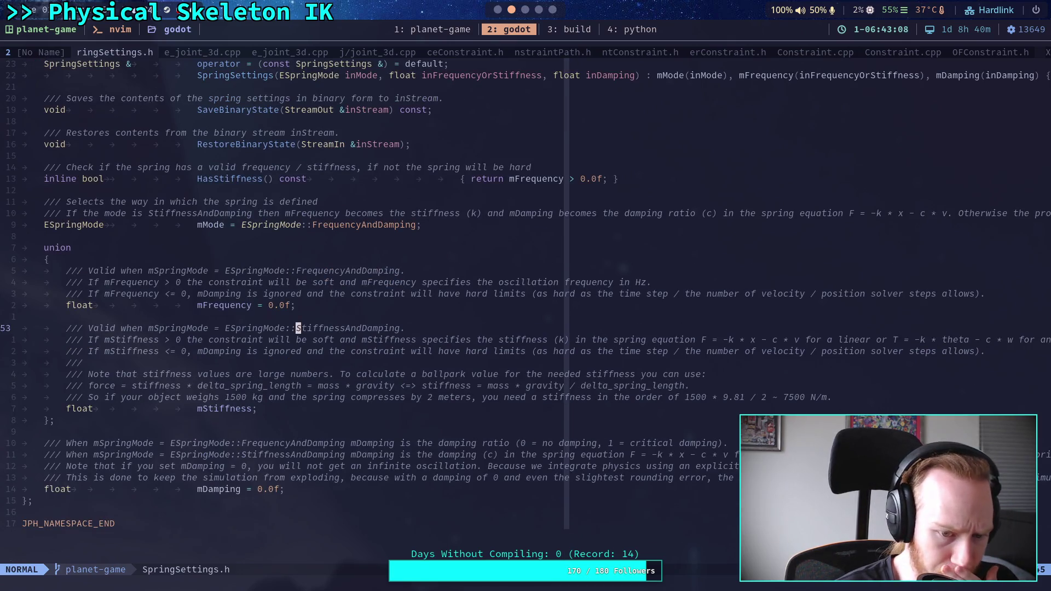
click(718, 467)
click(249, 455)
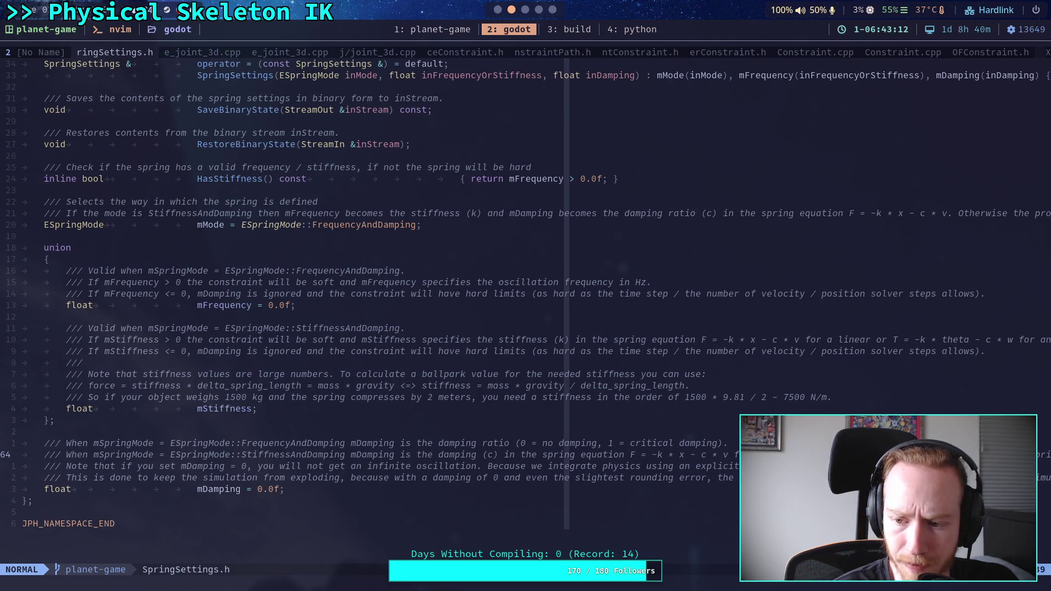
key(dollar)
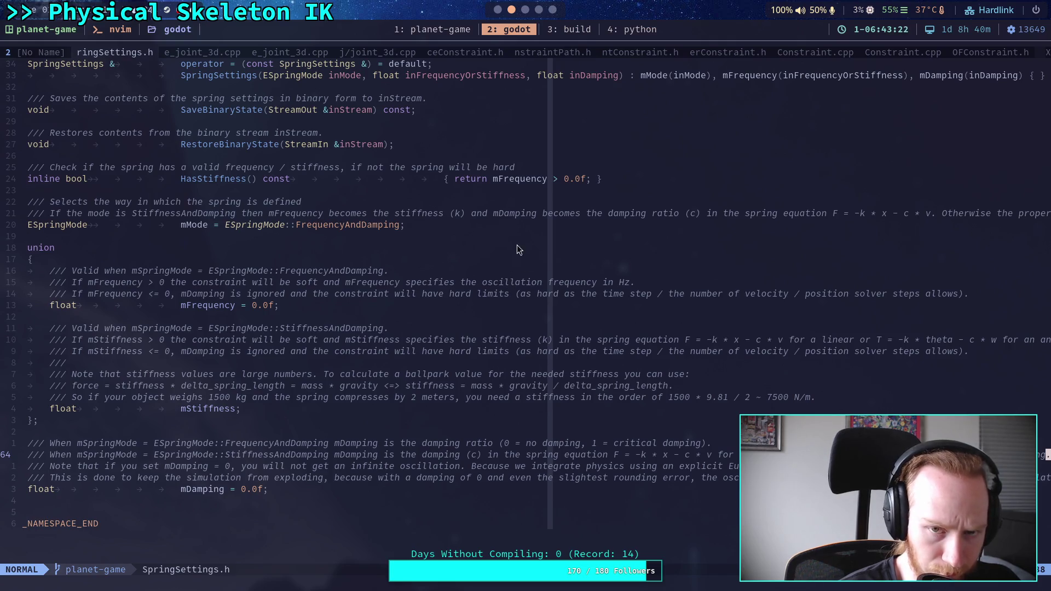
- Return to the browser workspace with the pull request comment draft
click(499, 11)
click(511, 11)
click(551, 11)
click(539, 10)
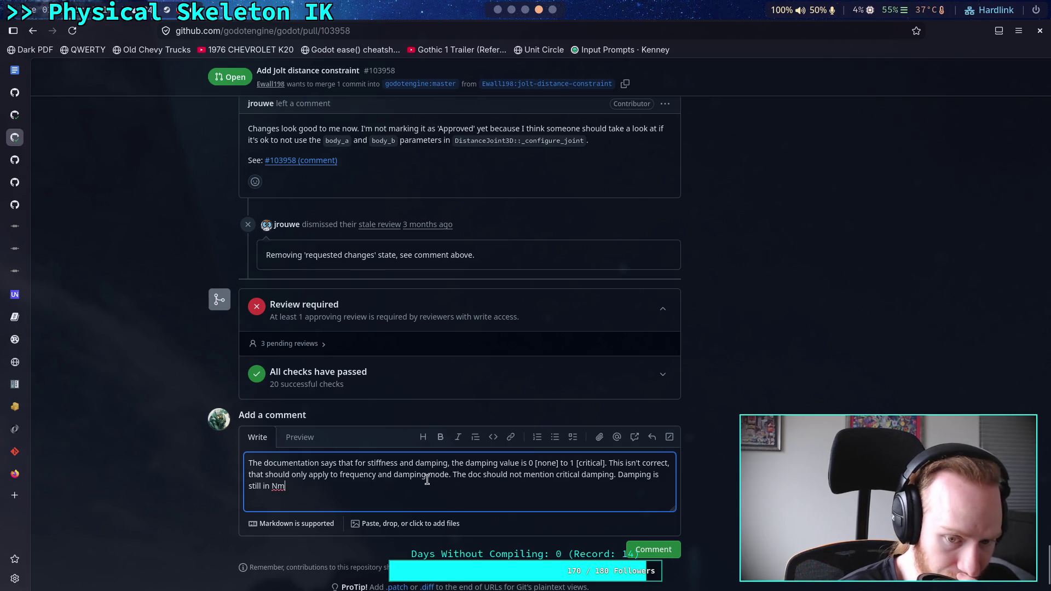
- Insert 'a ration from' before the 0 and delete the 'Damping is still in Nm' sentence
click(530, 463)
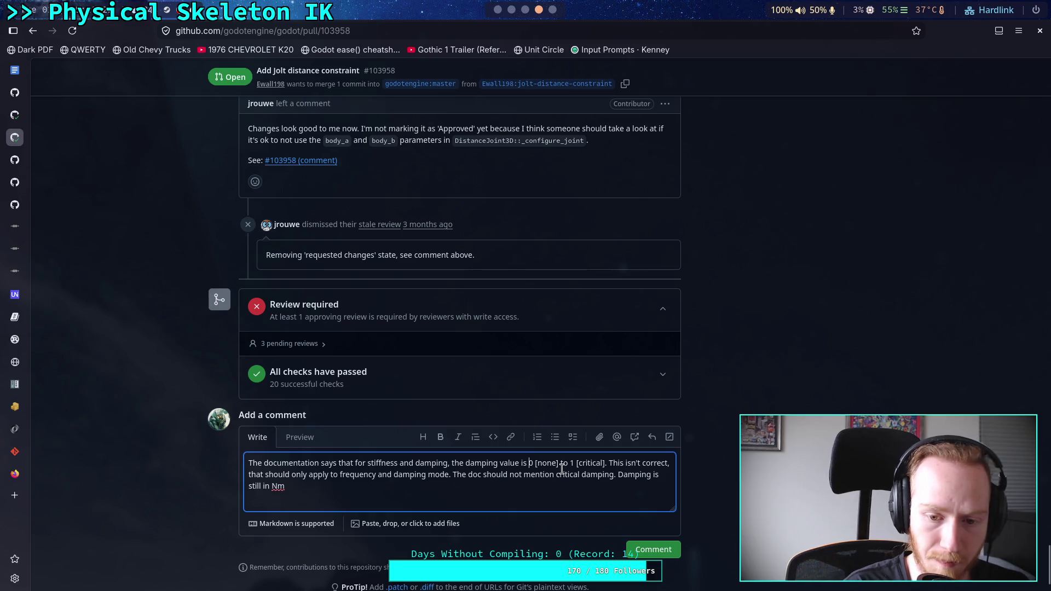
text(a ration from)
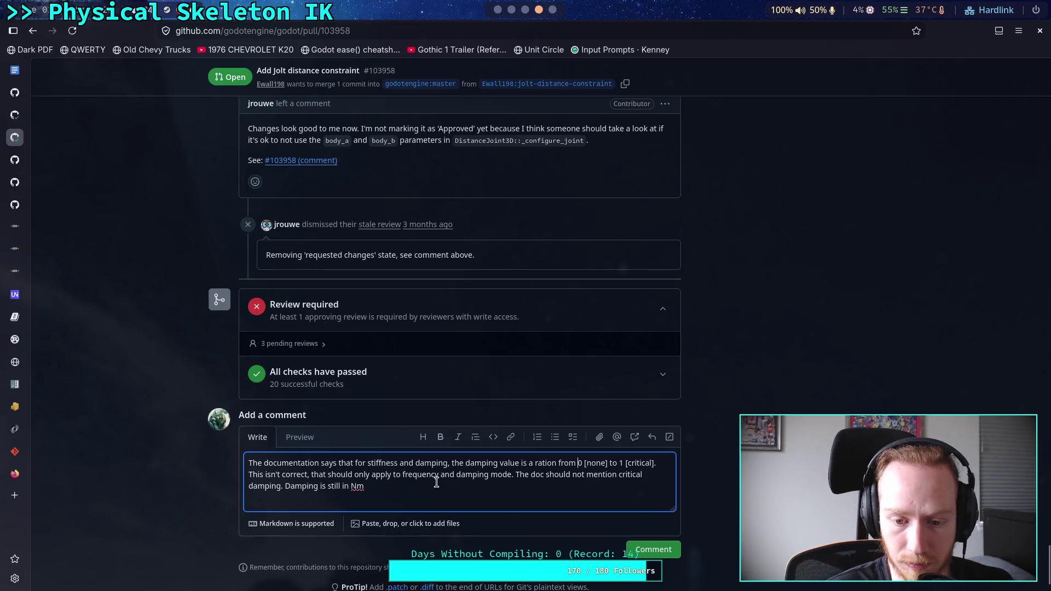
drag(397, 485, 286, 487)
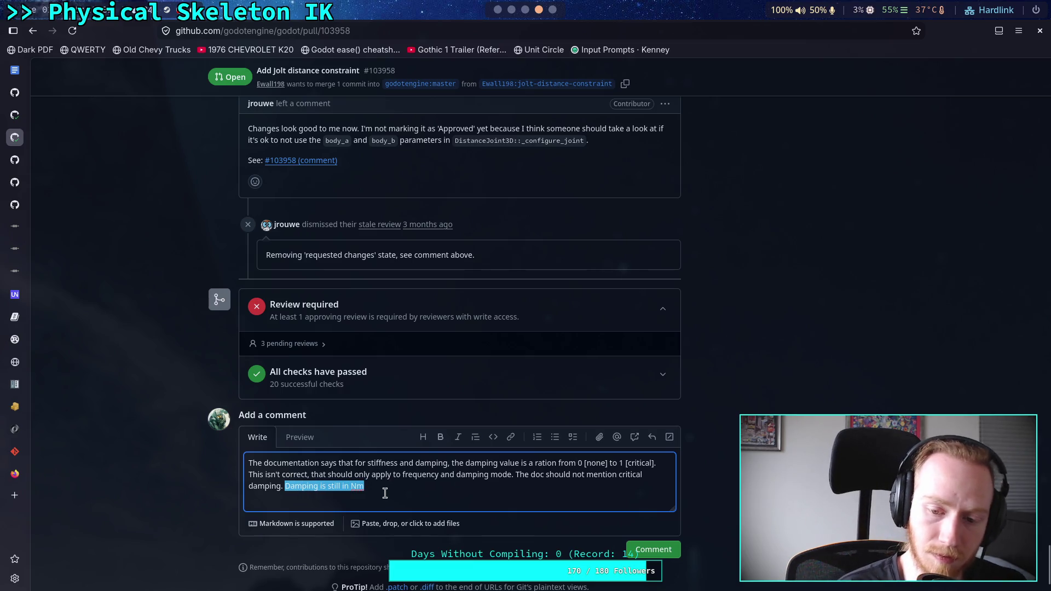
key(BackSpace)
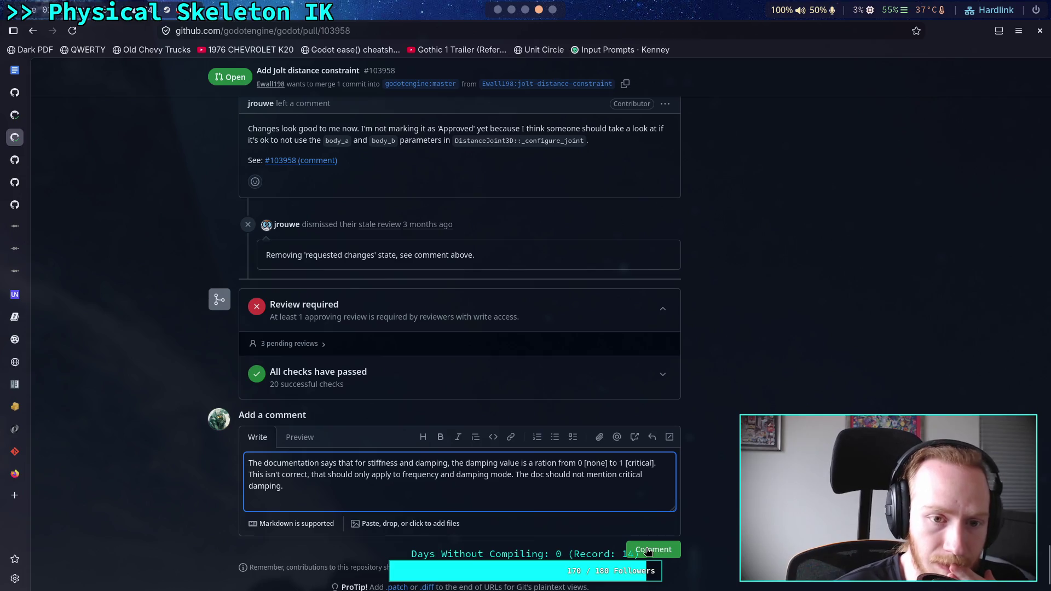
- Post the comment on the pull request and switch back to Godot
scroll(556, 475, up, 5)
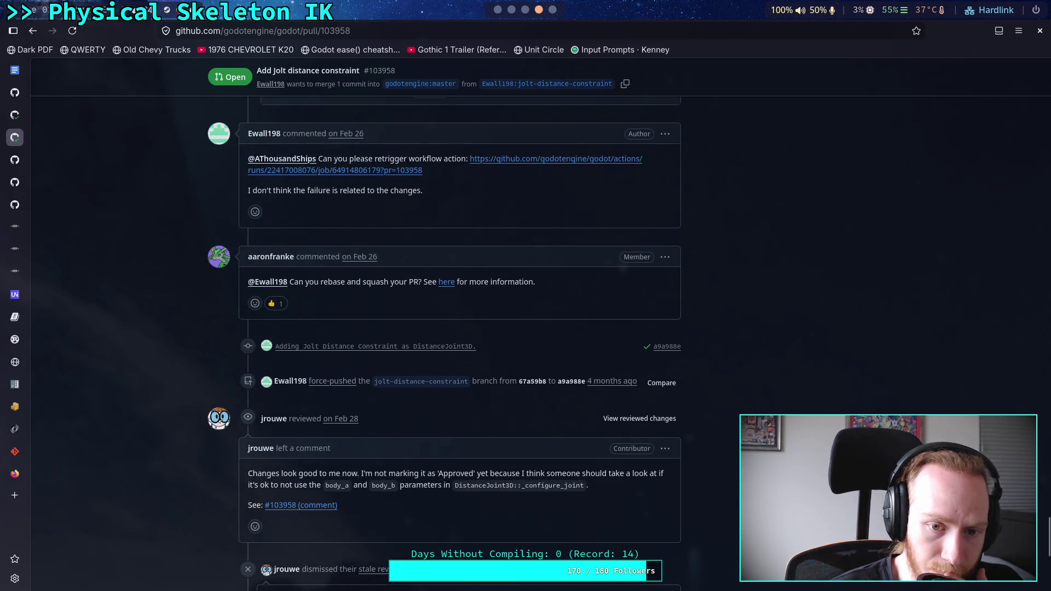
scroll(613, 520, down, 5)
click(667, 552)
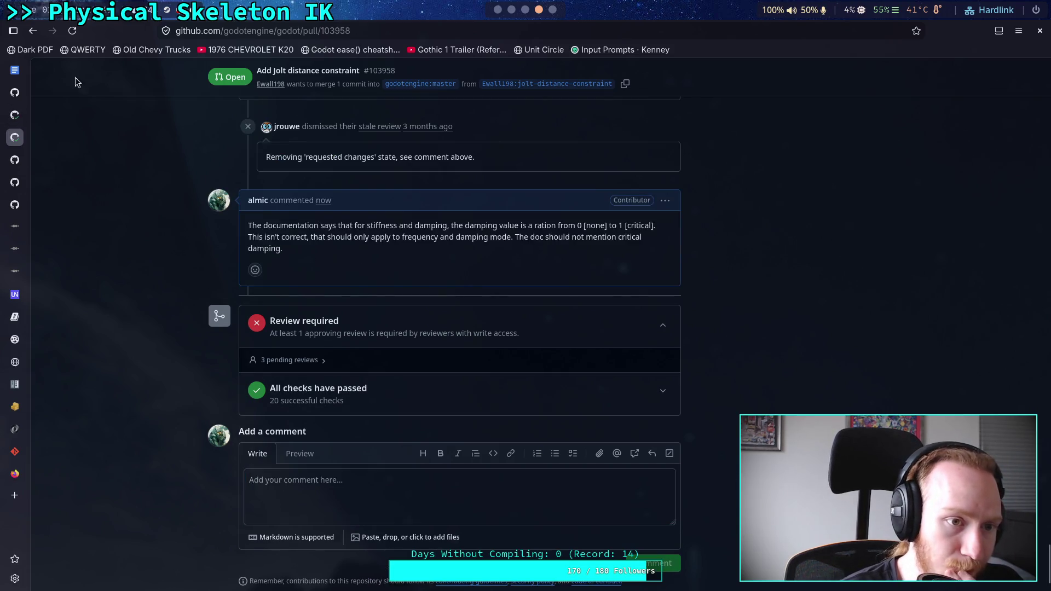
click(497, 9)
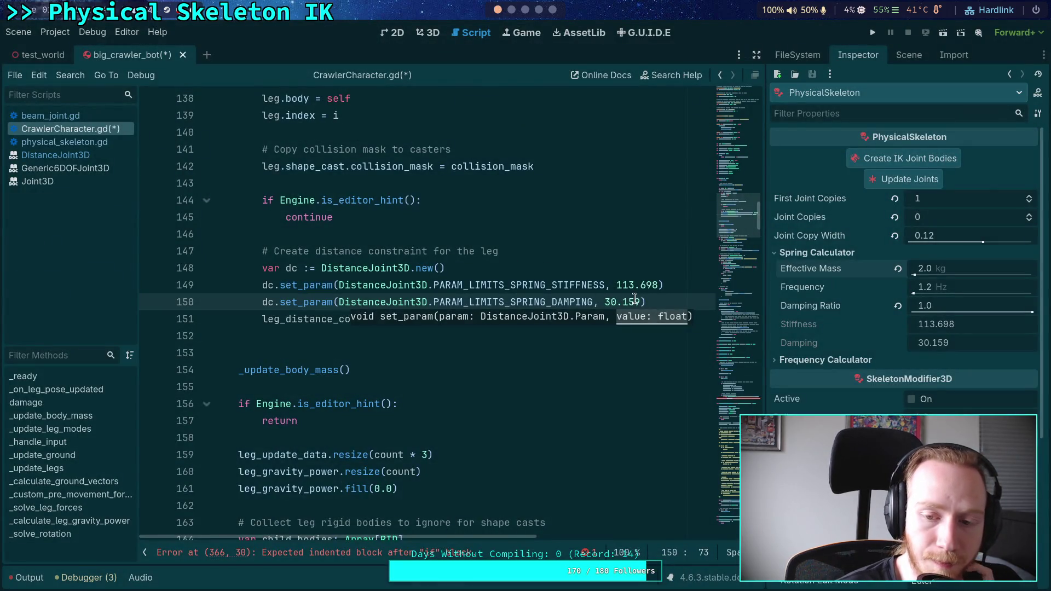
- Dismiss the set_param hint in CrawlerCharacter.gd and switch the dock to the Scene tree
click(522, 370)
key(Up)
key(Up)
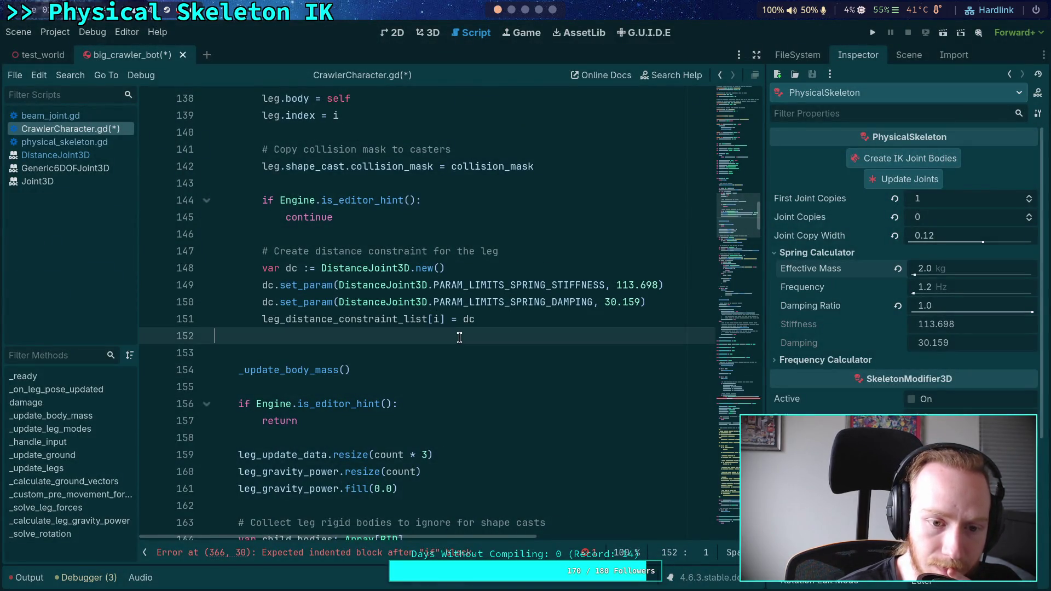
scroll(602, 383, up, 1)
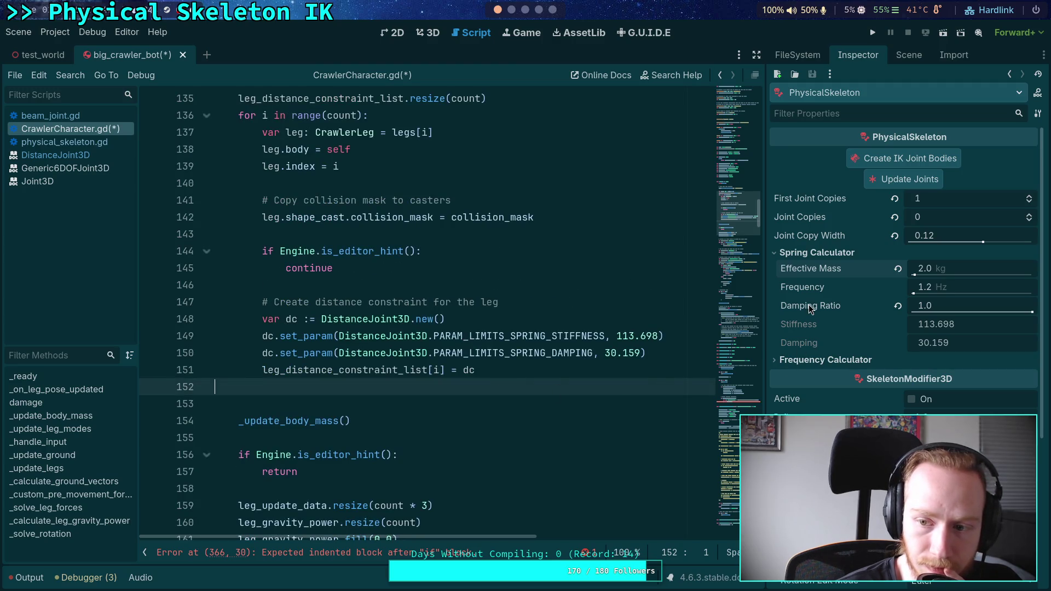
click(906, 55)
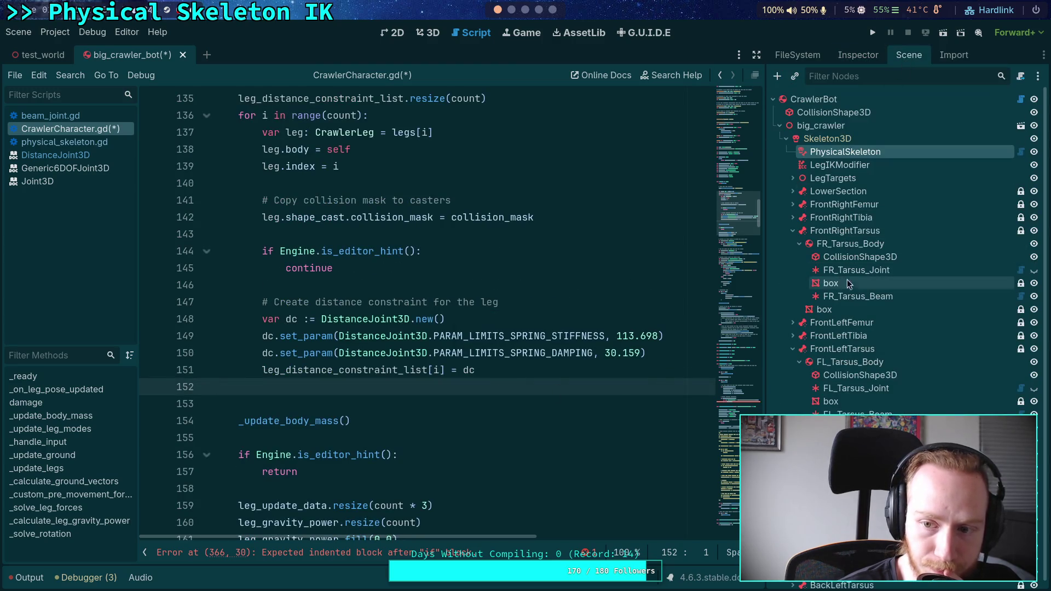
- Browse the Generic6DOFJoint3D and DistanceJoint3D docs and the leg scripts, ending on DistanceJoint3D
click(61, 168)
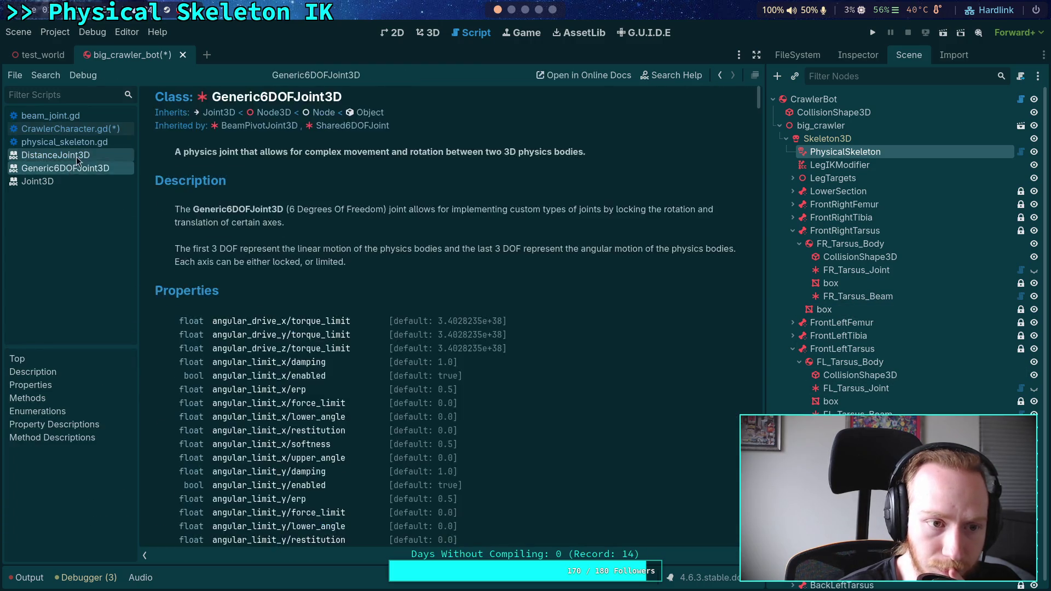
click(55, 155)
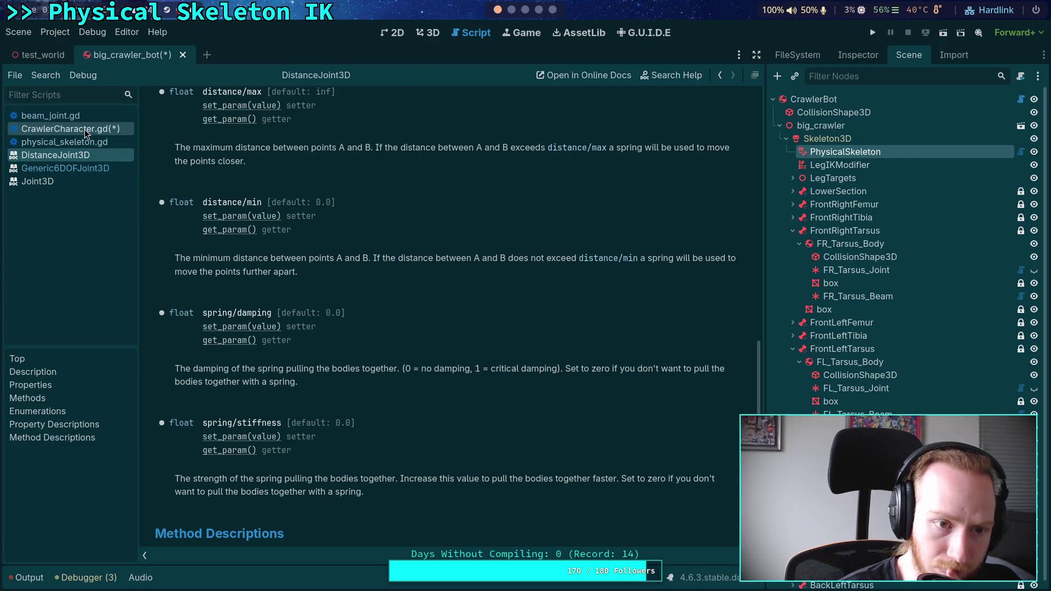
click(60, 128)
click(64, 141)
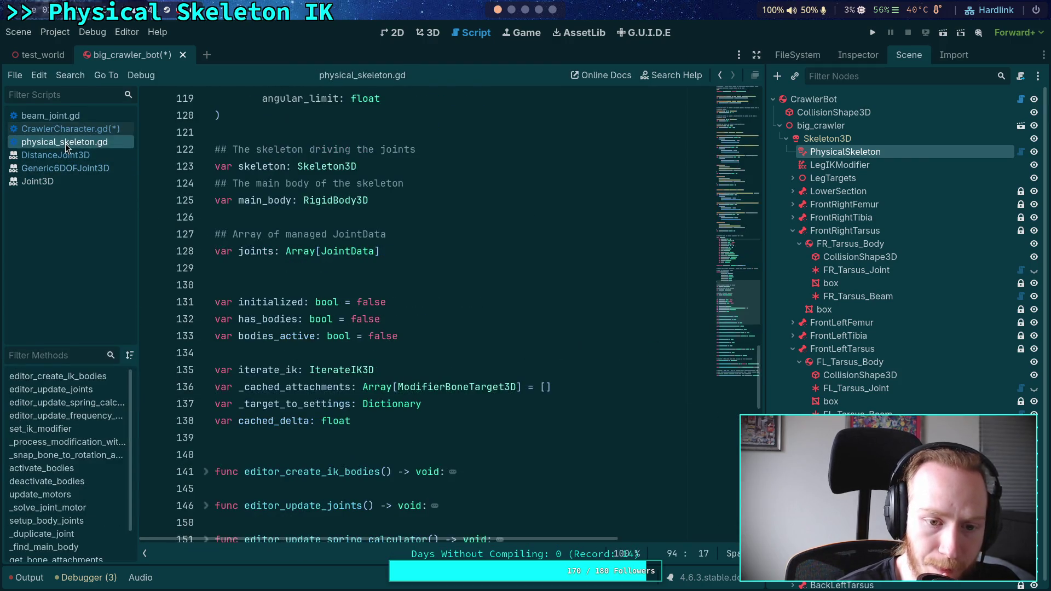
click(85, 169)
click(78, 145)
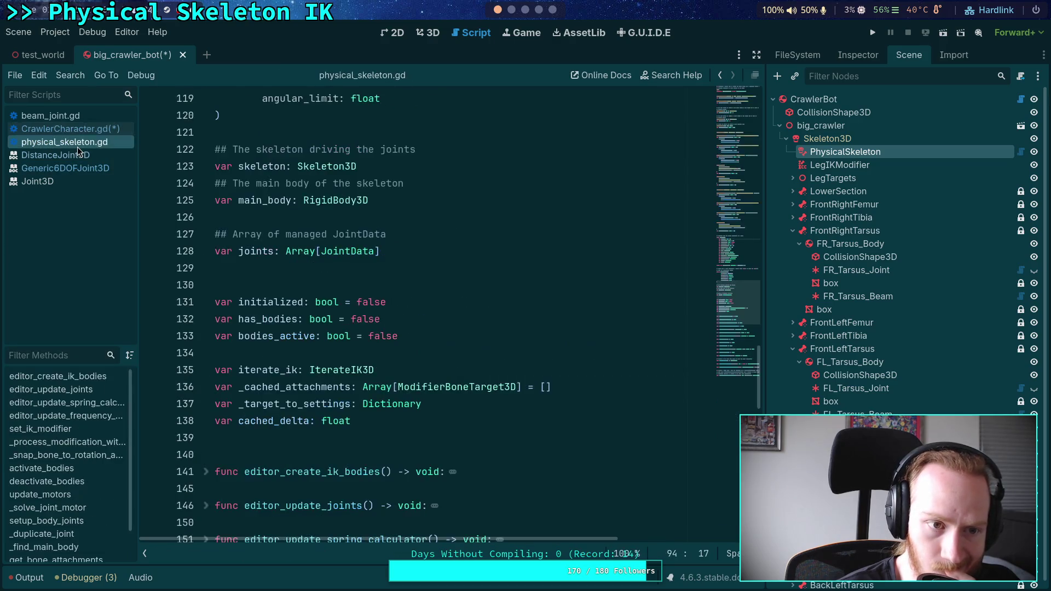
click(87, 116)
click(79, 156)
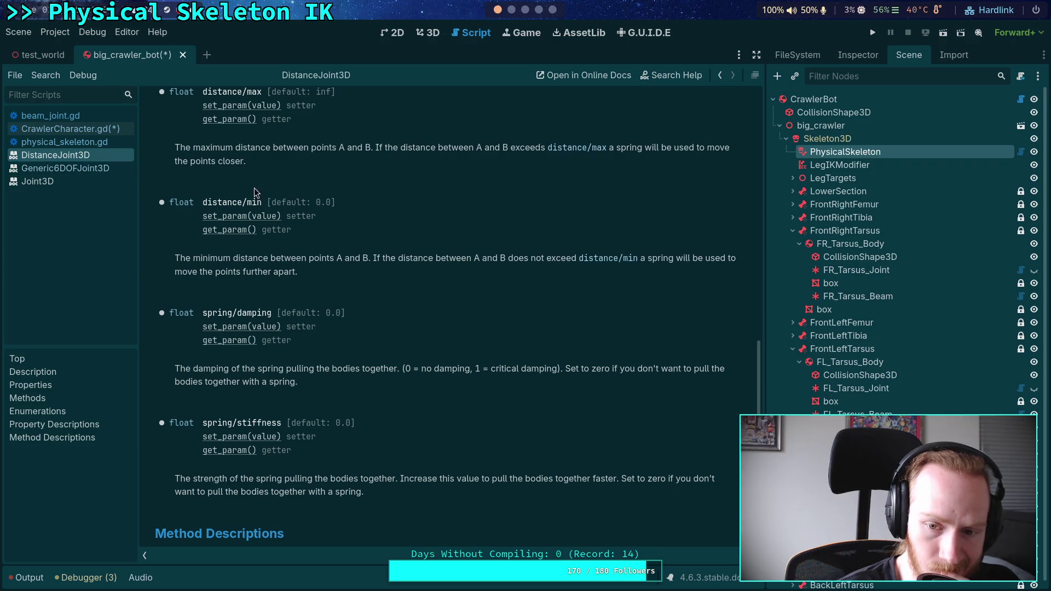
click(511, 9)
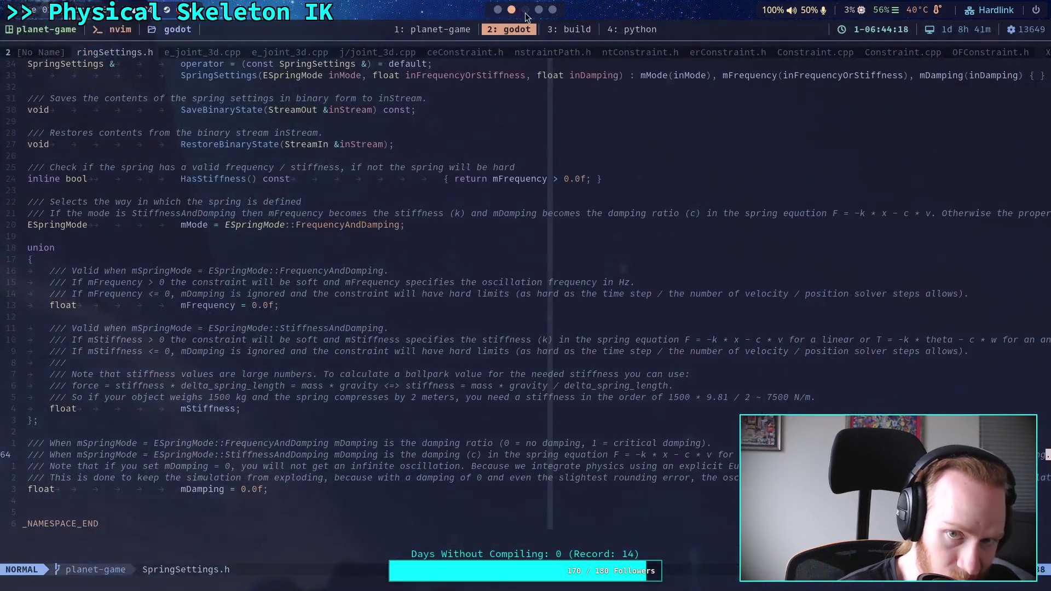
- Edit the posted PR comment to add that 0 damping is valid and won't disable springs
click(538, 9)
click(665, 200)
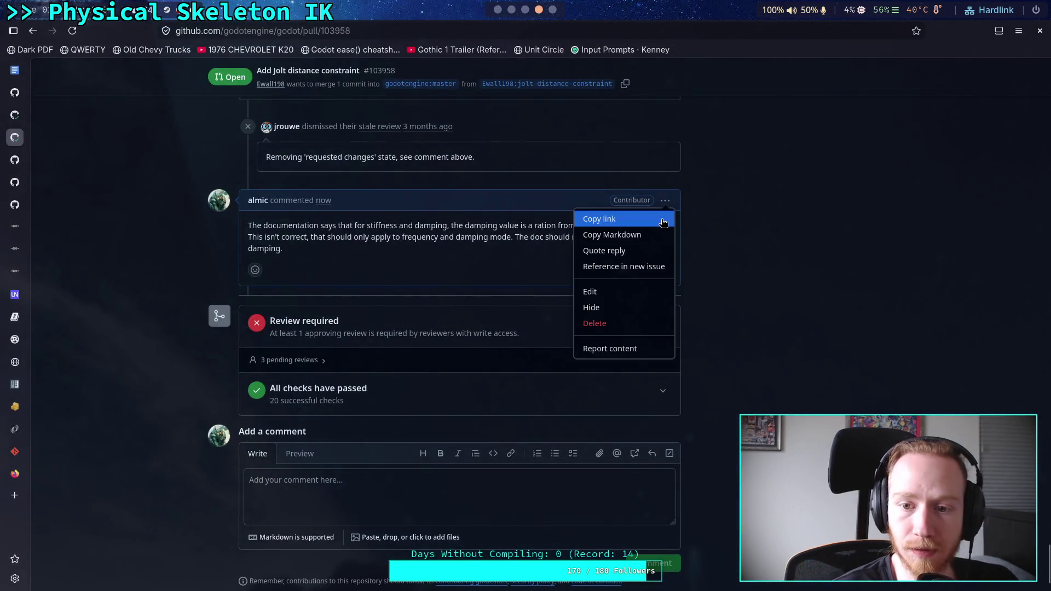
click(589, 290)
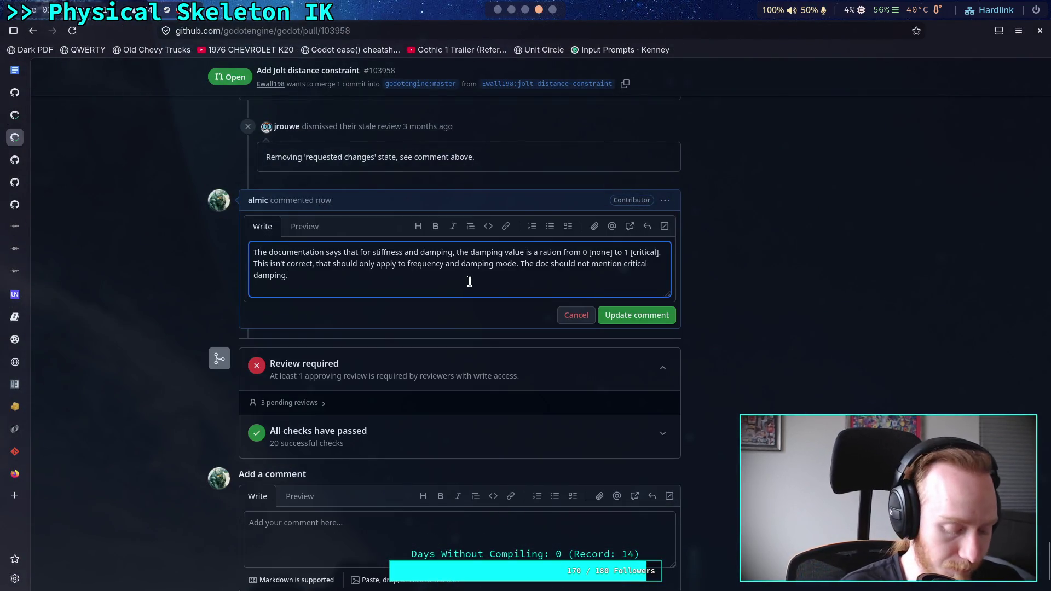
key(Return)
key(Return)
text(EDIT: it should also not mention )
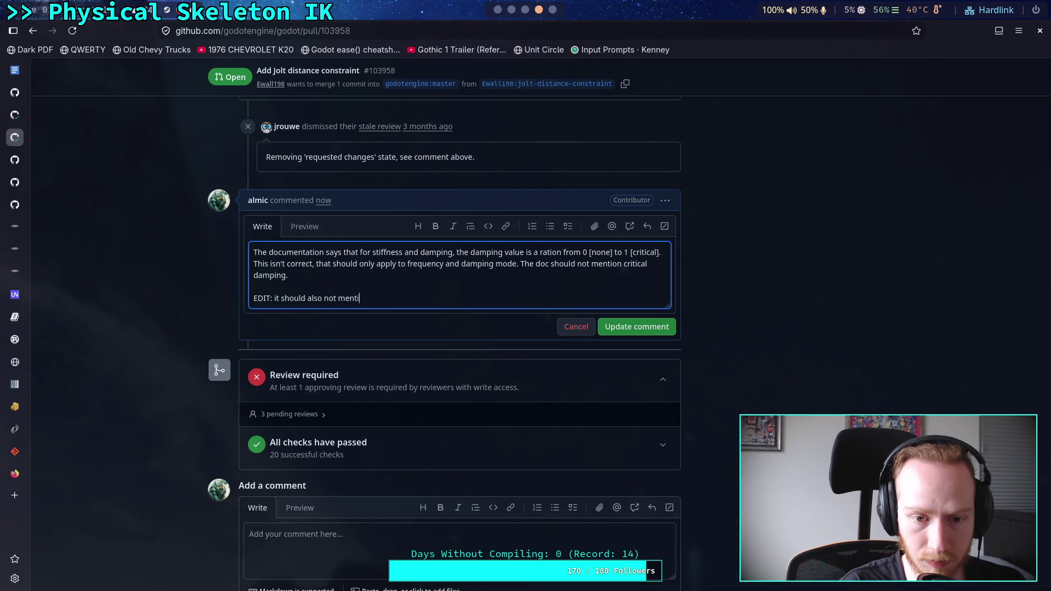
text(that 0 damping)
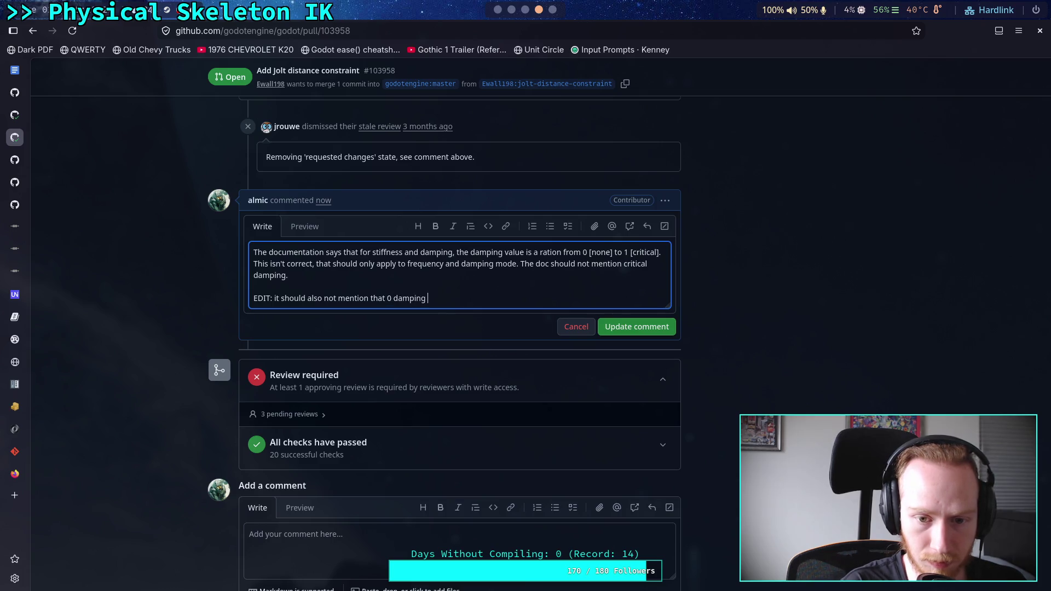
text( disables the sp)
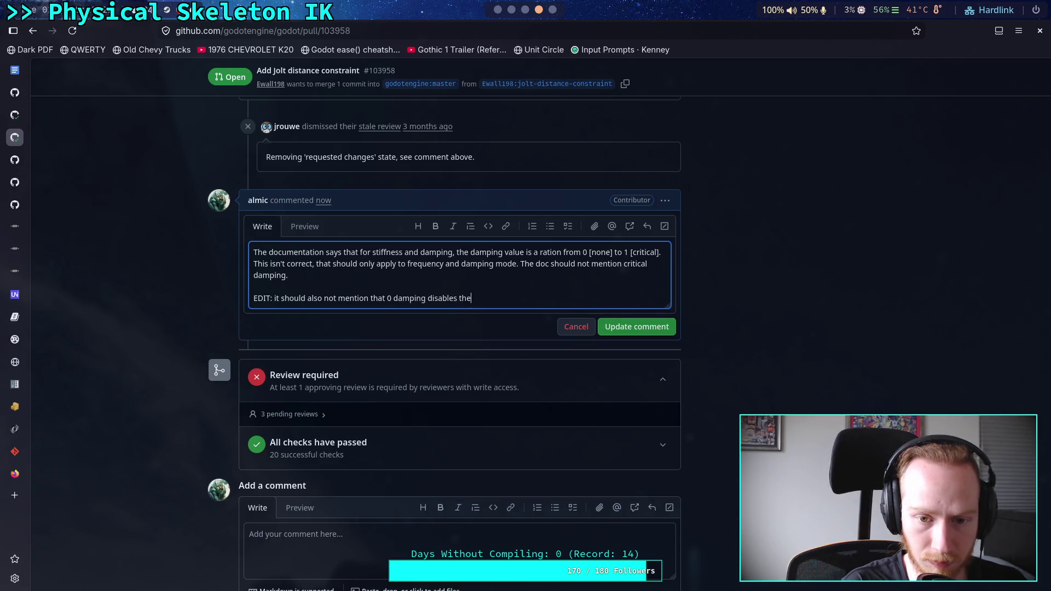
text(ring. Zero is still a)
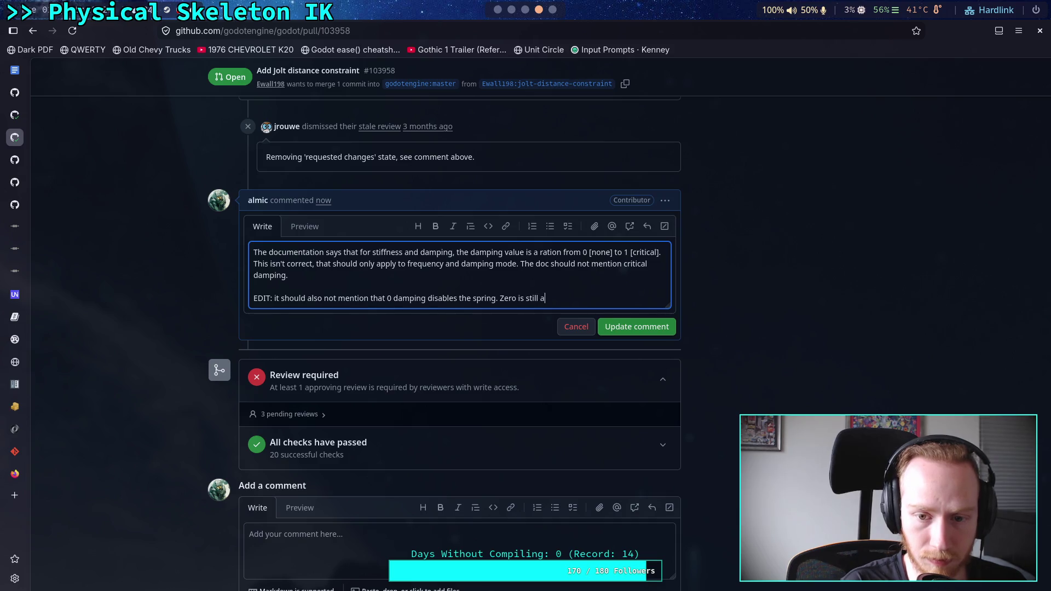
text( valid value)
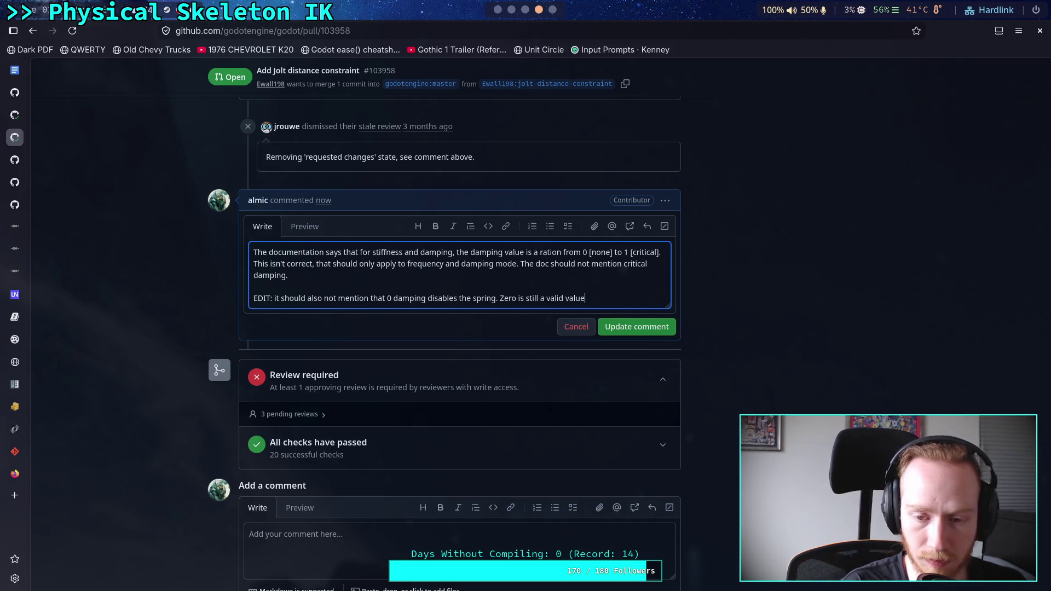
text( for spring)
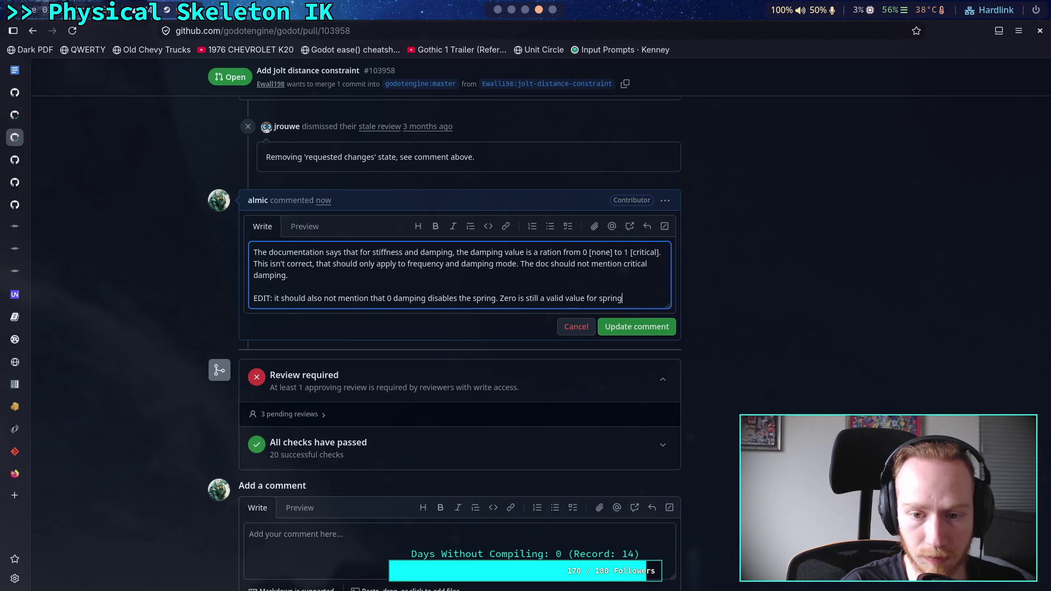
text(s and won)
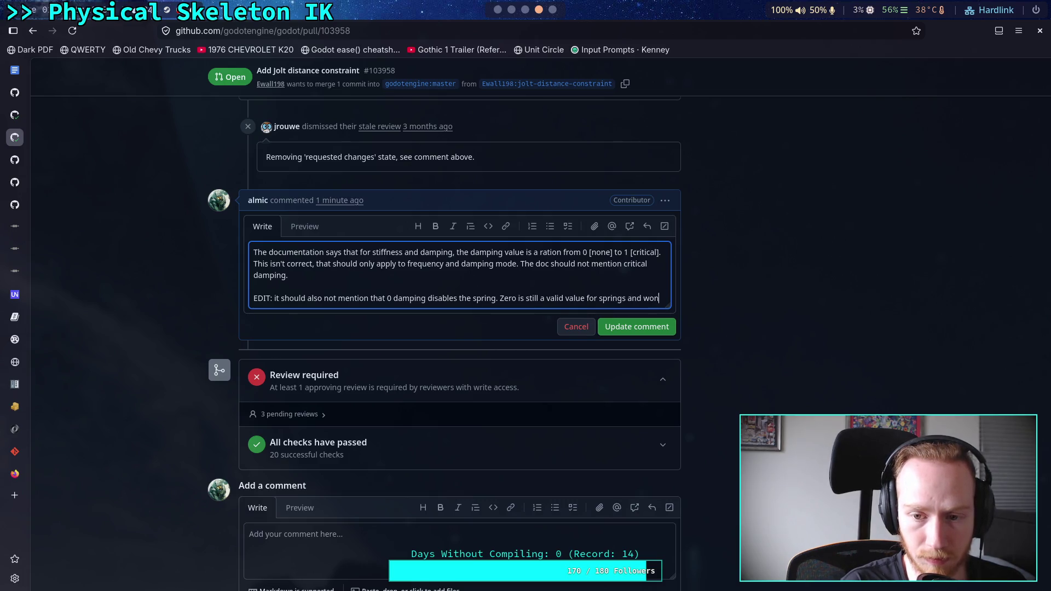
text('t disable them.)
click(627, 335)
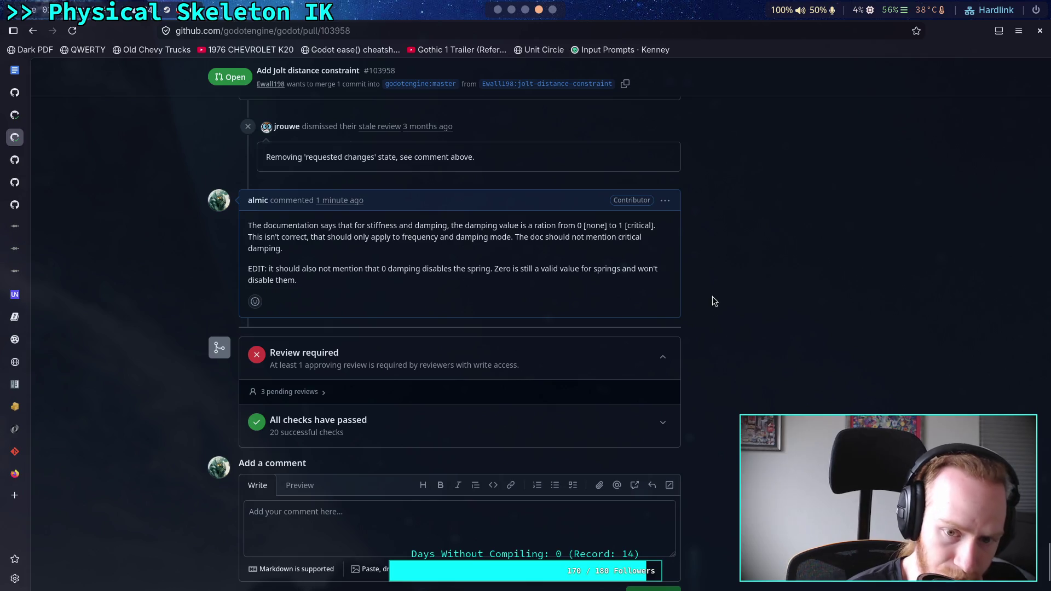
click(509, 10)
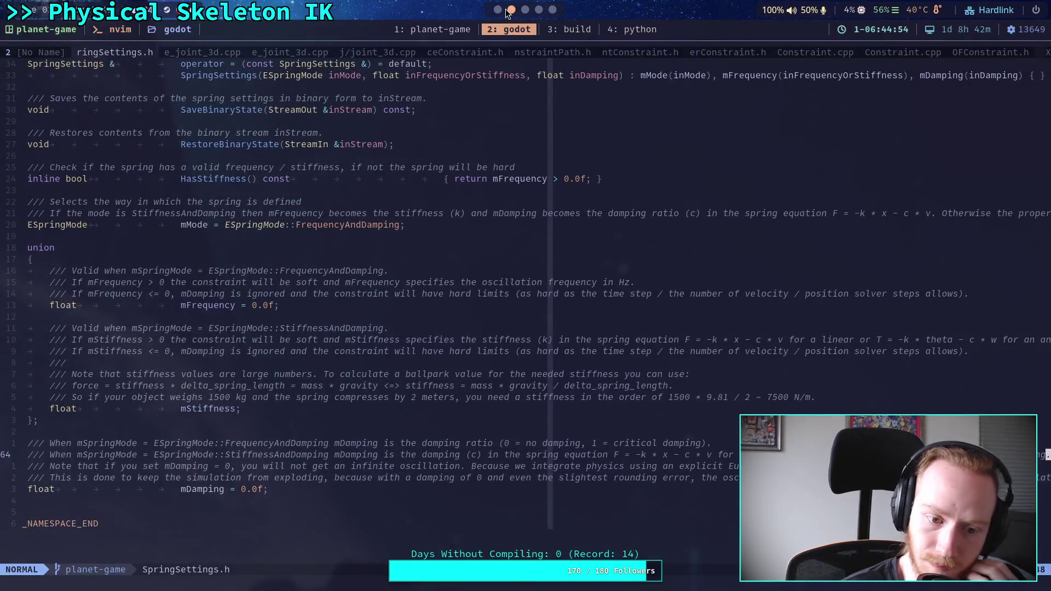
- Highlight the 'set to zero' notes for spring/damping and spring/stiffness, then reopen CrawlerCharacter.gd
click(498, 10)
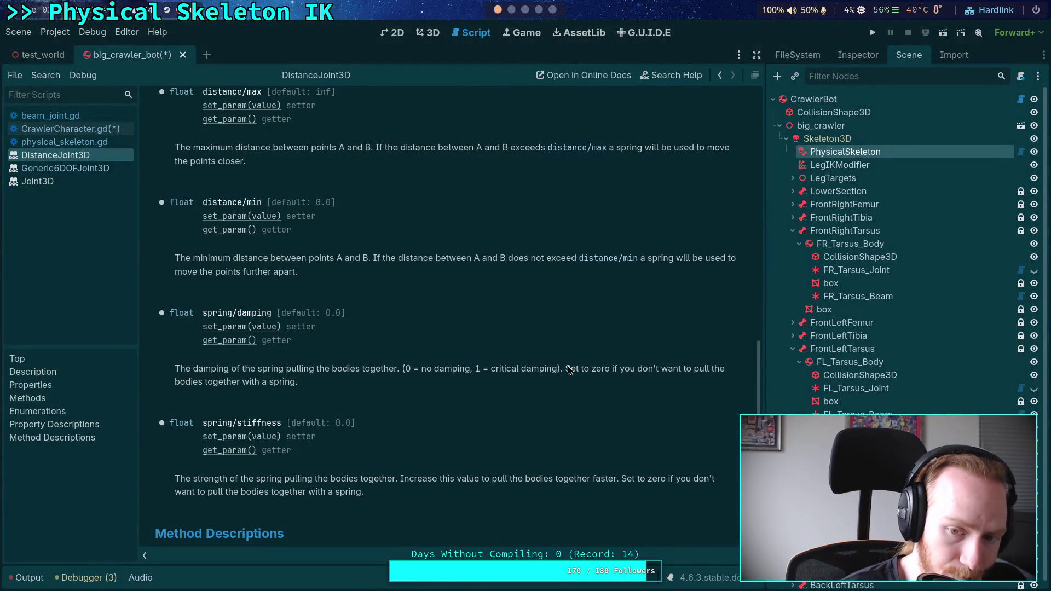
drag(565, 369, 461, 382)
drag(625, 479, 629, 496)
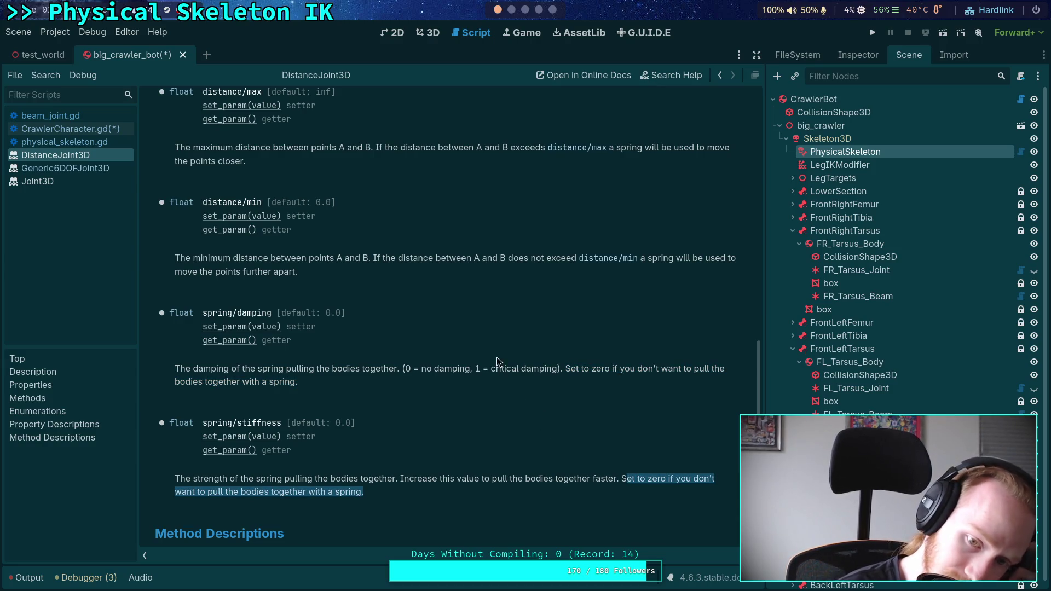
click(98, 130)
click(548, 396)
click(564, 381)
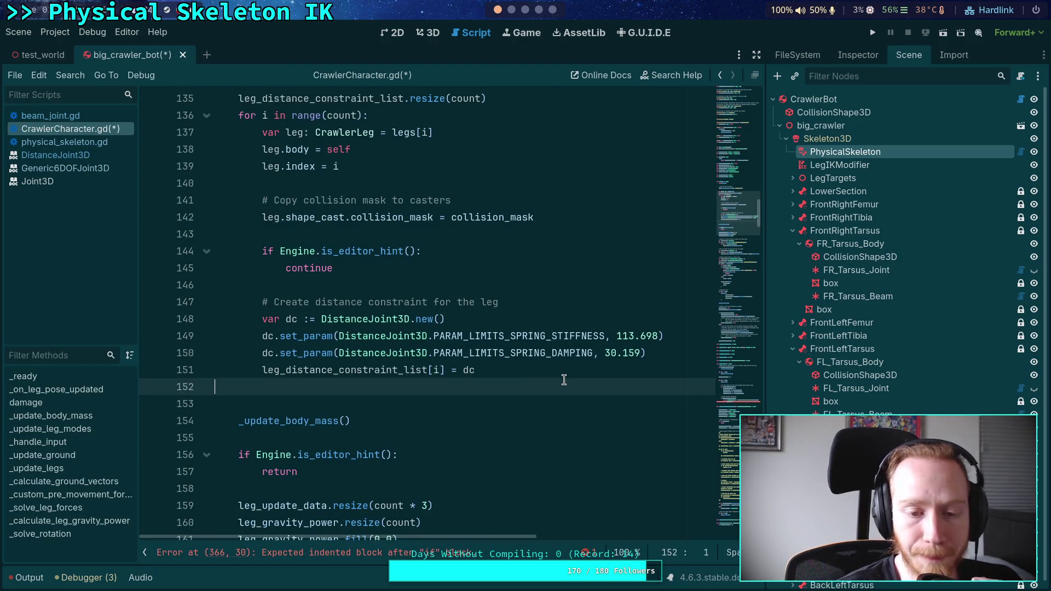
- Check FL_Tarsus_Body's mass and set PhysicalSkeleton's Spring Calculator Effective Mass to 1.775
click(665, 350)
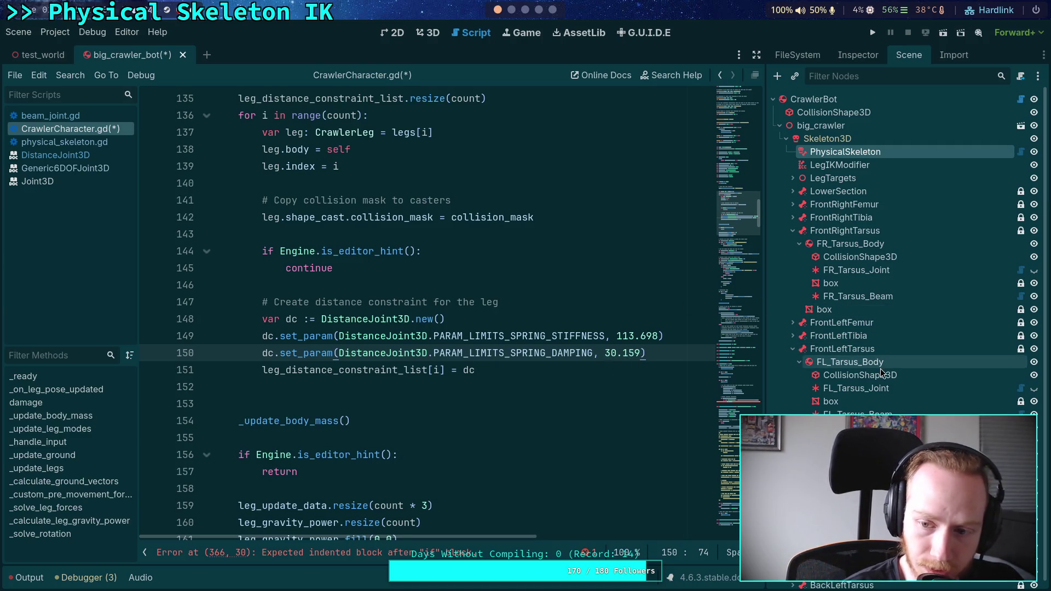
click(863, 362)
click(858, 55)
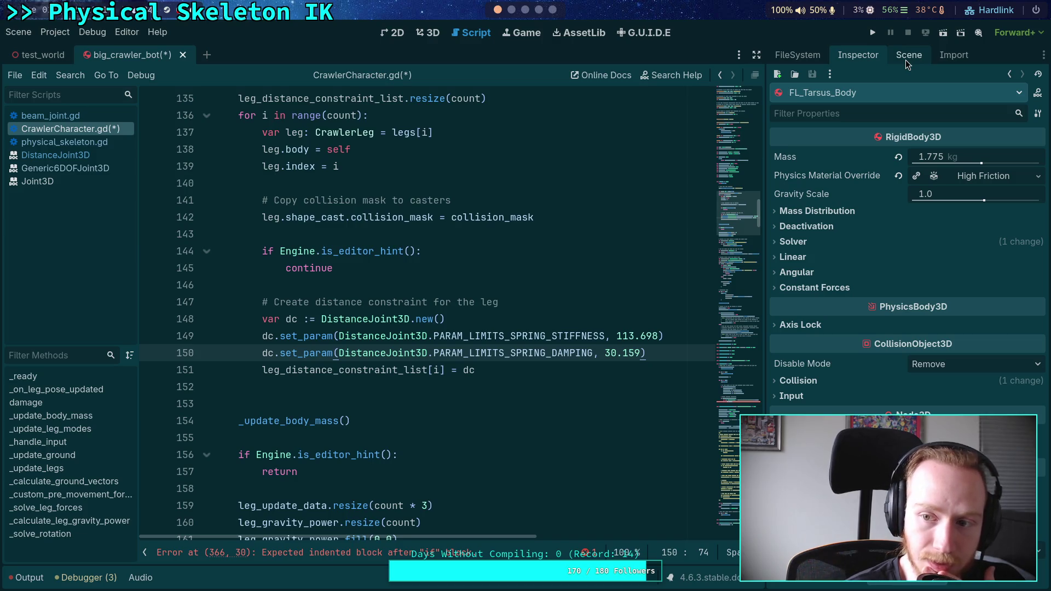
click(905, 60)
click(845, 143)
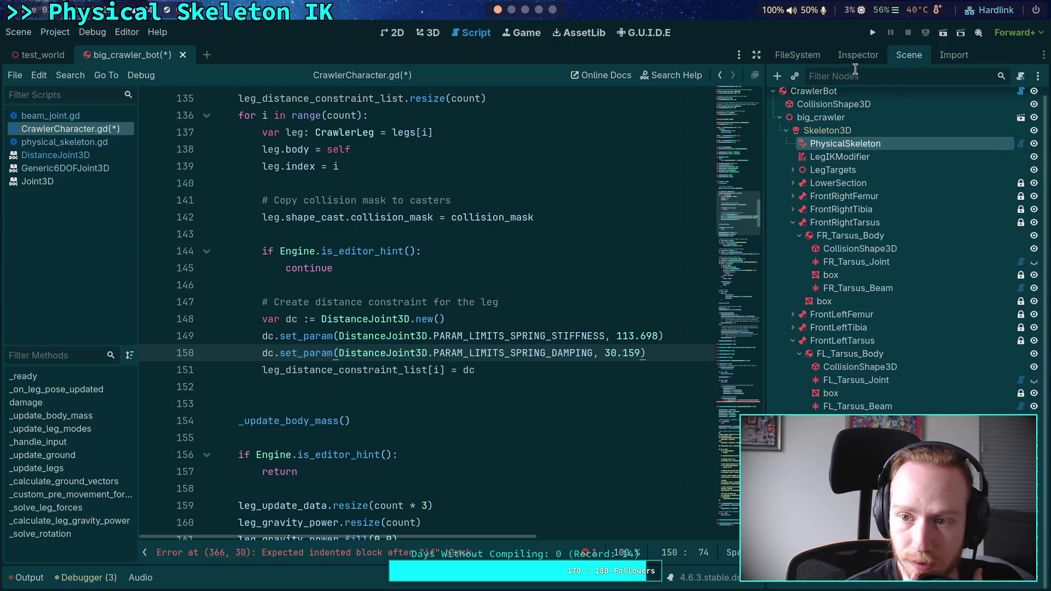
click(858, 58)
click(975, 269)
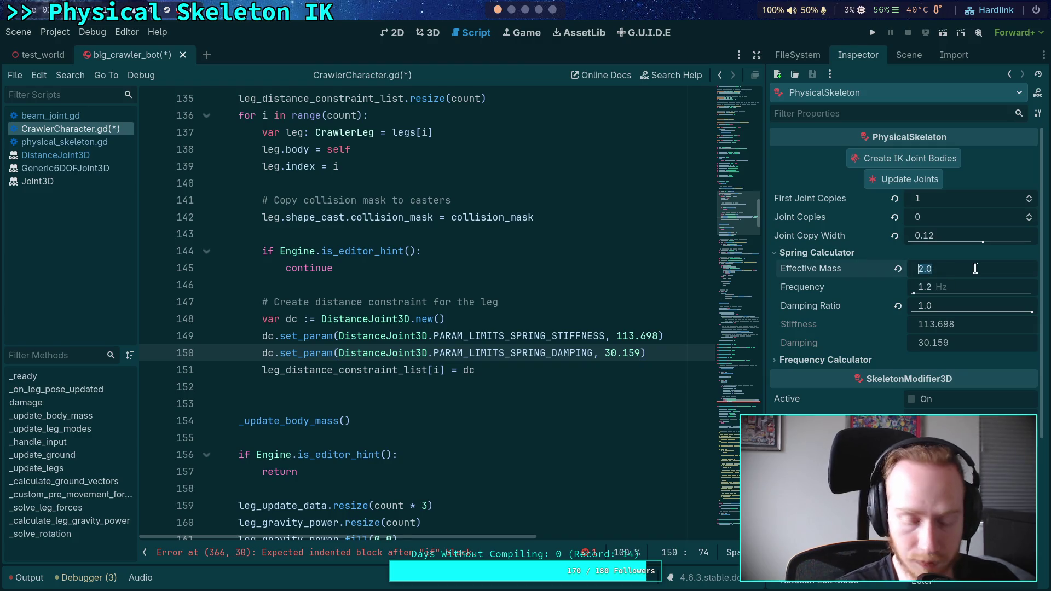
text(1.775)
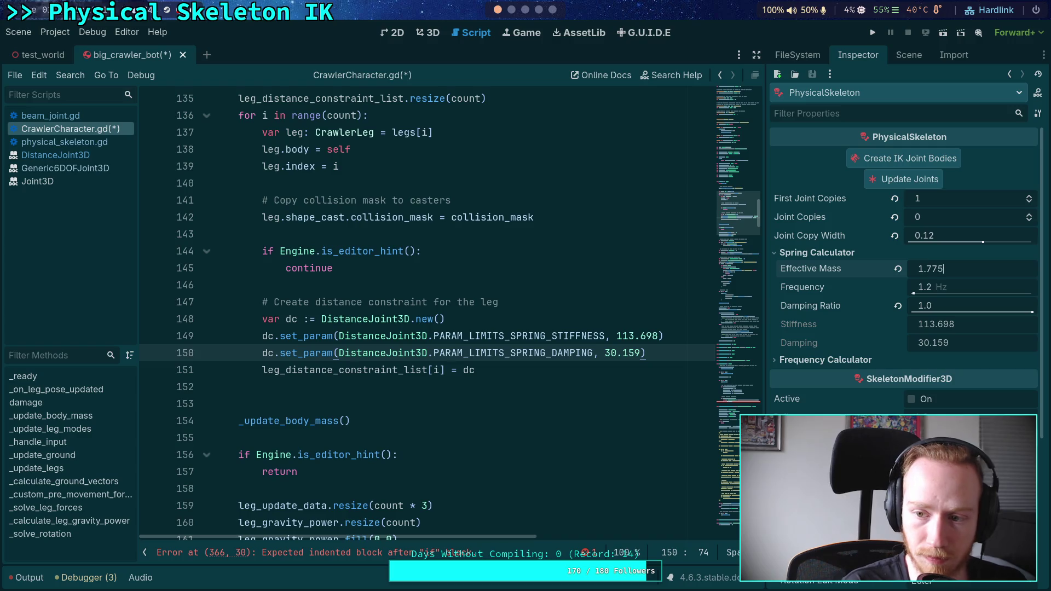
key(Return)
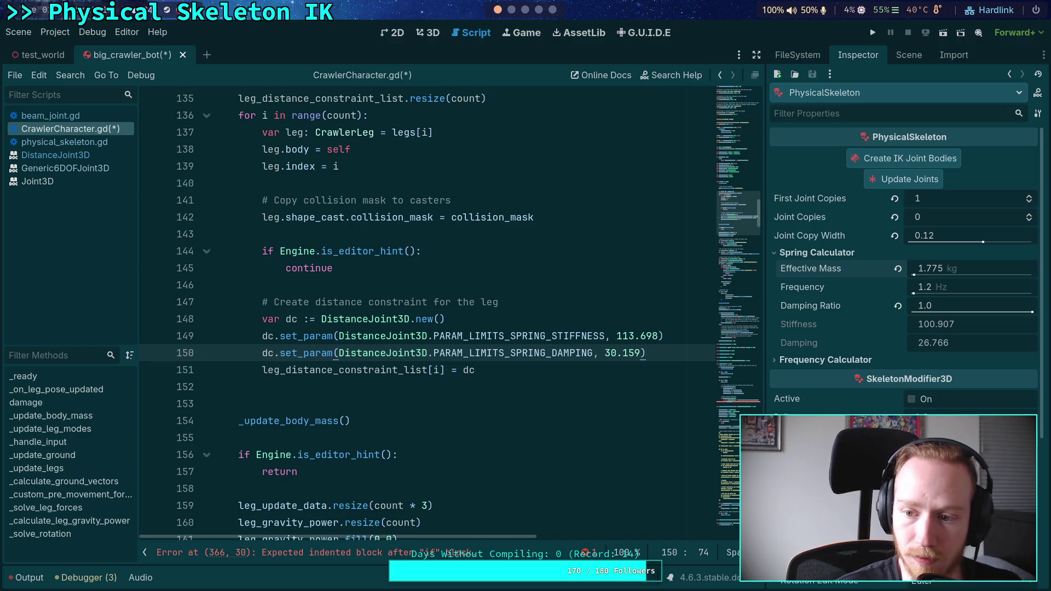
- Change lines 149–150 to stiffness 100.907 and damping 26.766 and save CrawlerCharacter.gd
drag(618, 342, 660, 337)
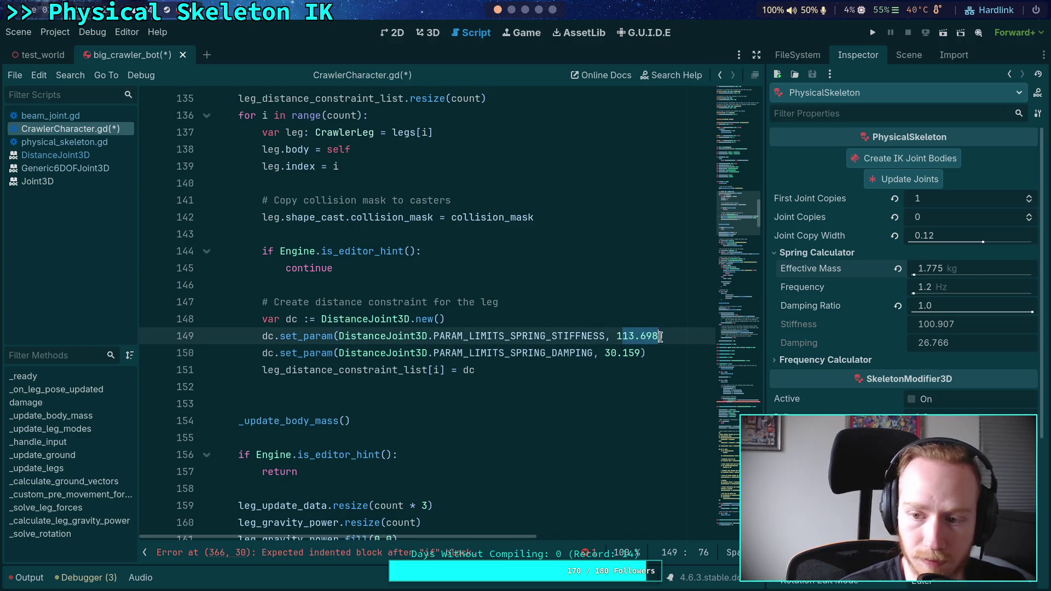
text(00.9)
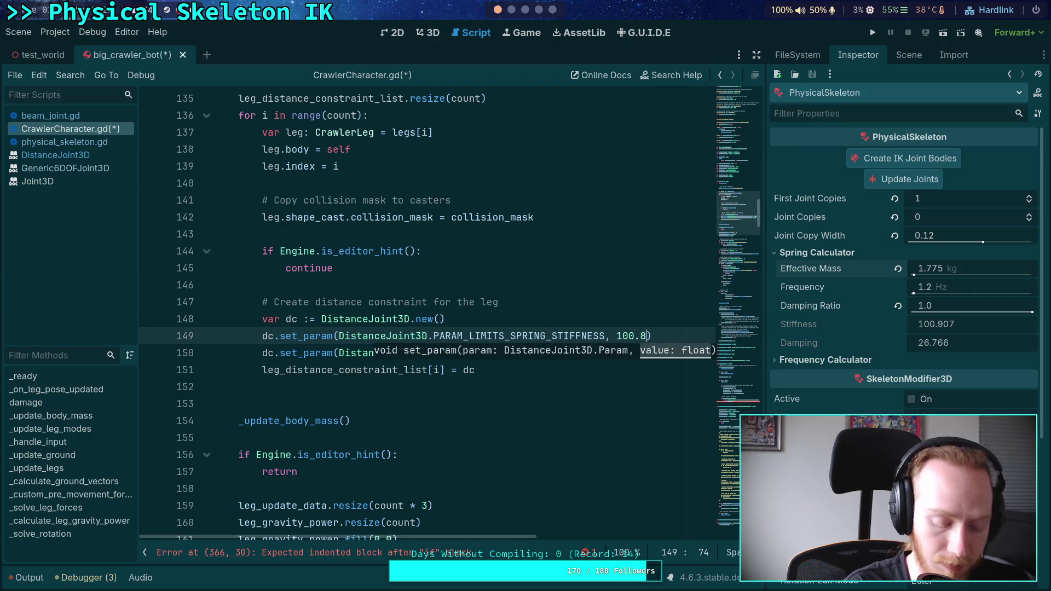
text(07)
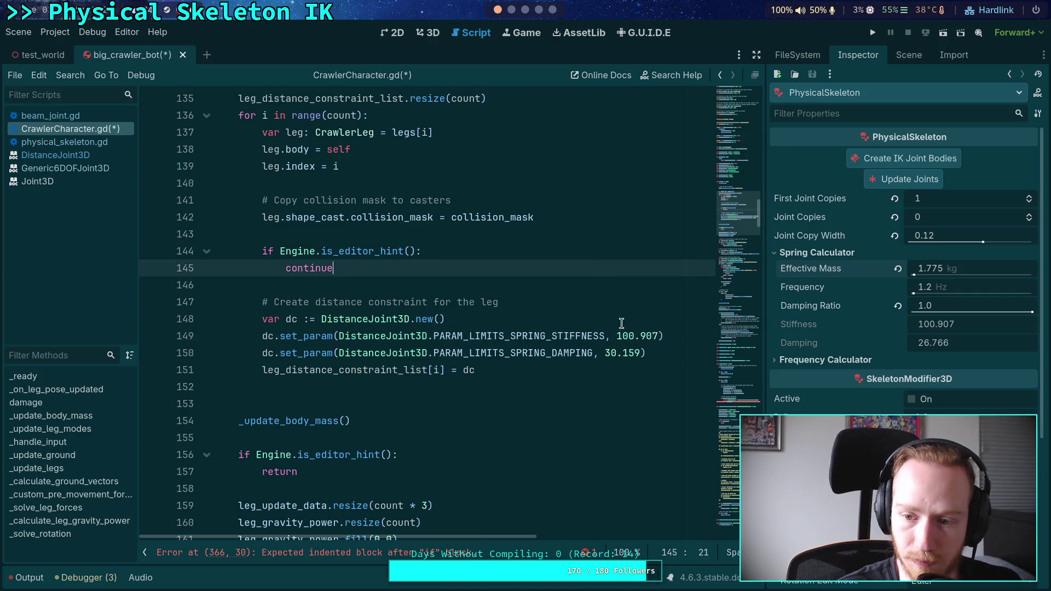
click(603, 353)
drag(603, 354, 639, 355)
text(26)
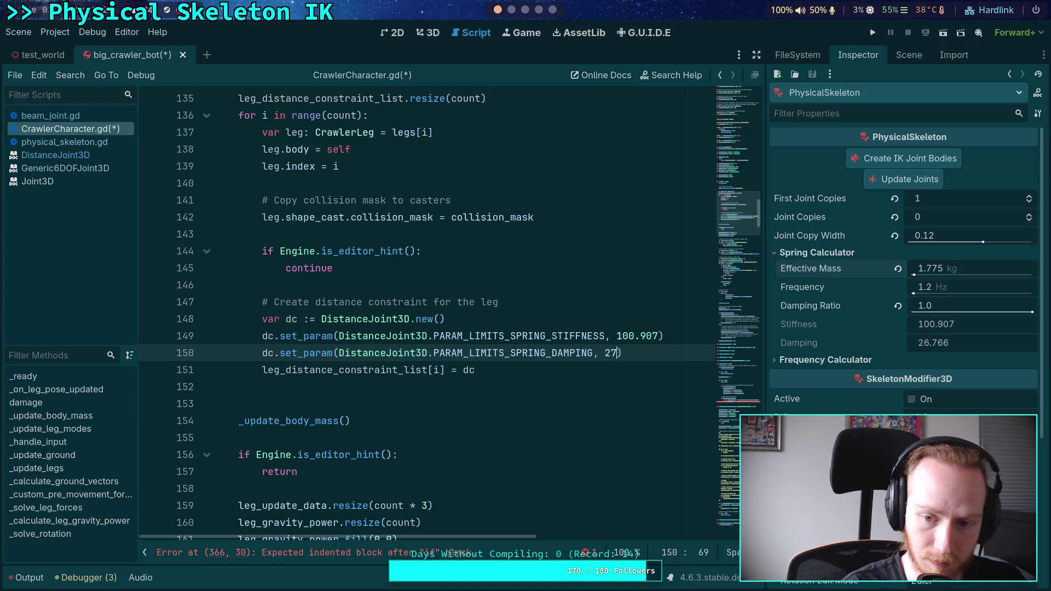
text(.788)
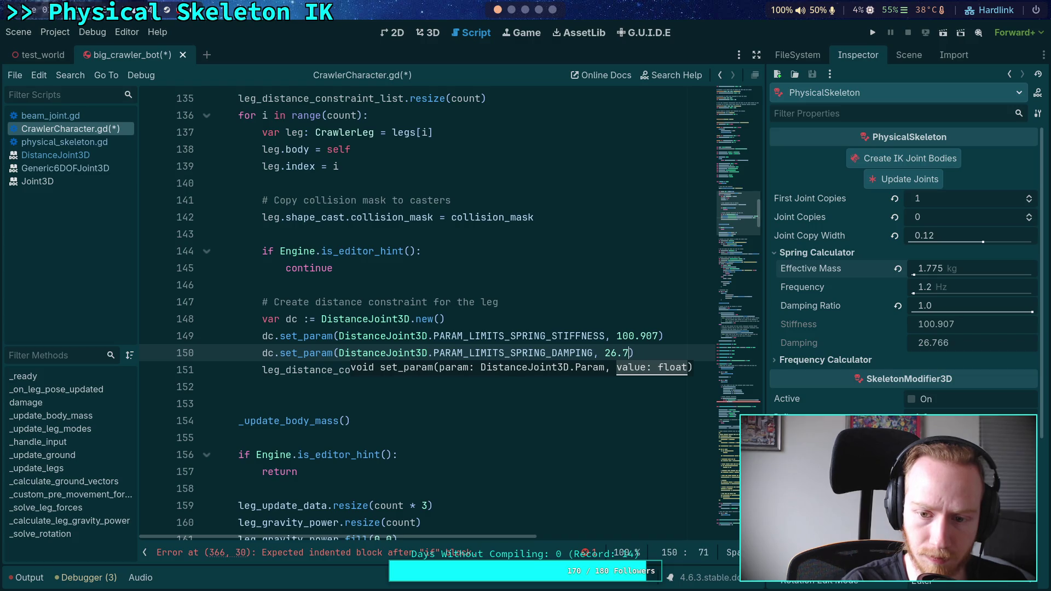
key(BackSpace)
key(BackSpace)
text(66)
key(ctrl+s)
click(547, 320)
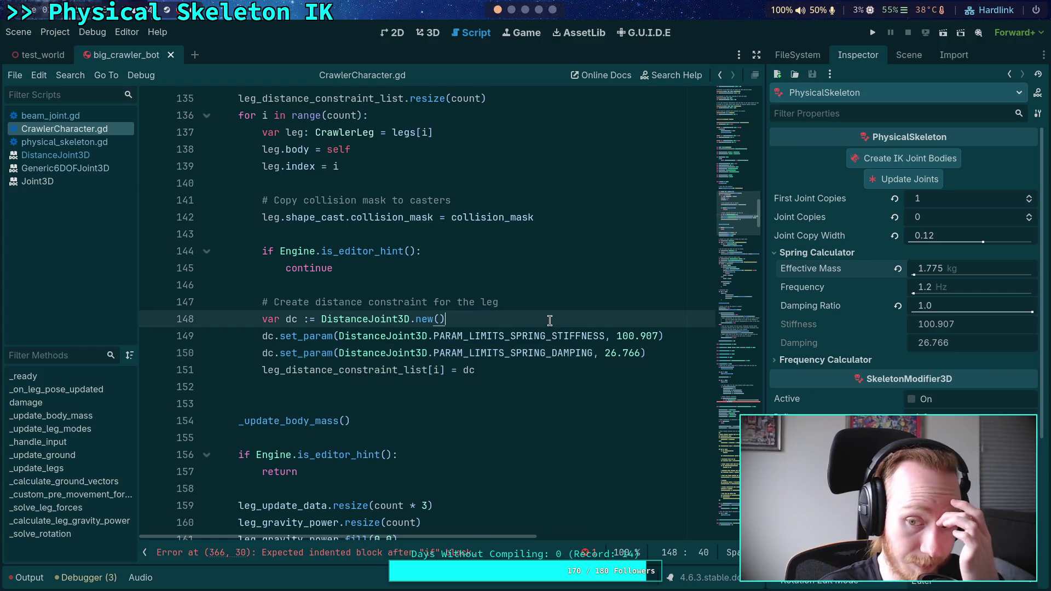
click(818, 361)
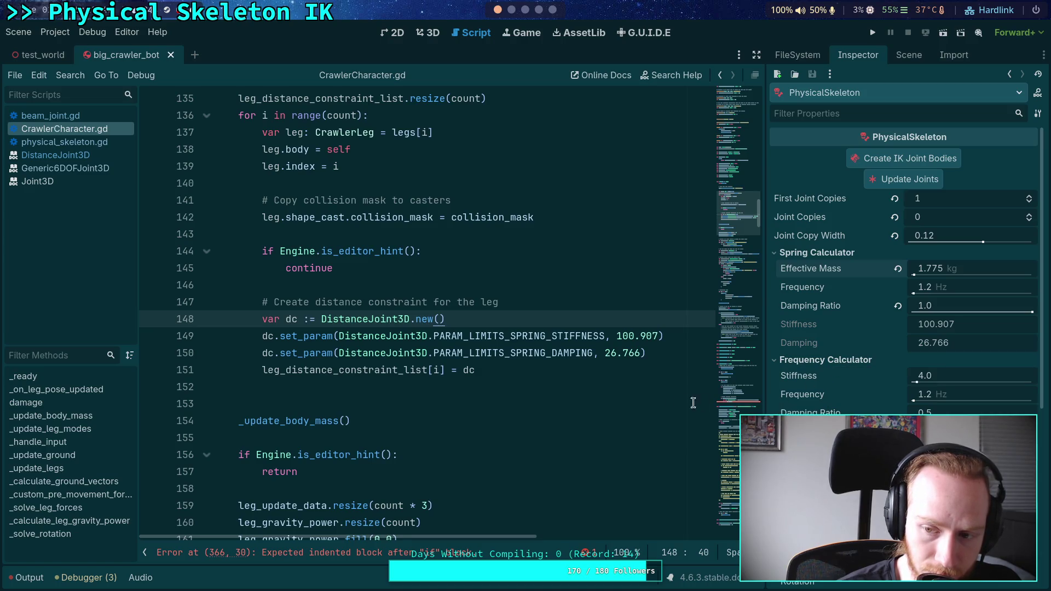
click(798, 360)
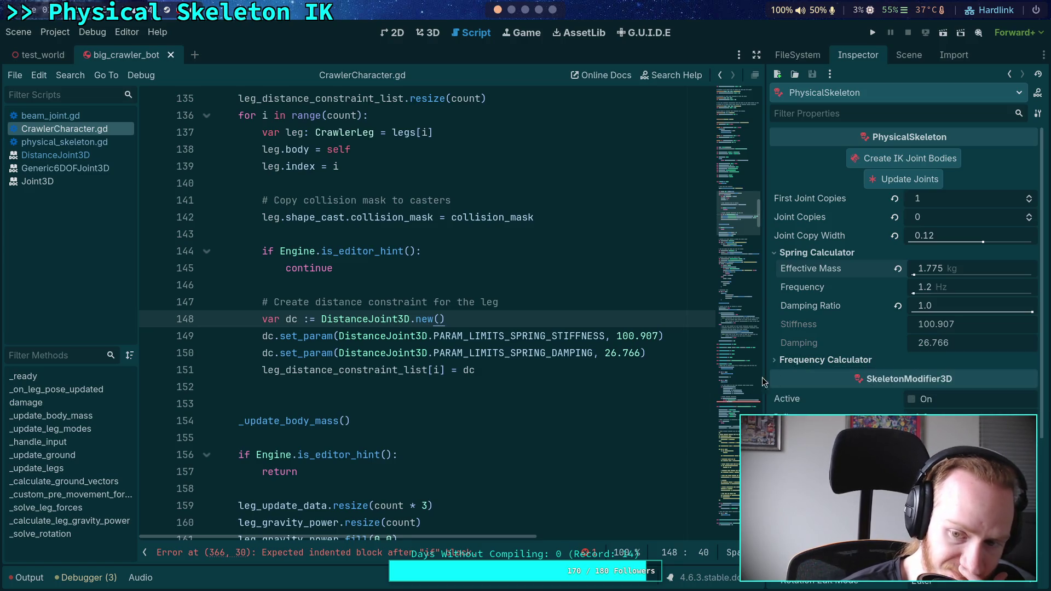
click(513, 359)
click(693, 355)
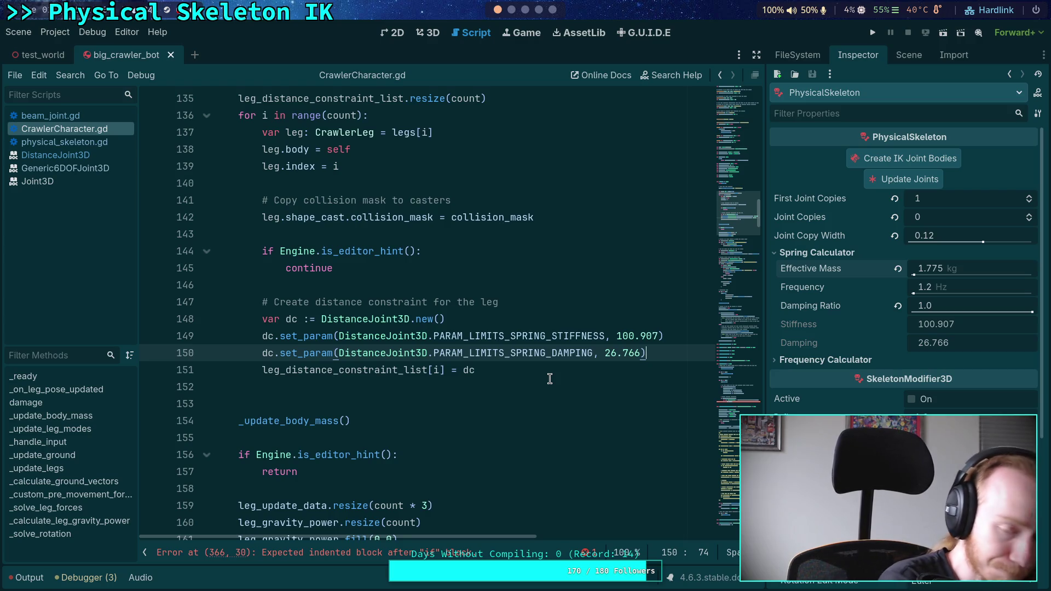
click(551, 378)
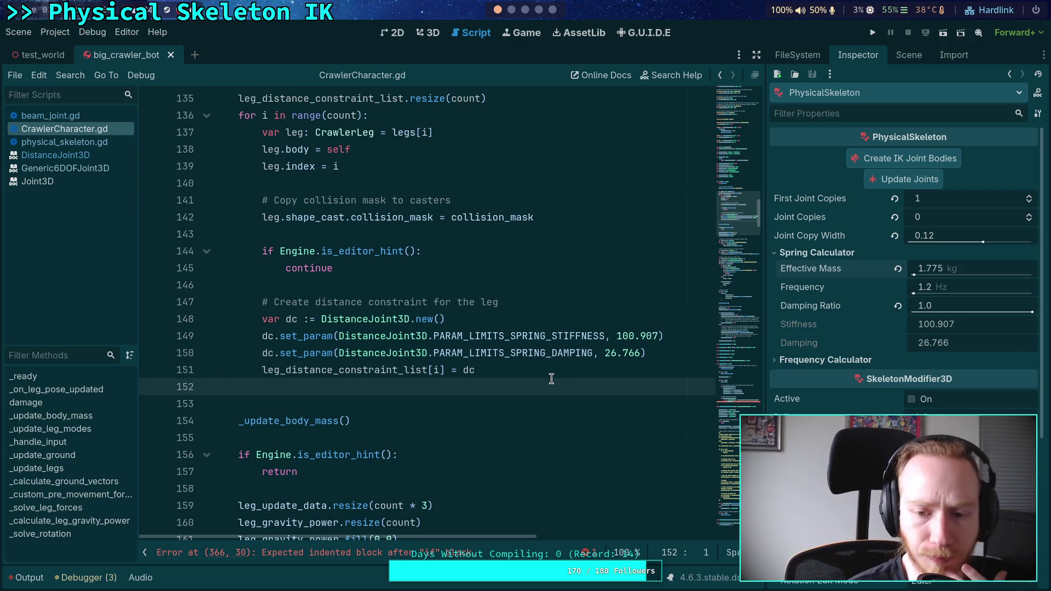
click(552, 372)
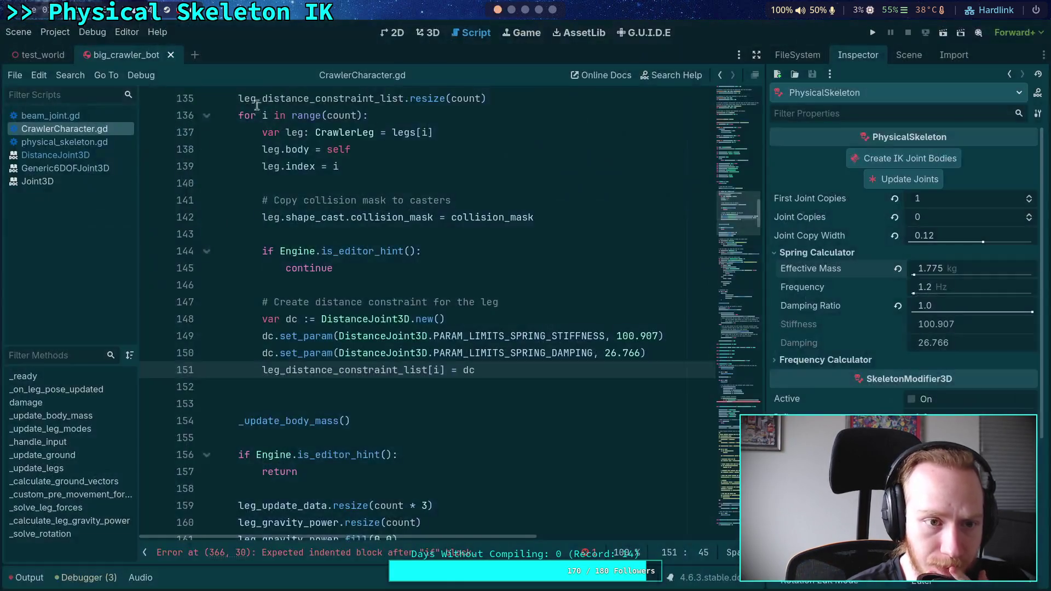
click(97, 167)
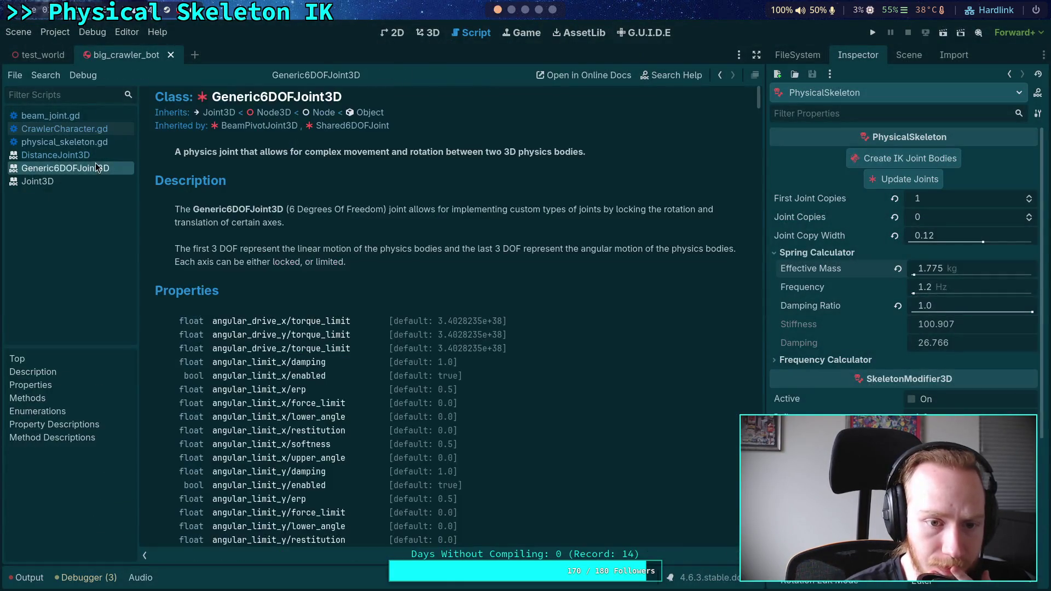
- Read the DistanceJoint3D Param enum spring docs, then switch to the Neovim workspace
click(61, 155)
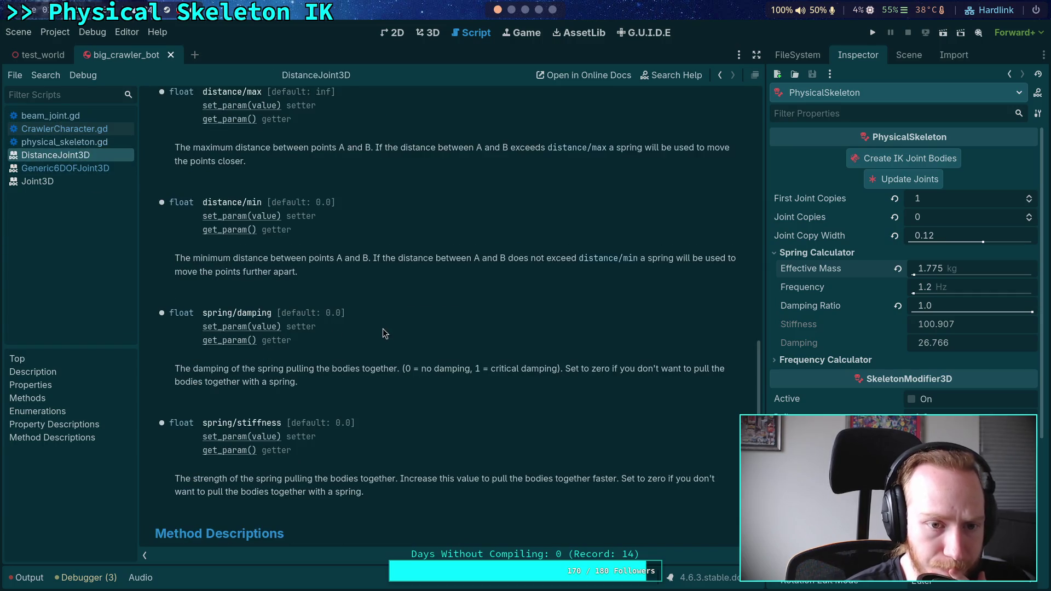
scroll(412, 327, up, 10)
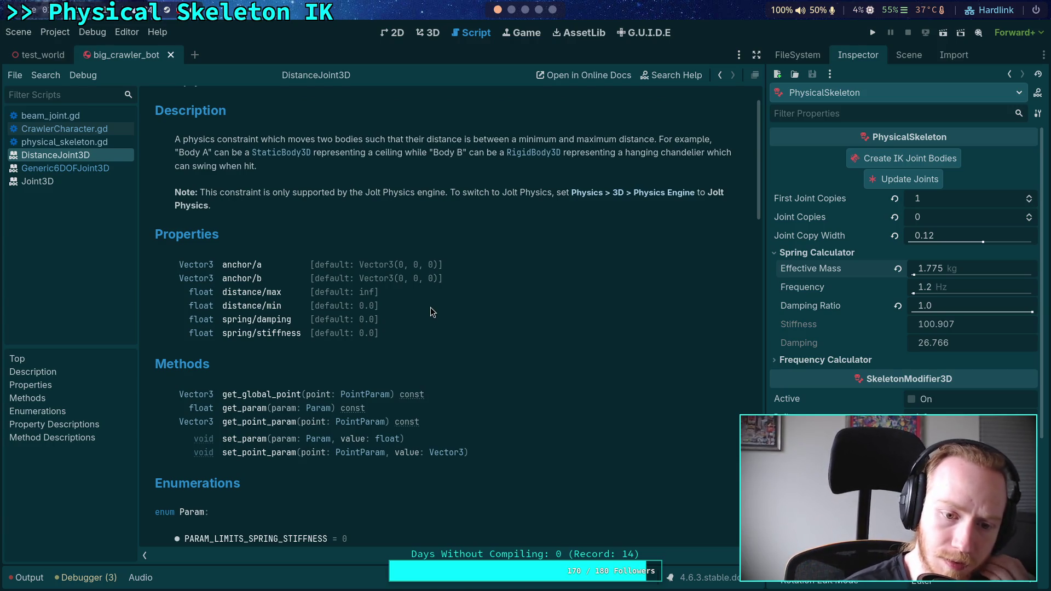
scroll(430, 327, down, 3)
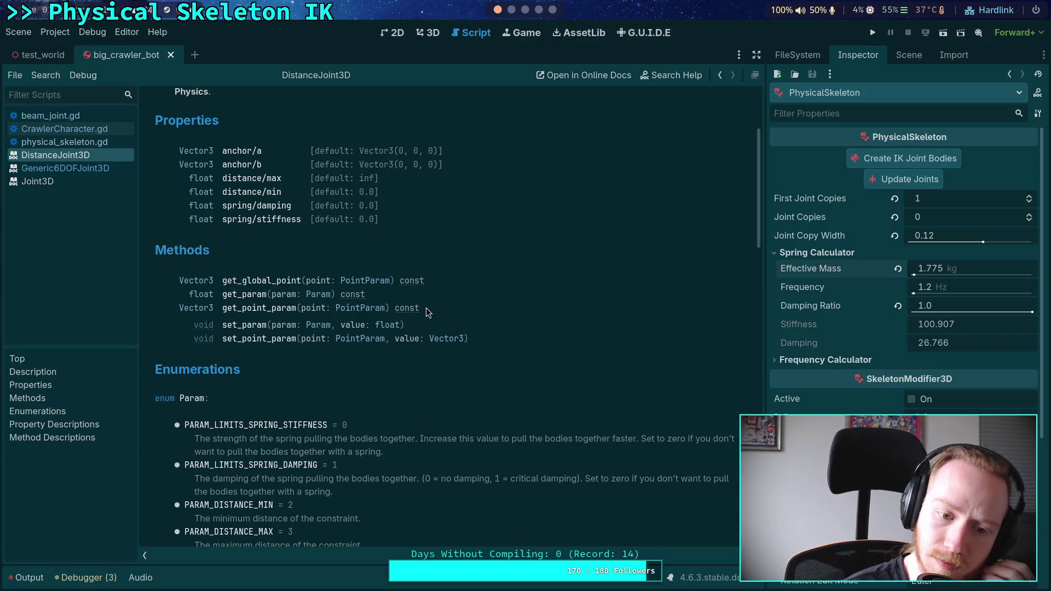
click(511, 10)
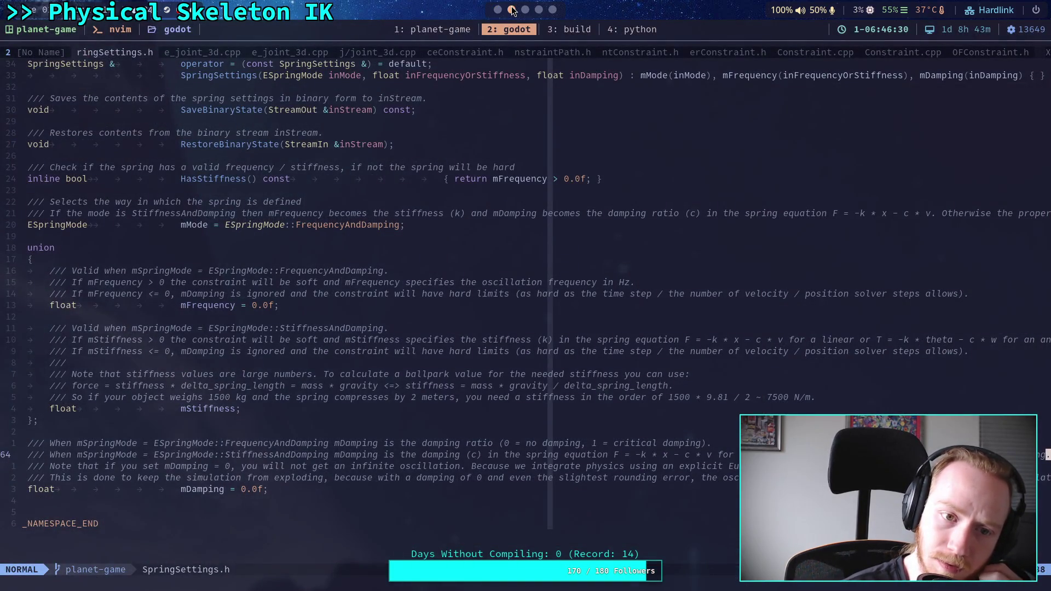
- Read rebuild() and _build_constraint() in jolt_distance_joint_3d.cpp, then return to Godot
click(183, 51)
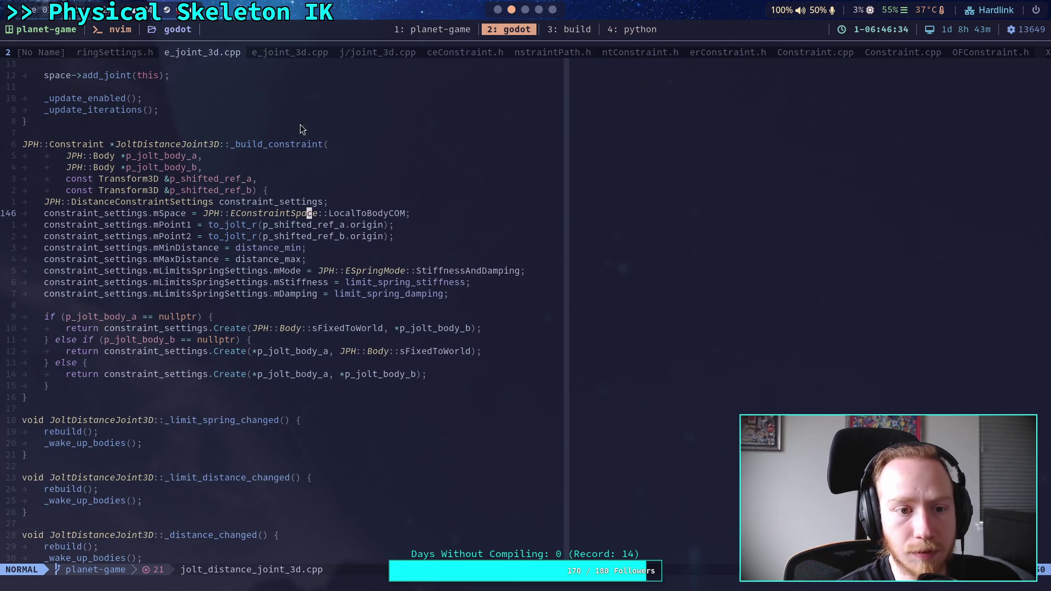
scroll(360, 339, up, 3)
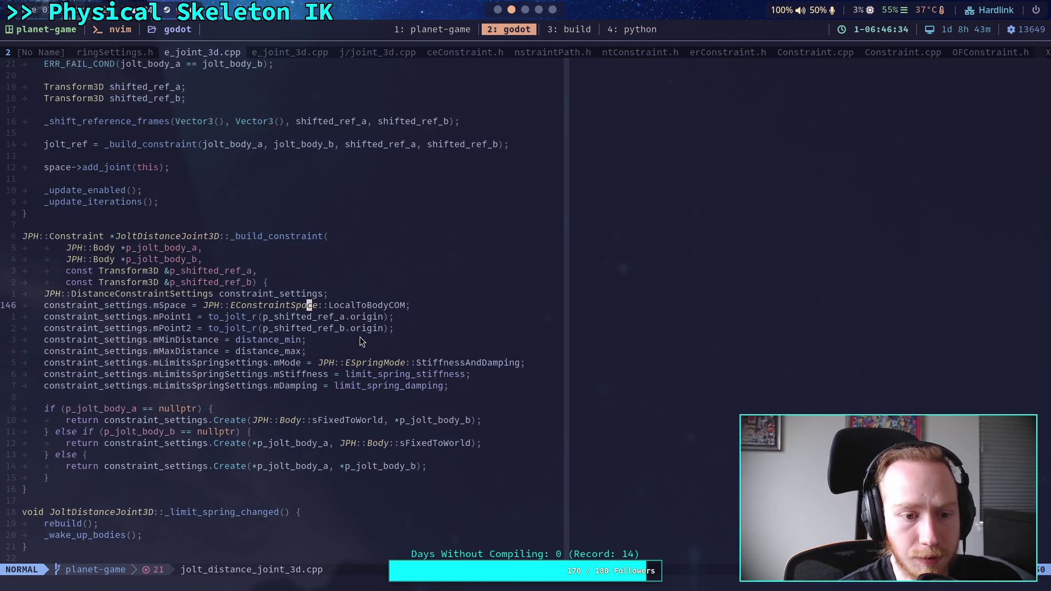
scroll(419, 340, up, 8)
scroll(420, 340, down, 1)
click(419, 340)
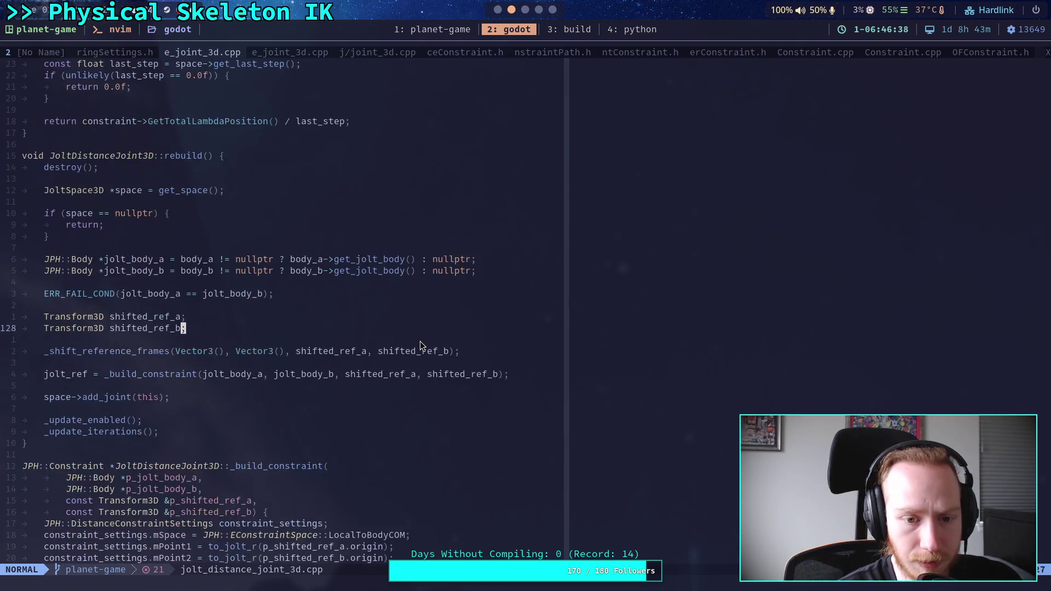
scroll(419, 341, up, 9)
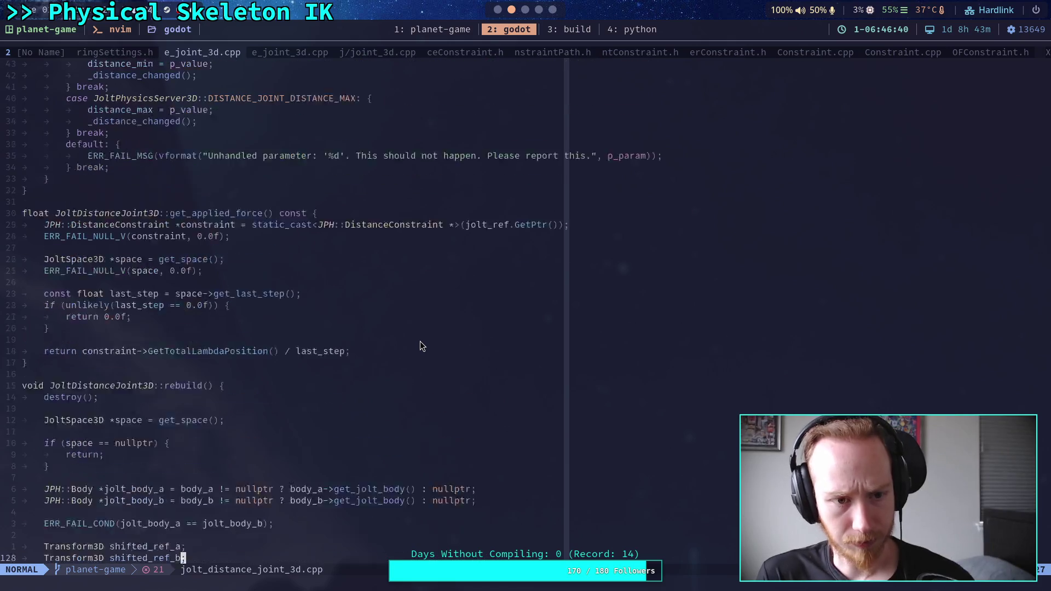
scroll(420, 341, down, 7)
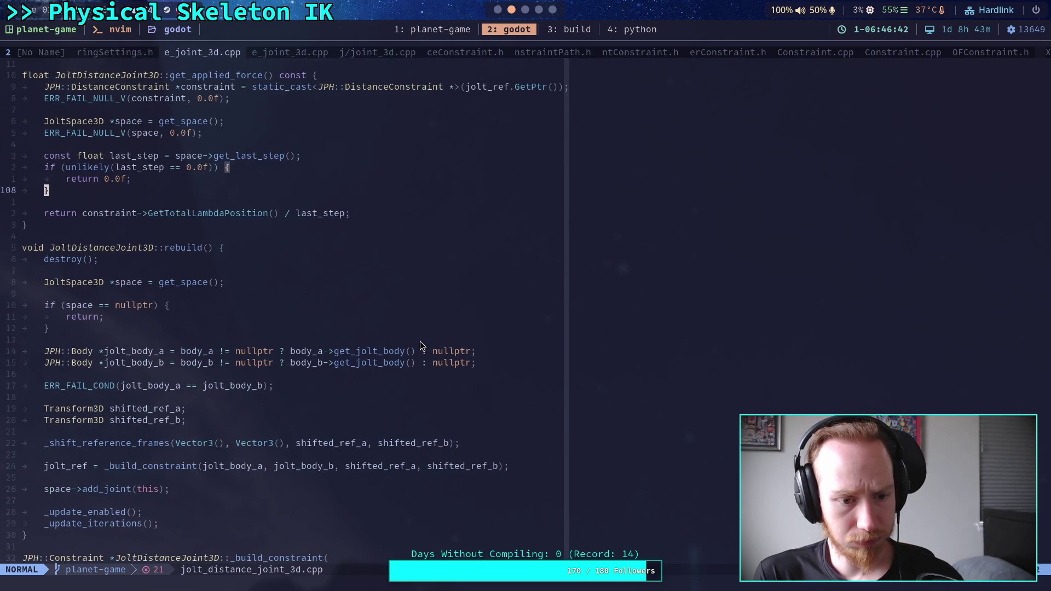
scroll(421, 345, down, 7)
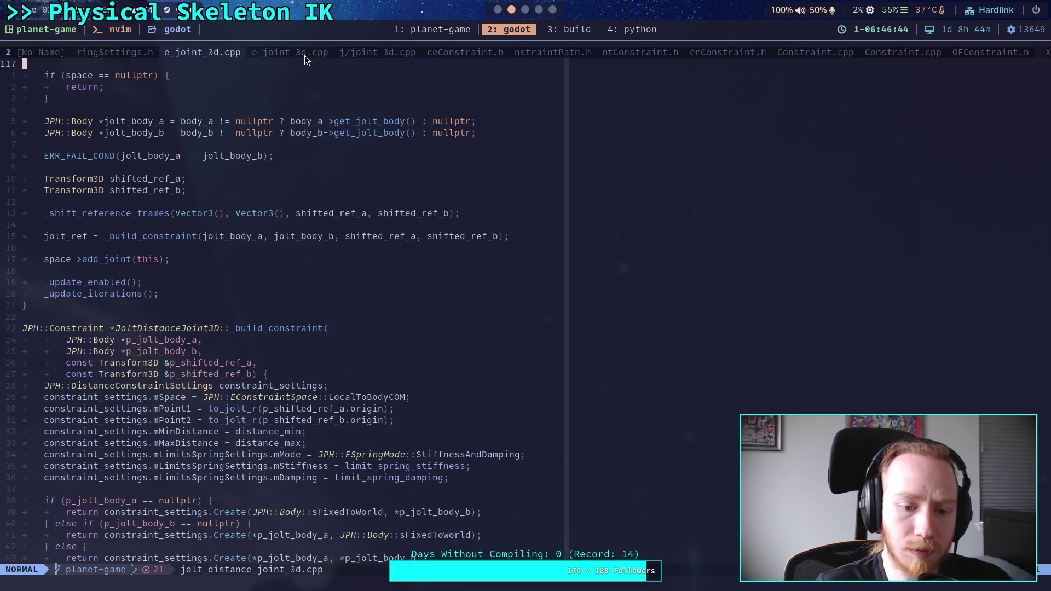
scroll(329, 199, down, 3)
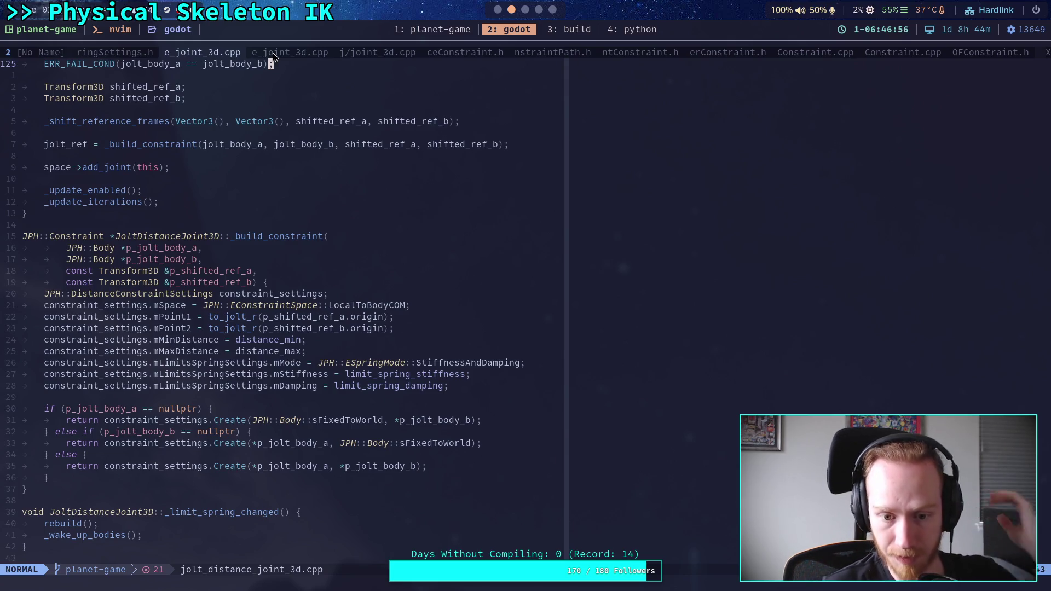
key(super+1)
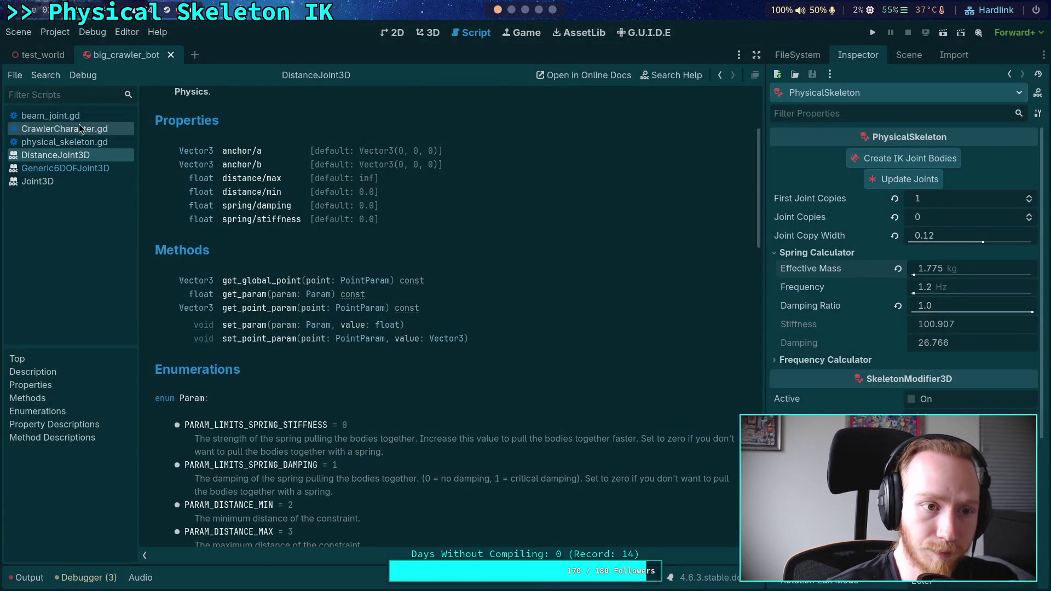
- Open CrawlerCharacter.gd and start a new call line after the constraint assignment
click(79, 132)
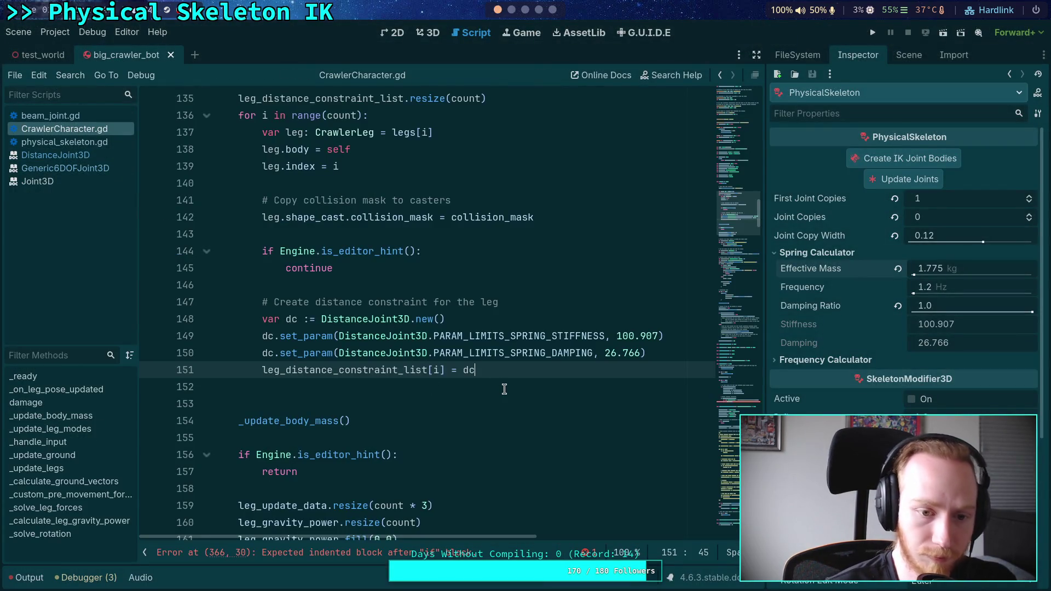
scroll(504, 389, down, 7)
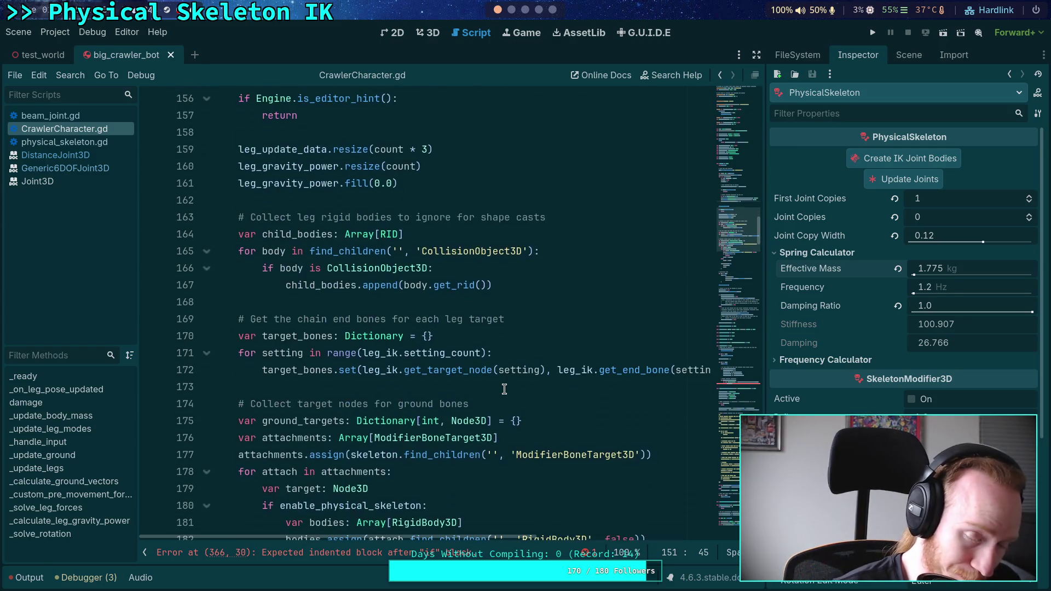
scroll(504, 389, up, 11)
scroll(504, 389, down, 3)
scroll(504, 389, up, 2)
scroll(504, 389, down, 2)
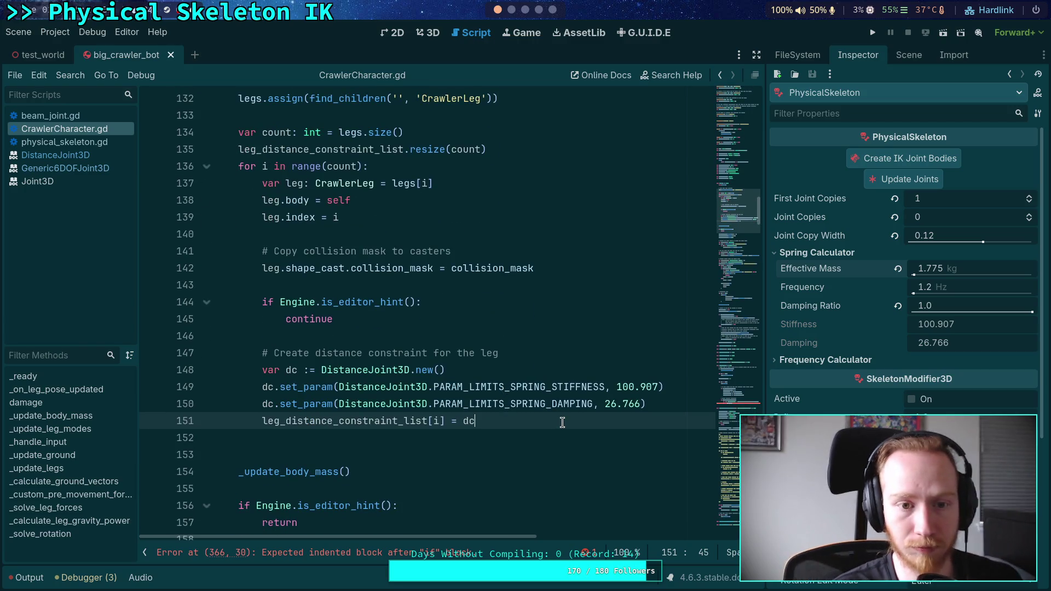
key(Return)
text(add_si)
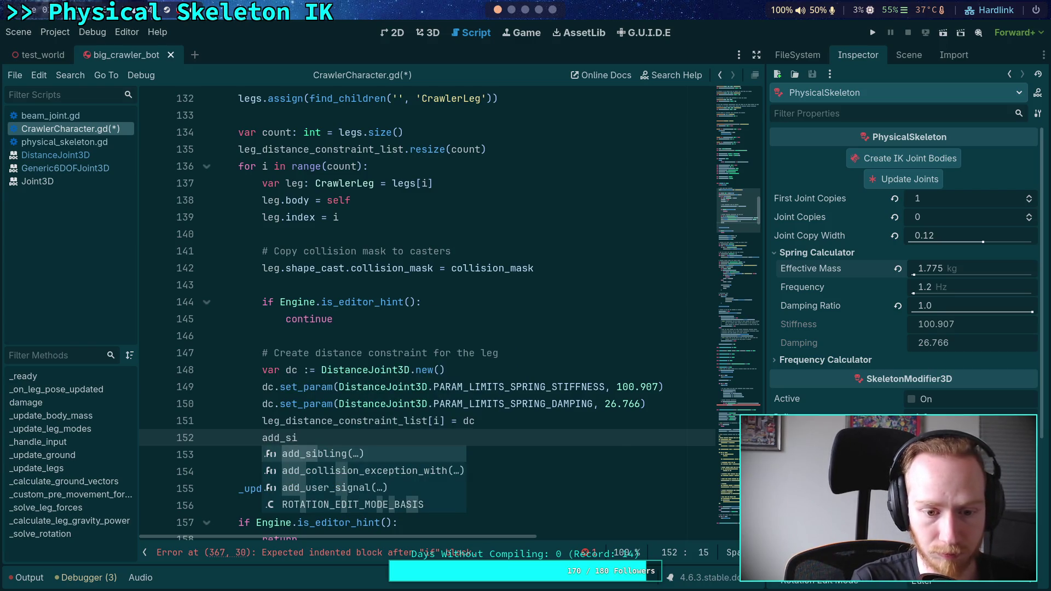
key(Return)
key(BackSpace)
text(.)
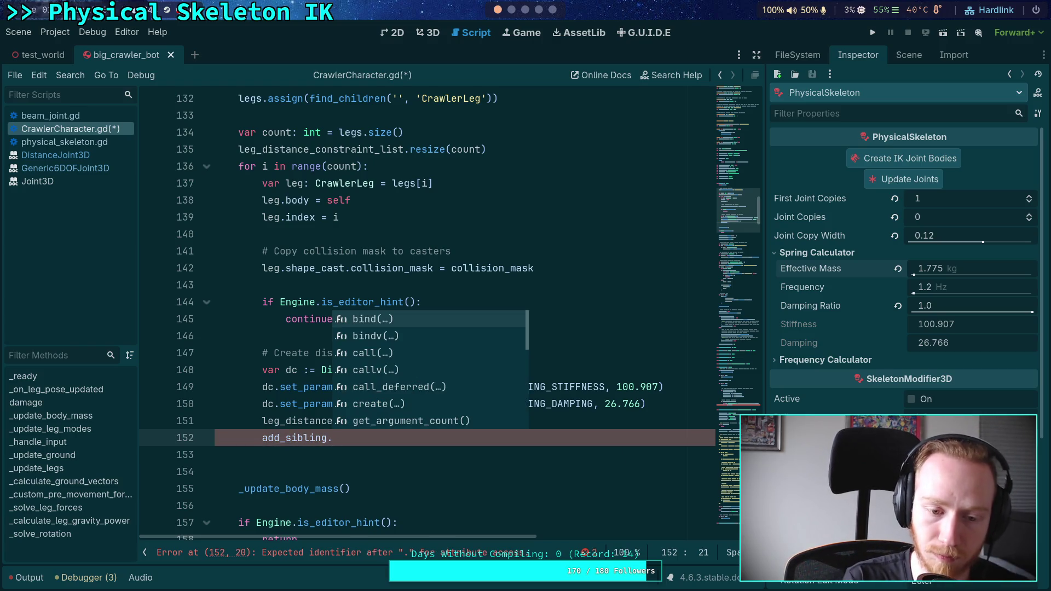
- Complete the line as 'add_child.call_deferred(dc)' and save the script
key(BackSpace)
key(BackSpace)
key(BackSpace)
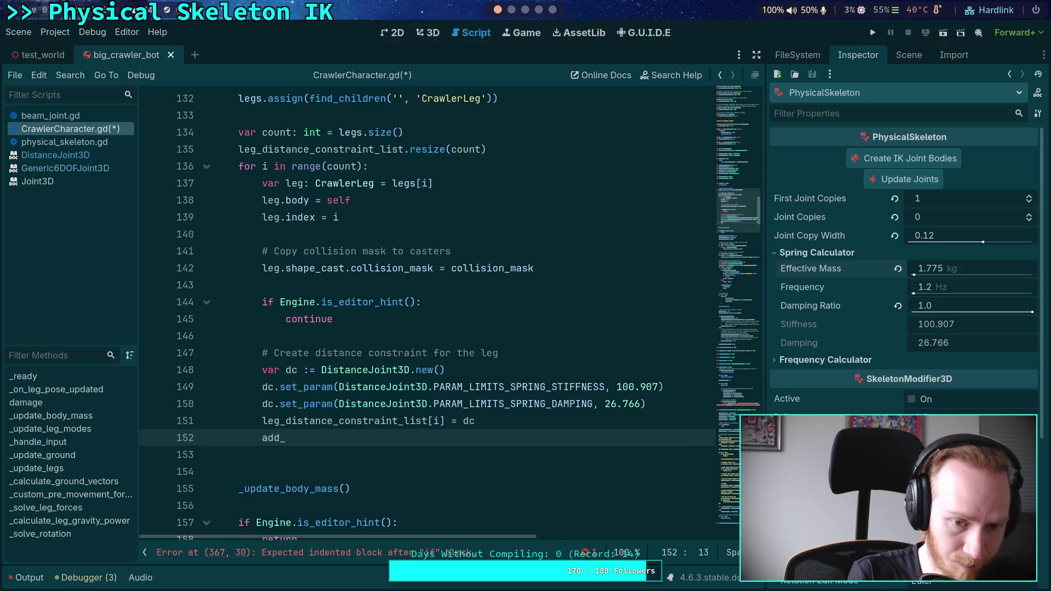
text(child.cal)
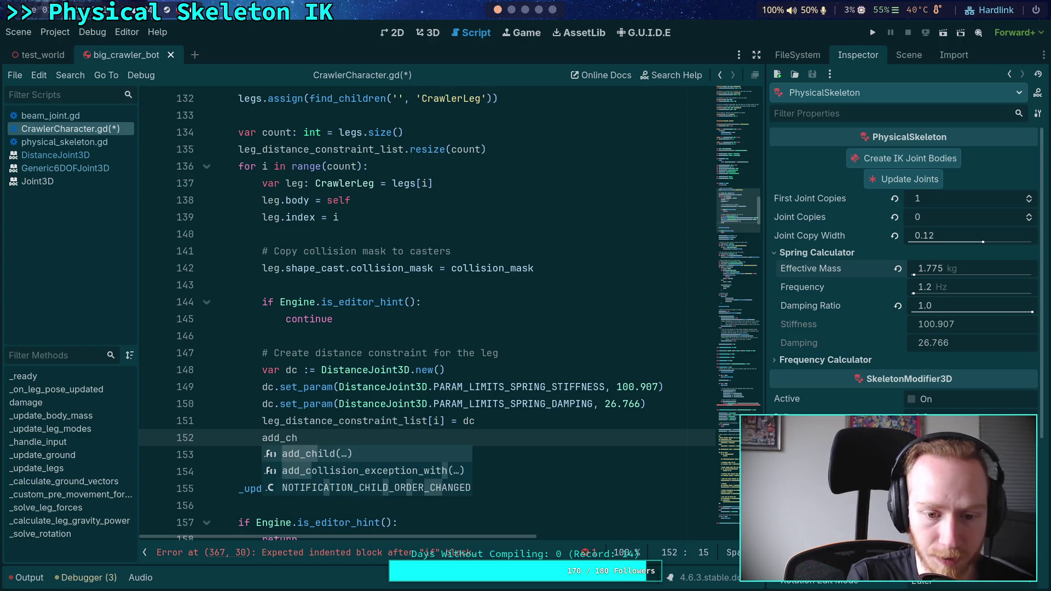
text(l)
key(Down)
key(Down)
key(Return)
text(dc))
key(ctrl+s)
mouse_move(555, 408)
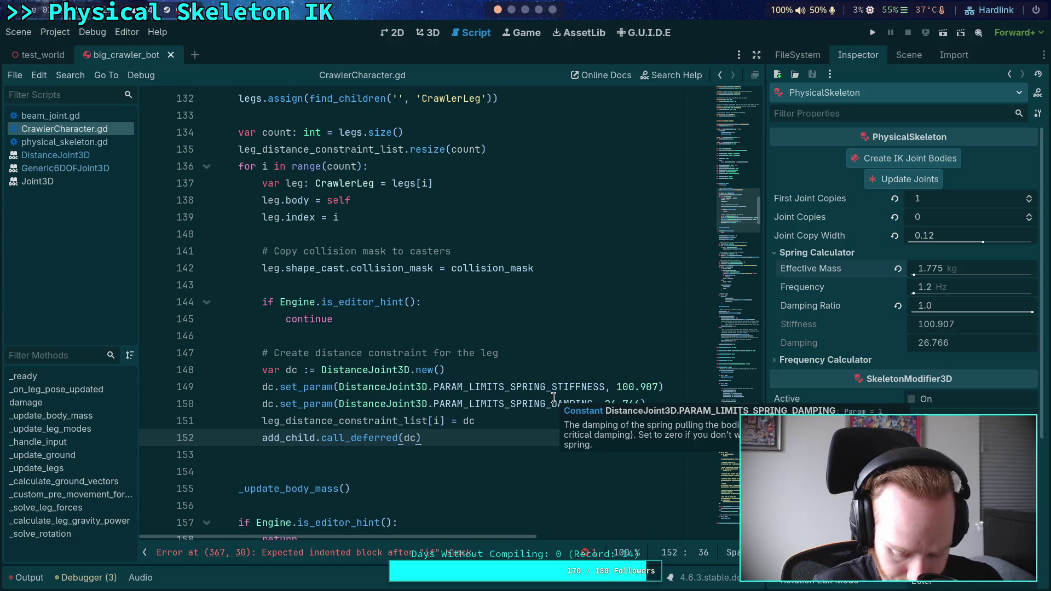
- Remove the surplus blank line before _update_body_mass(), then switch to Neovim
click(440, 466)
click(440, 454)
scroll(429, 427, down, 6)
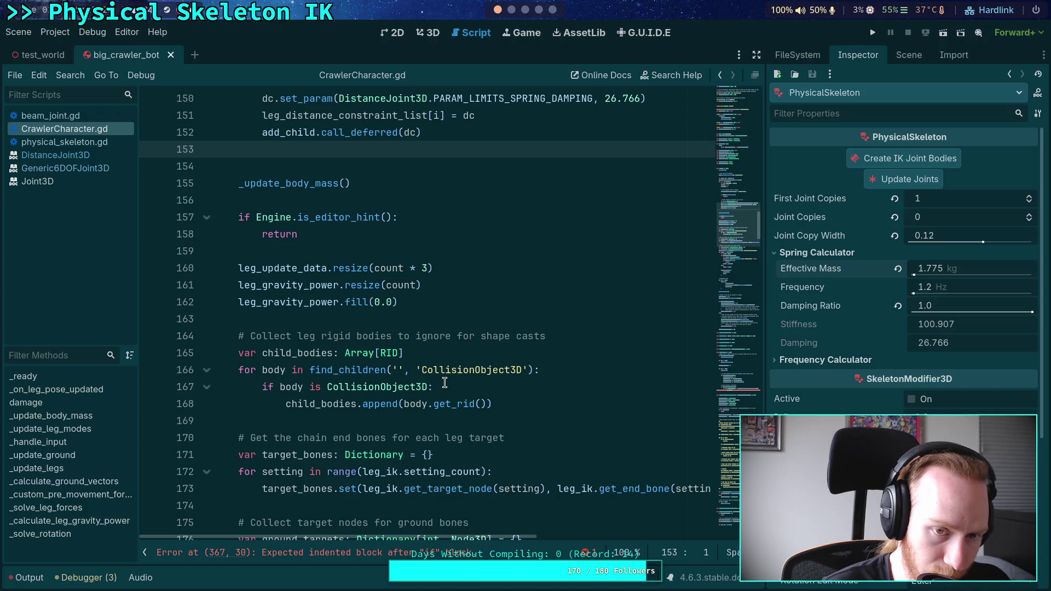
key(BackSpace)
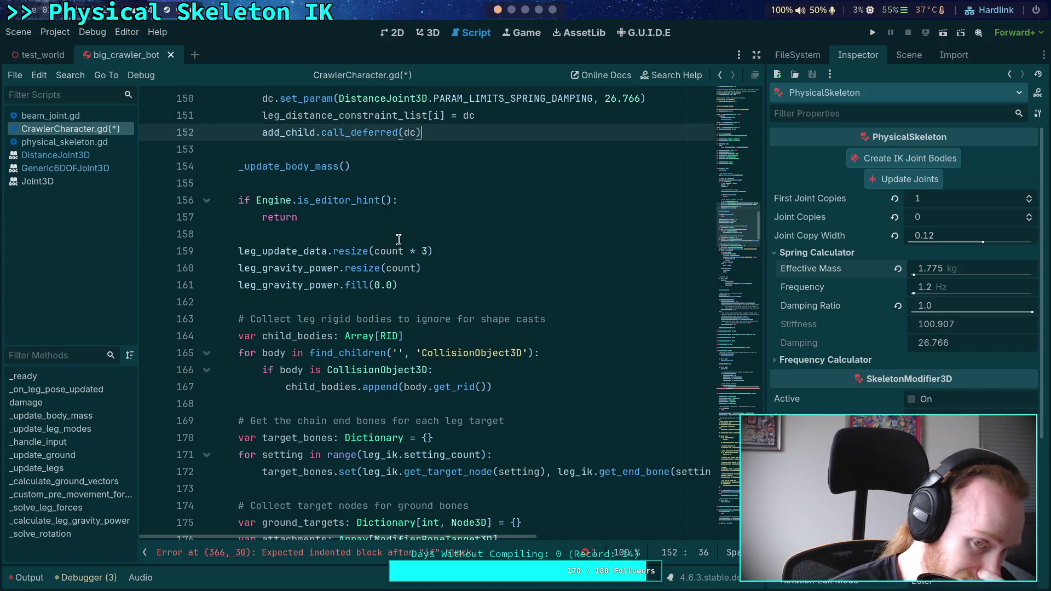
scroll(399, 241, up, 3)
scroll(462, 265, down, 6)
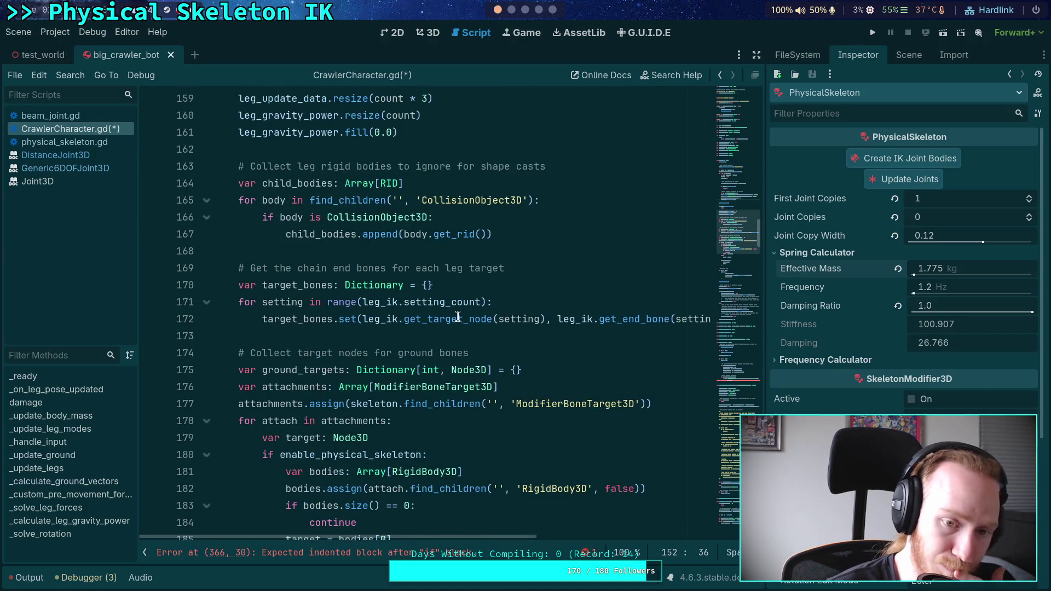
scroll(458, 317, down, 1)
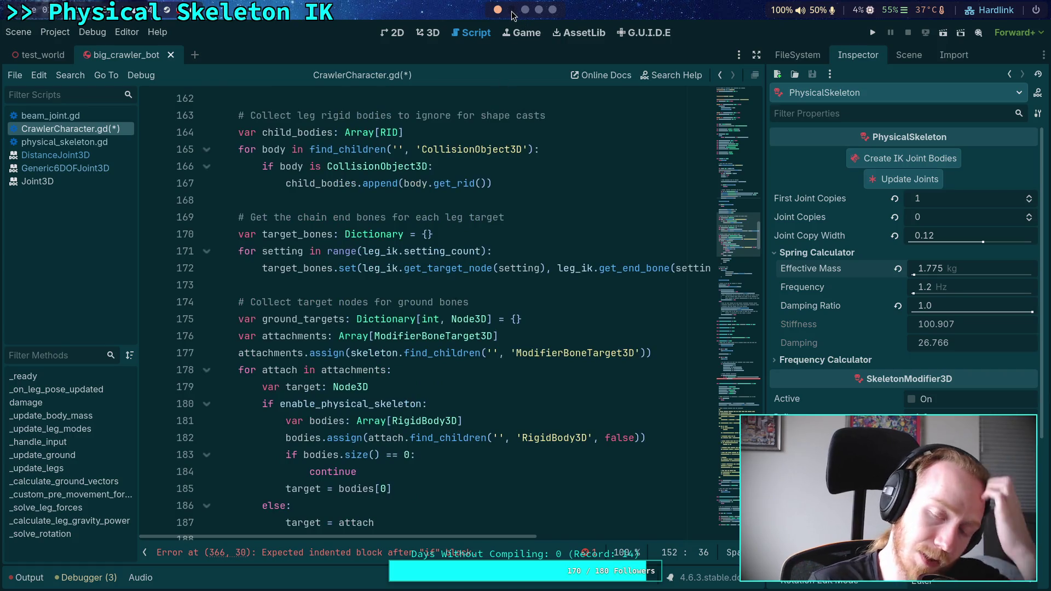
click(512, 10)
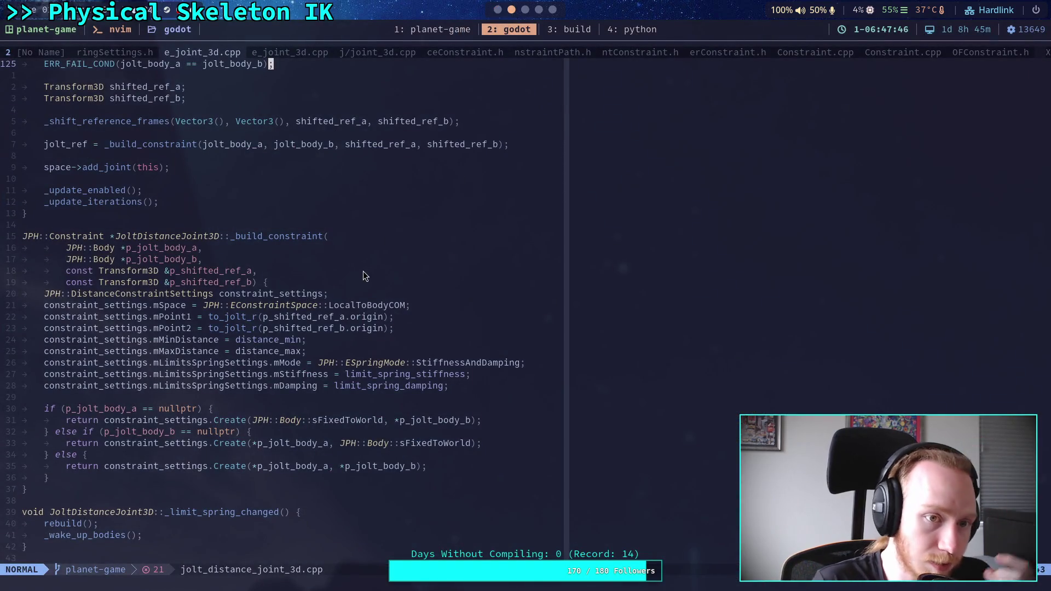
- View _get_body_from_param in distance_joint_3d.cpp, then go back to the Godot script editor
scroll(367, 267, up, 3)
click(272, 51)
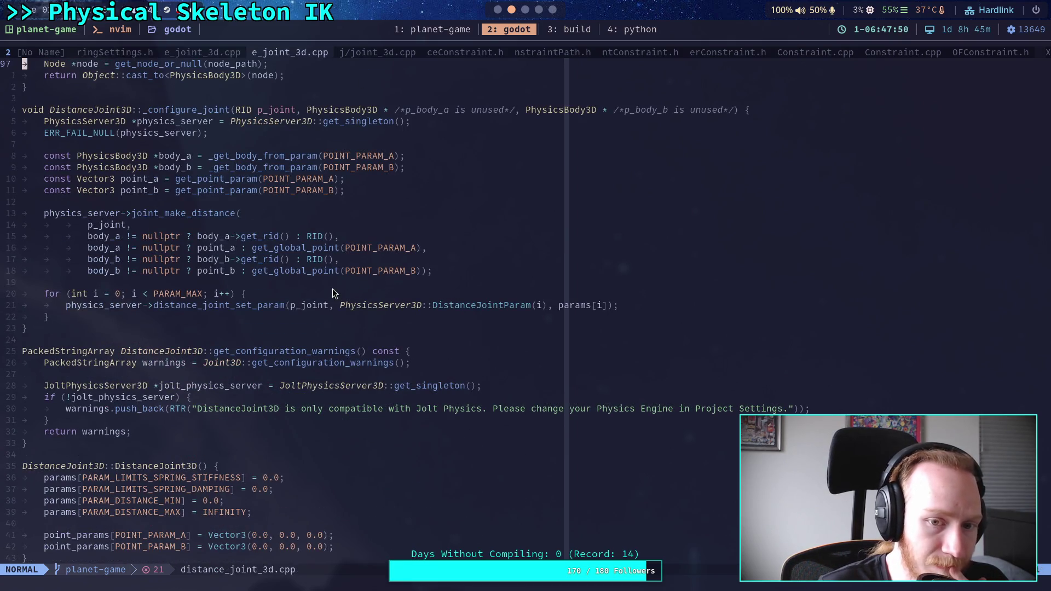
scroll(337, 335, up, 3)
scroll(337, 334, up, 3)
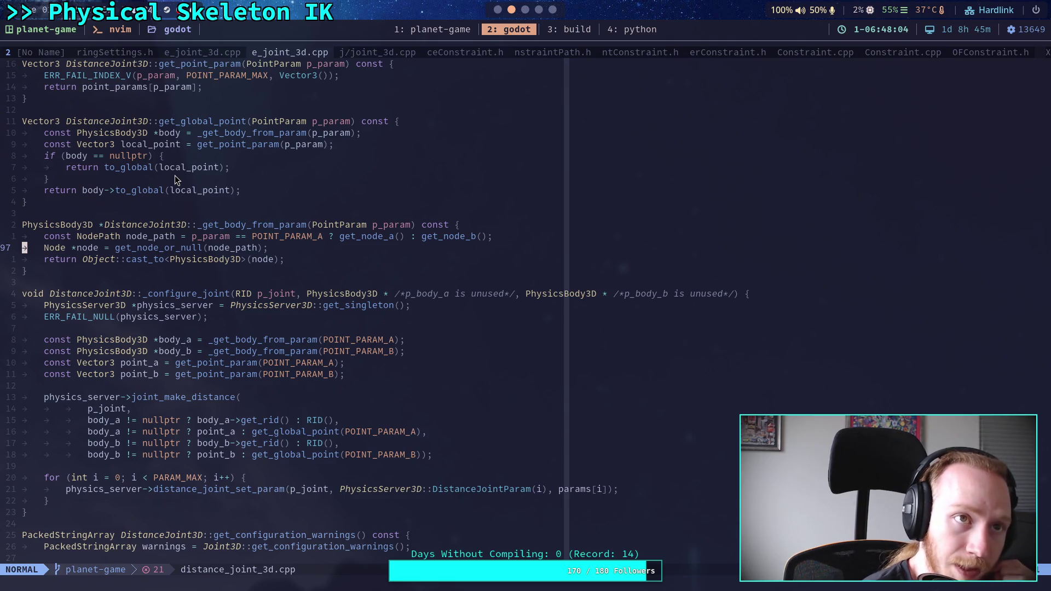
click(422, 30)
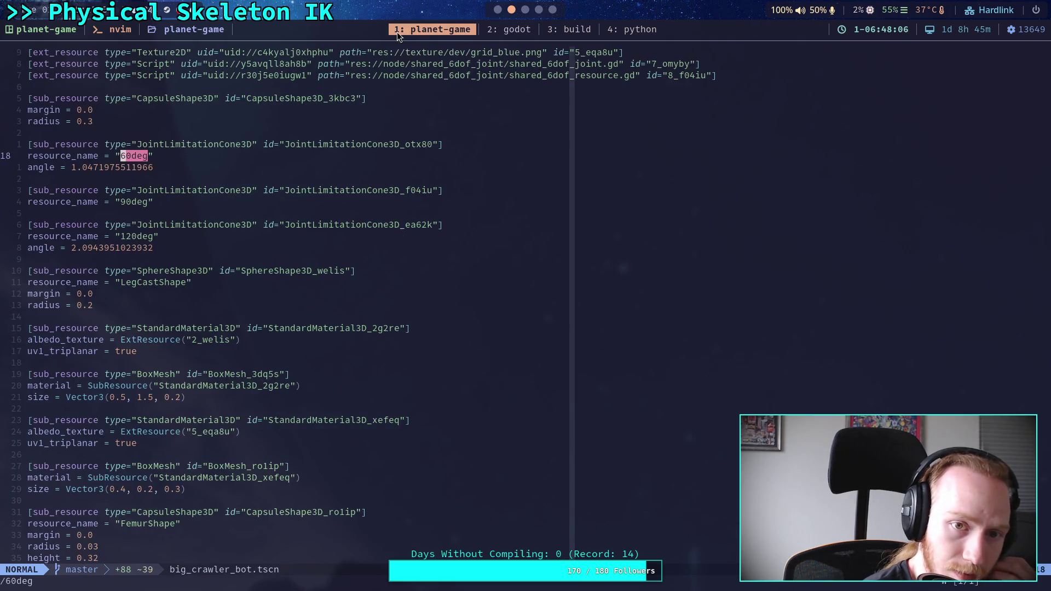
click(496, 9)
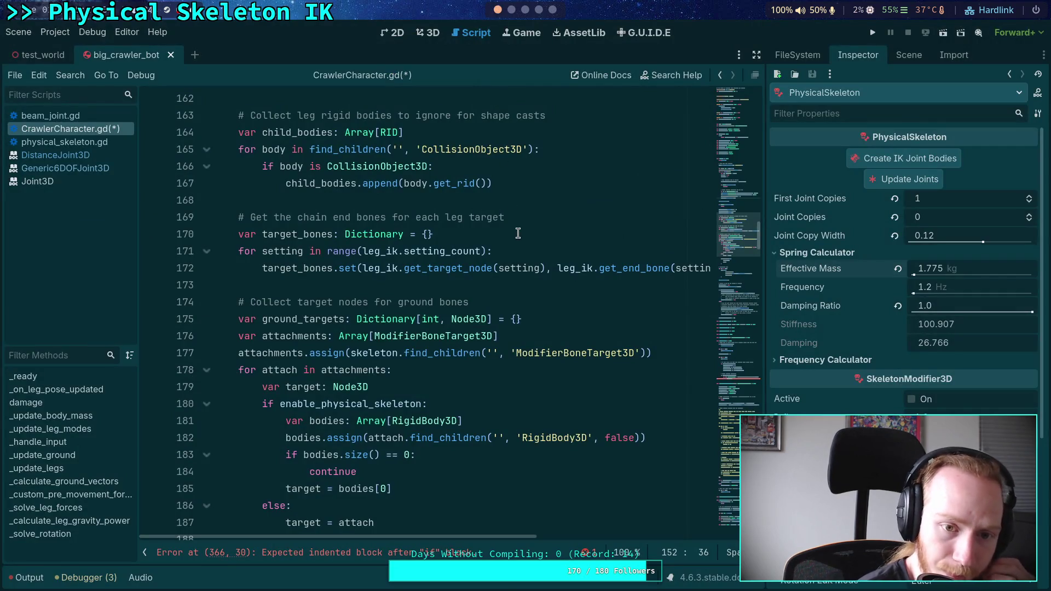
- Add a new line inside the 'if not dc.node_b:' check
scroll(518, 233, up, 2)
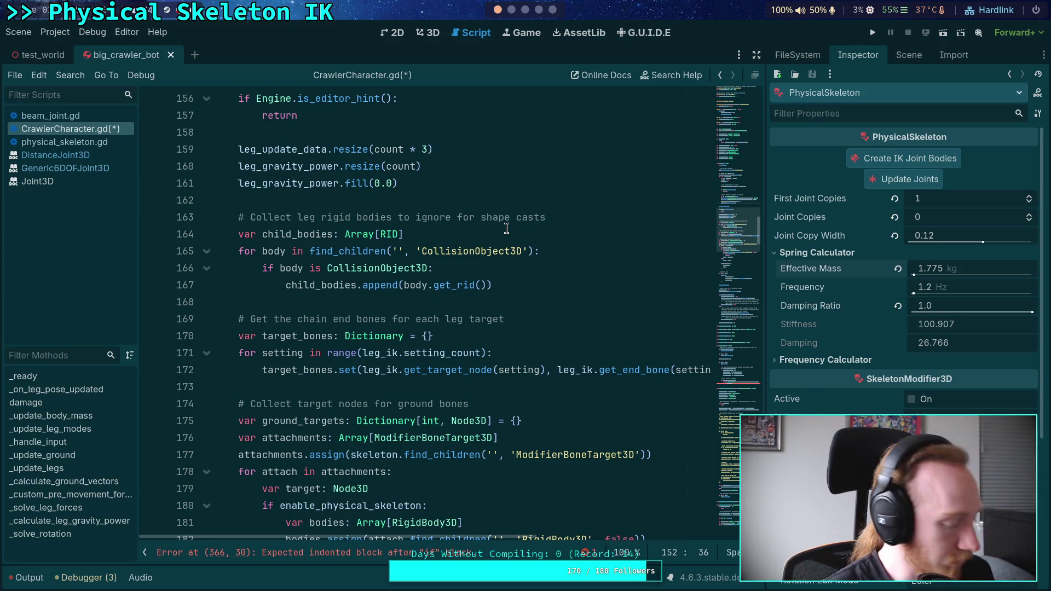
scroll(508, 328, down, 8)
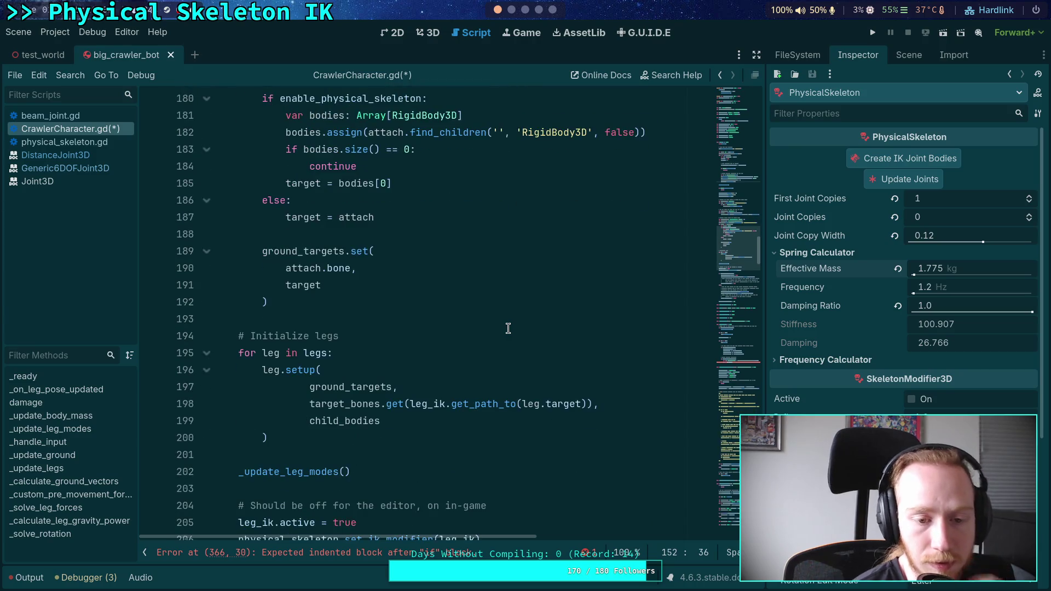
scroll(508, 328, down, 10)
click(728, 298)
scroll(728, 298, down, 7)
click(424, 360)
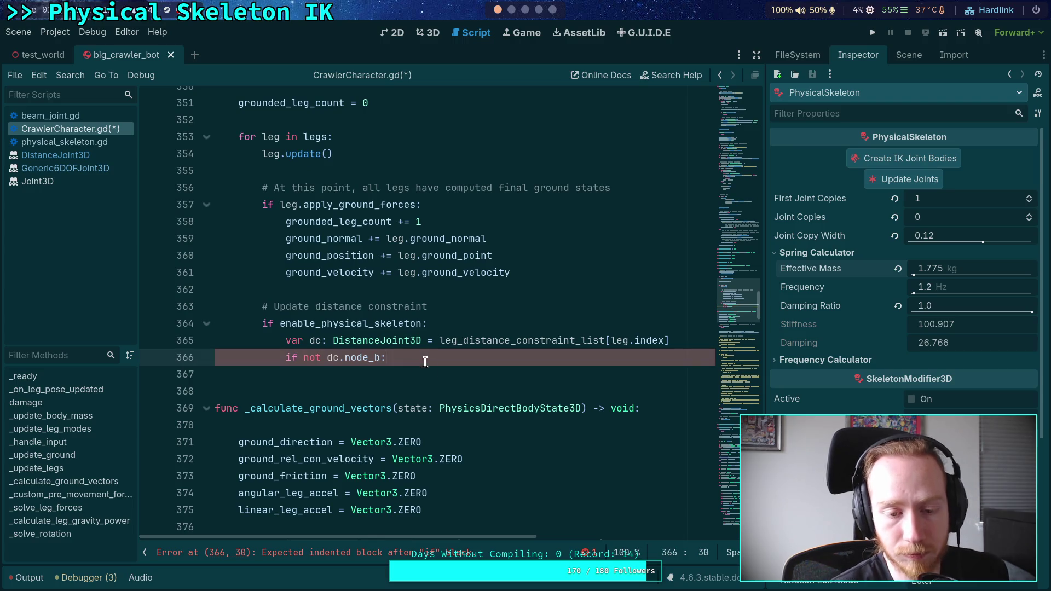
key(Return)
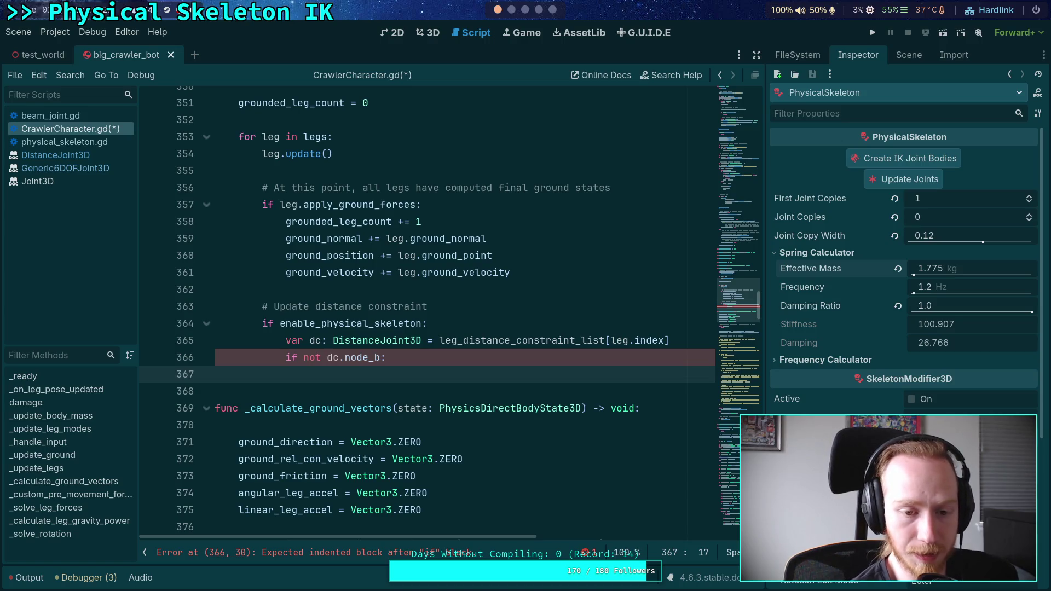
- Write 'for joint_data in physical_skeleton.joints:' and begin 'if joint_data'
text(for joint_data in )
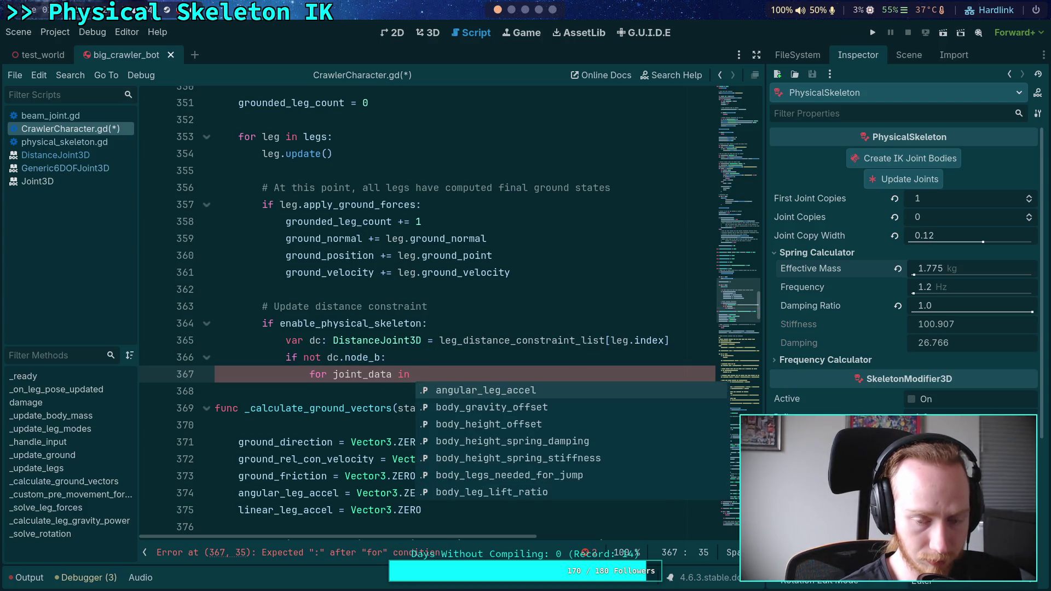
text(physical_skeleton)
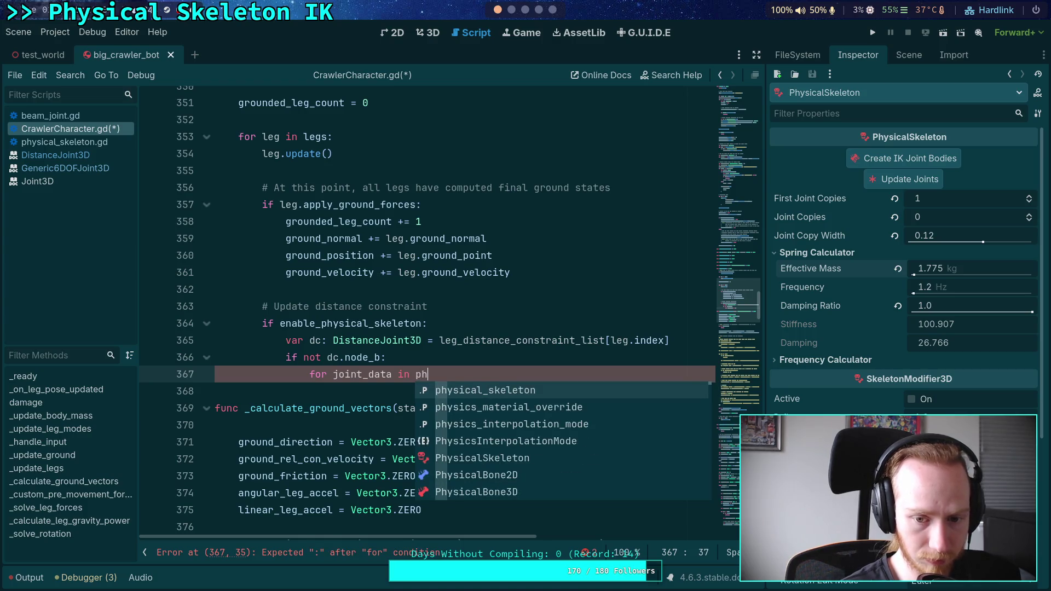
key(Return)
text(.jo)
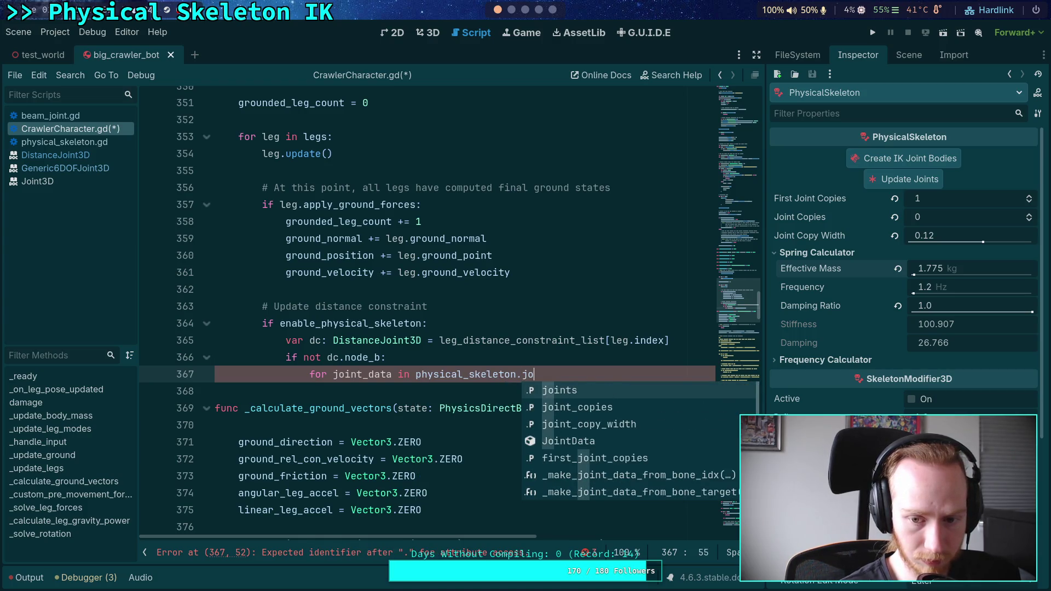
key(Return)
key(Return)
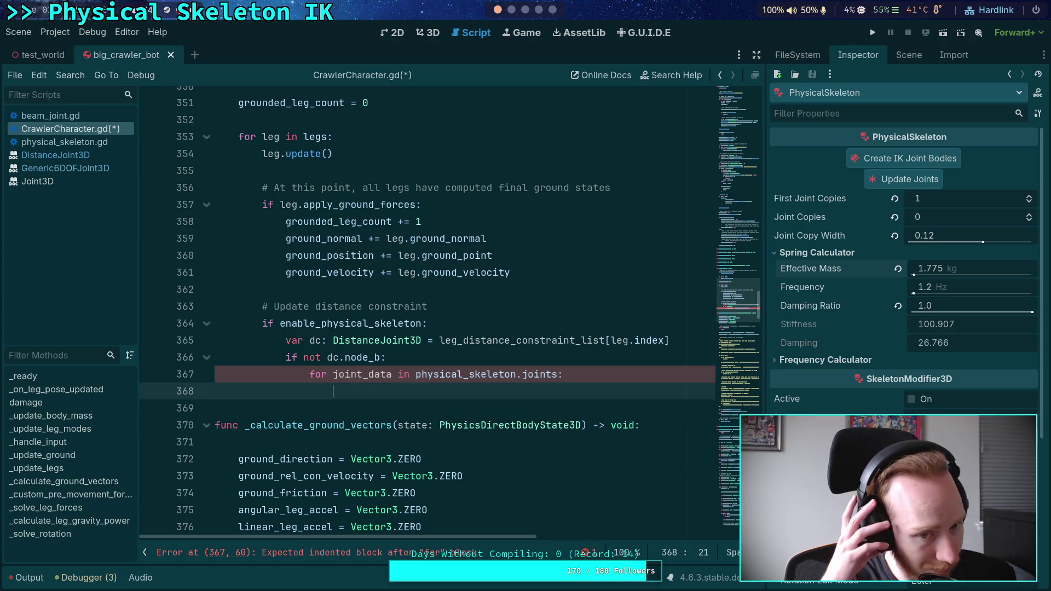
text(if )
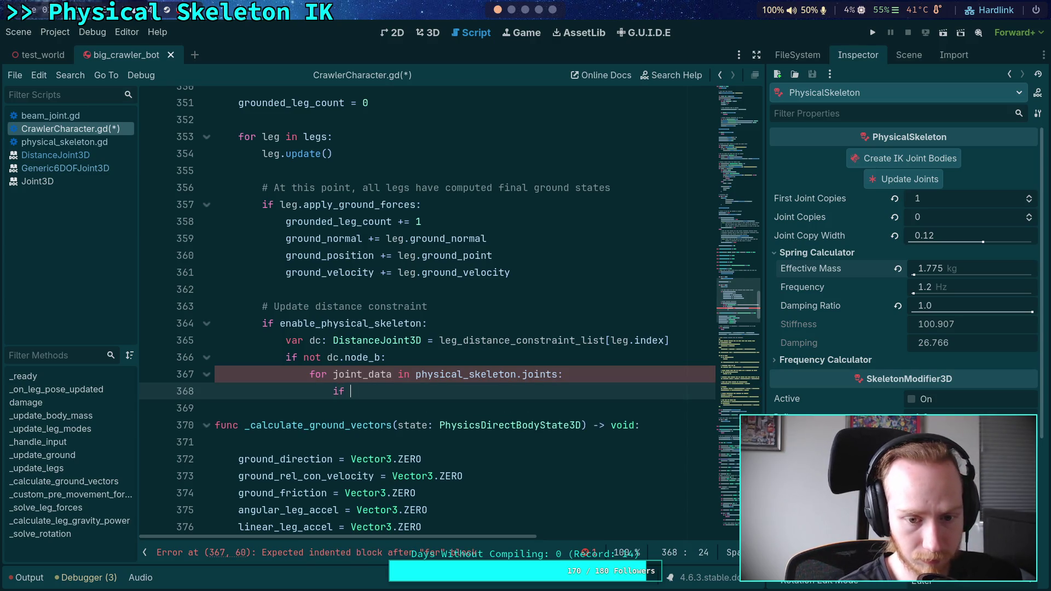
text(joint_data)
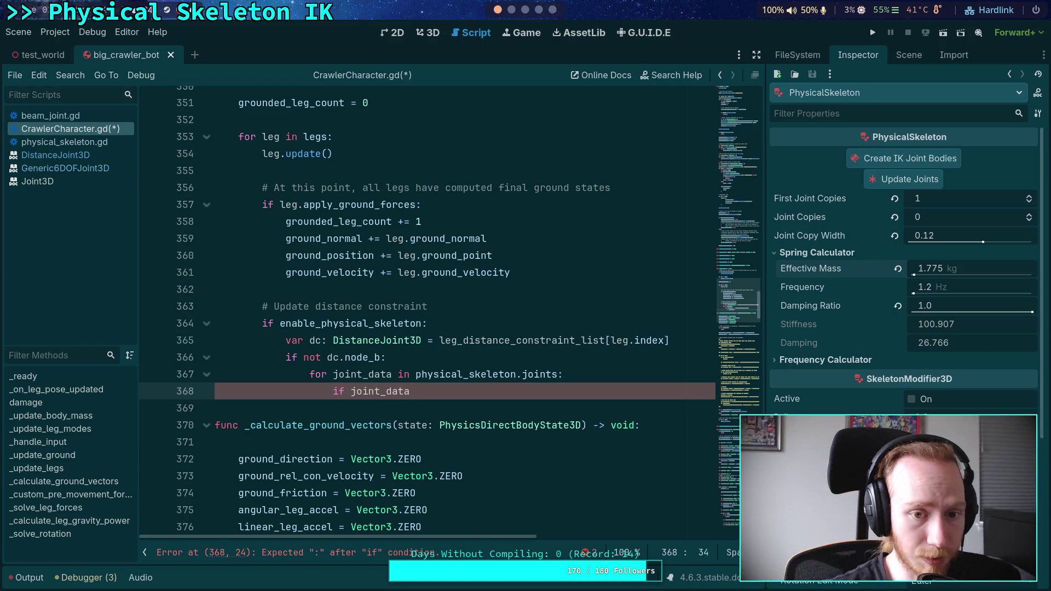
click(314, 137)
click(821, 54)
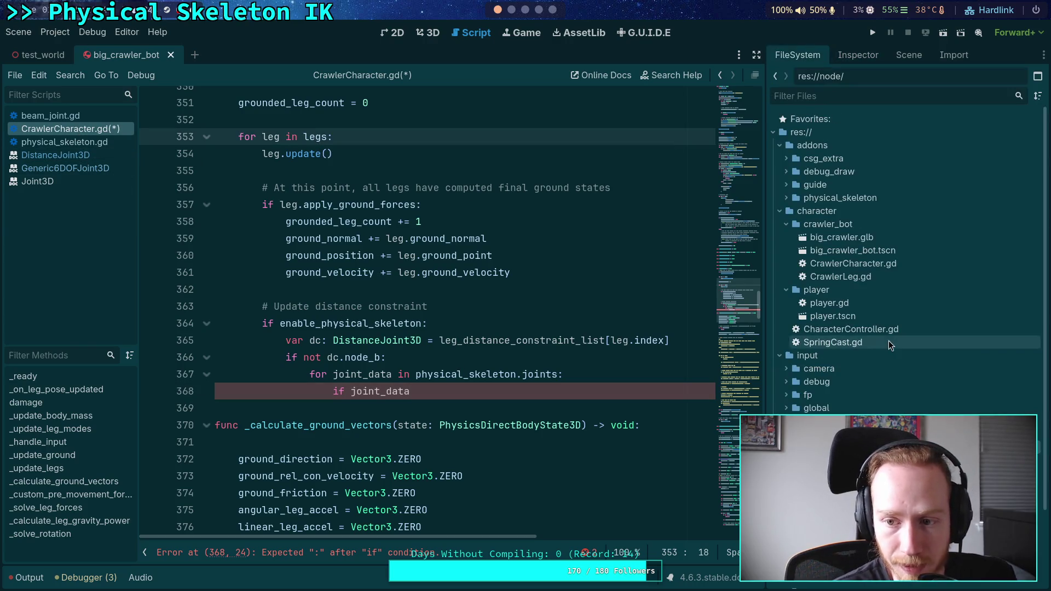
- Open CrawlerLeg.gd and locate the ground_bone_idx declaration
double_click(870, 278)
scroll(742, 216, up, 10)
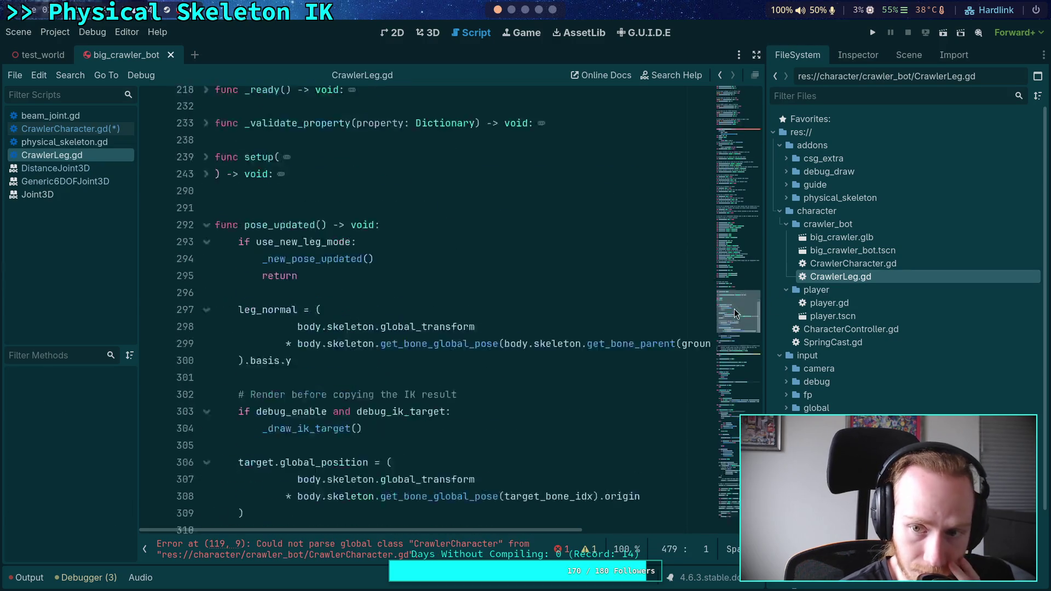
scroll(742, 216, up, 3)
scroll(739, 218, down, 4)
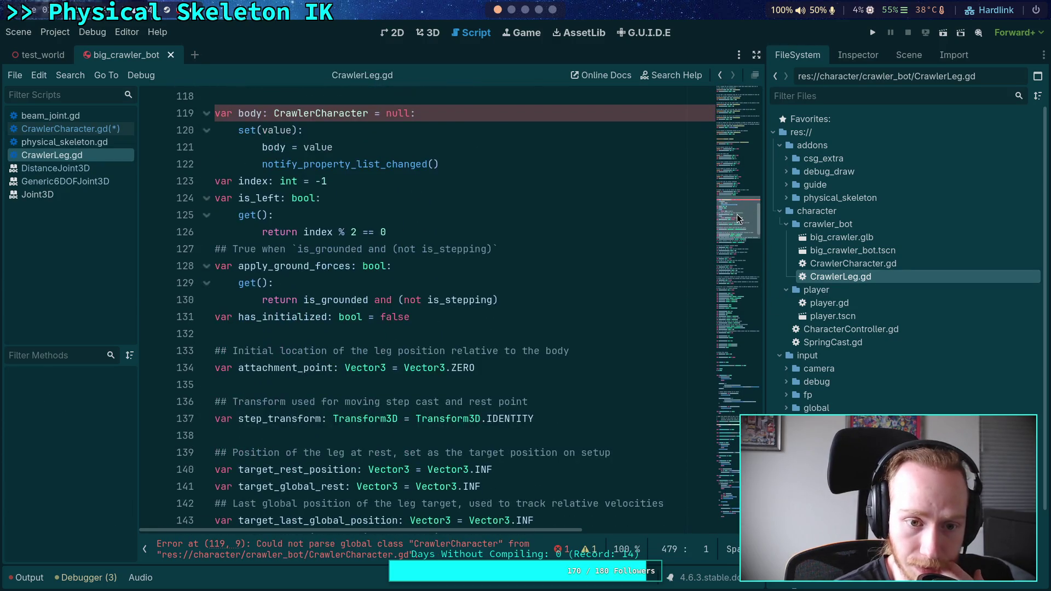
scroll(736, 229, down, 12)
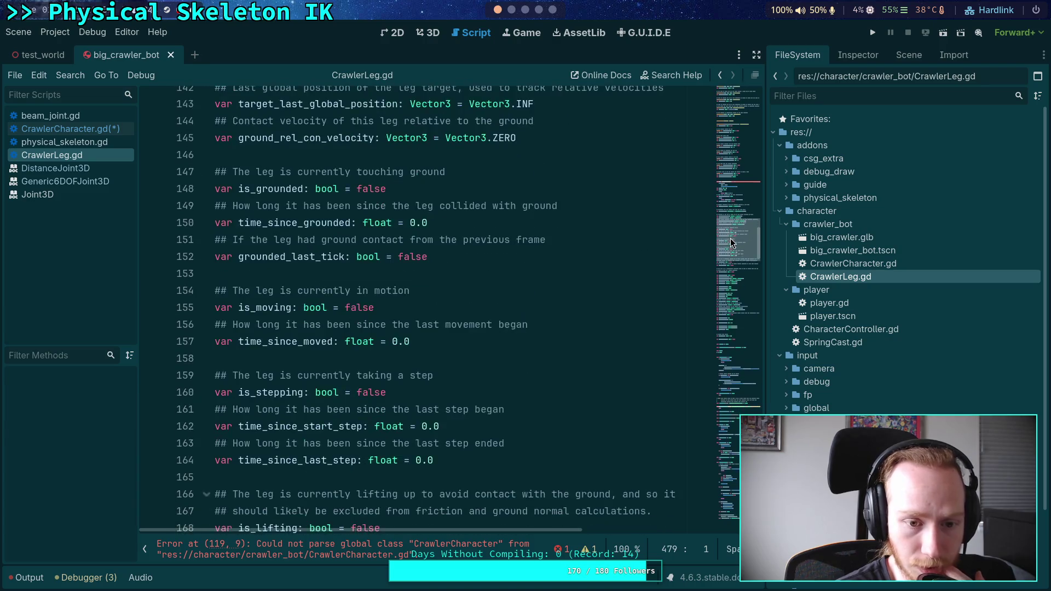
scroll(730, 263, down, 6)
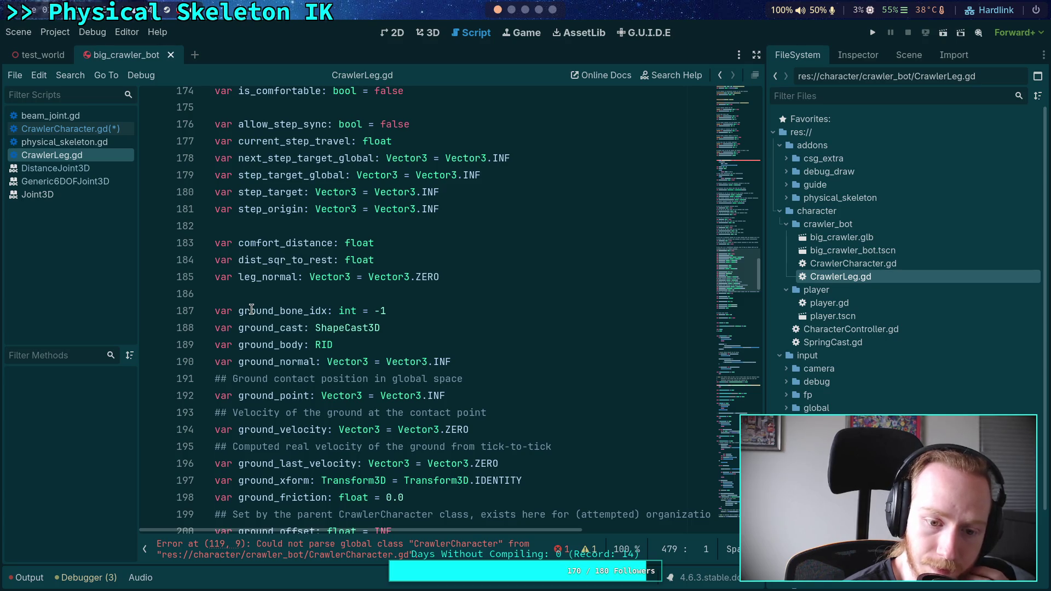
click(252, 311)
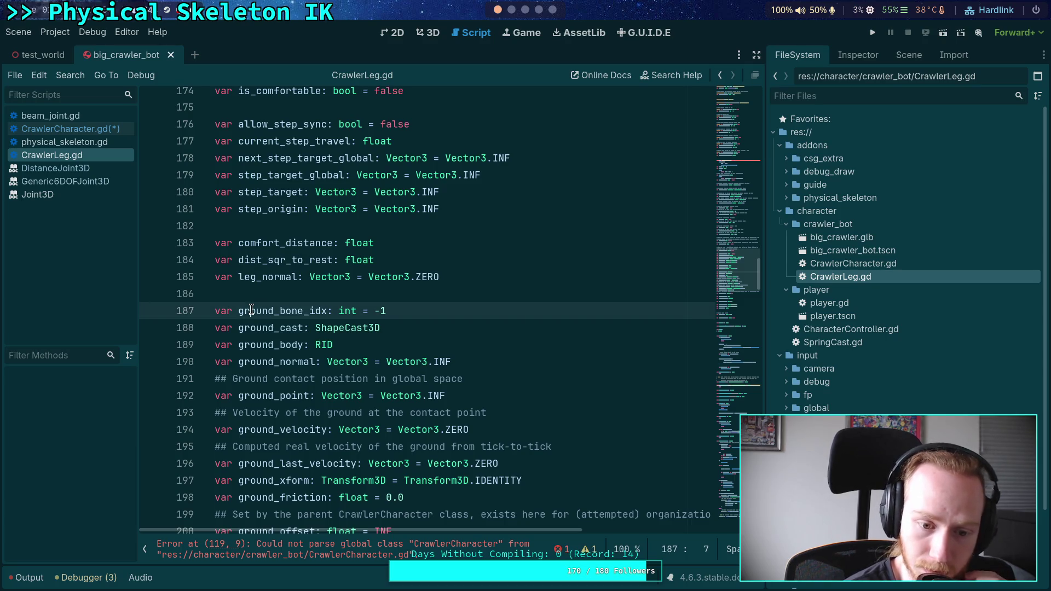
- Inspect FL_Leg under LegTargets and expand its Ground Detection settings showing FrontLeftTarsus_leaf
click(874, 56)
click(916, 56)
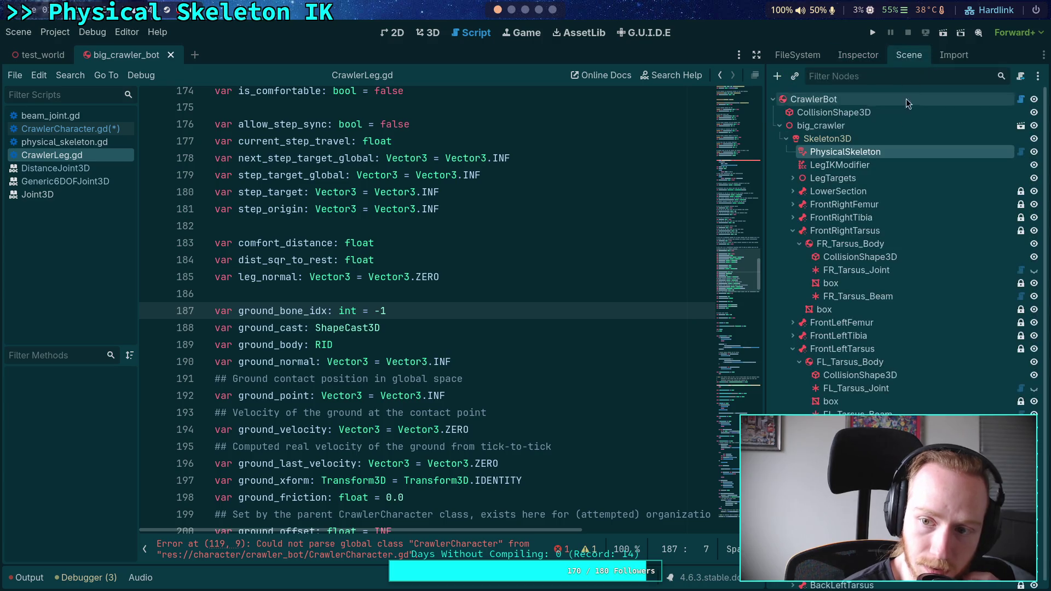
click(793, 178)
click(829, 204)
click(856, 54)
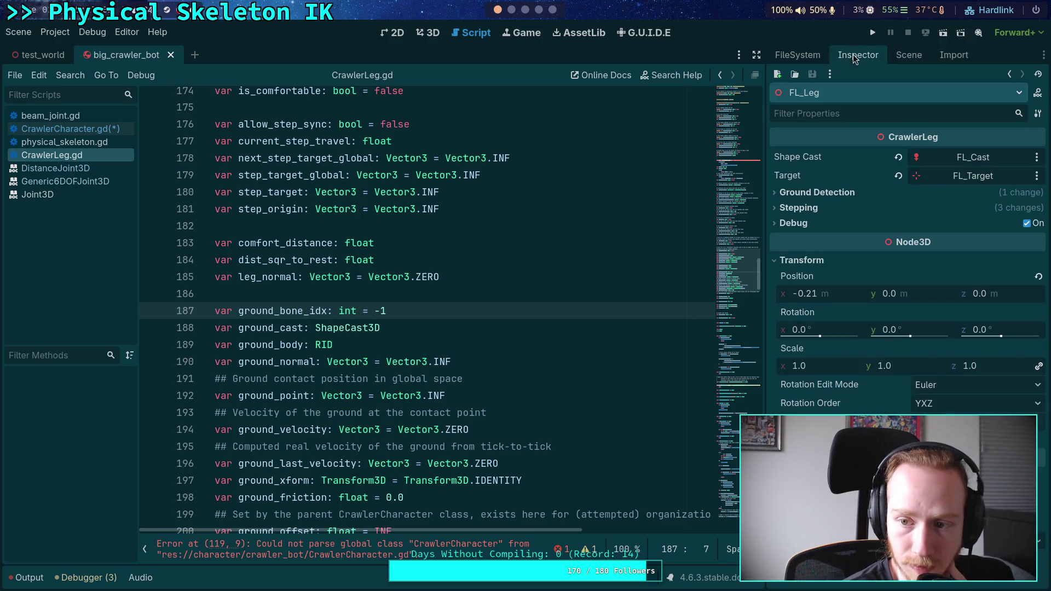
click(832, 194)
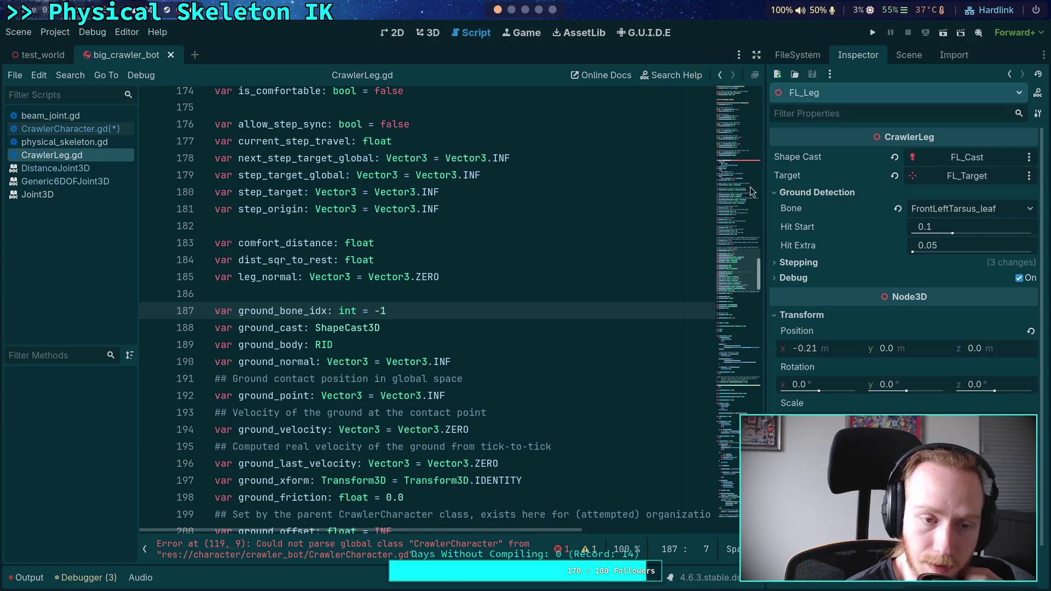
mouse_move(425, 193)
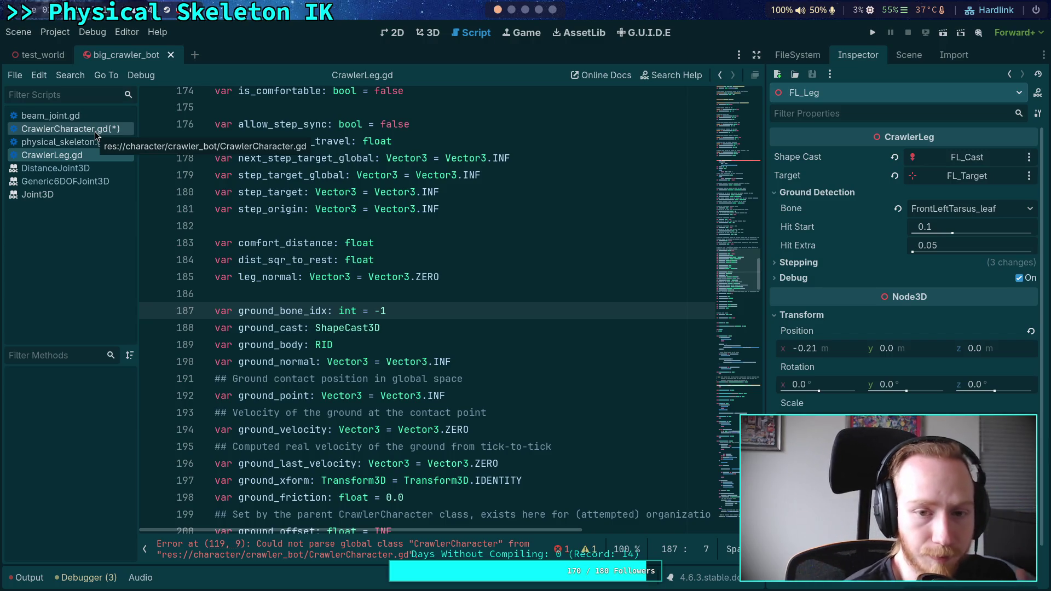
click(96, 132)
text(if joint_data)
- In CrawlerCharacter.gd, open a new line above the joints loop for a variable
click(496, 404)
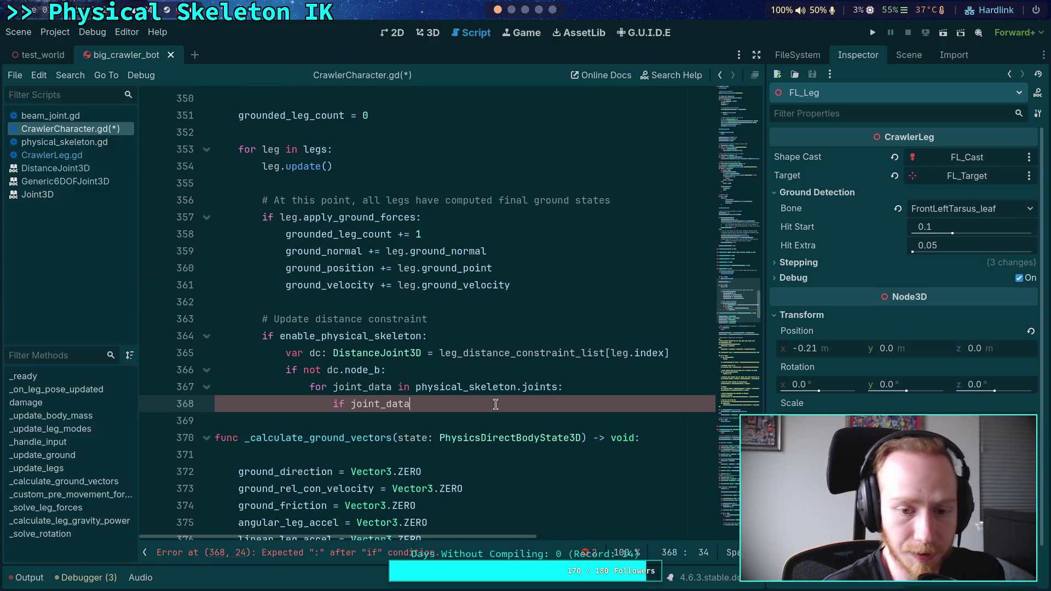
text(.)
key(BackSpace)
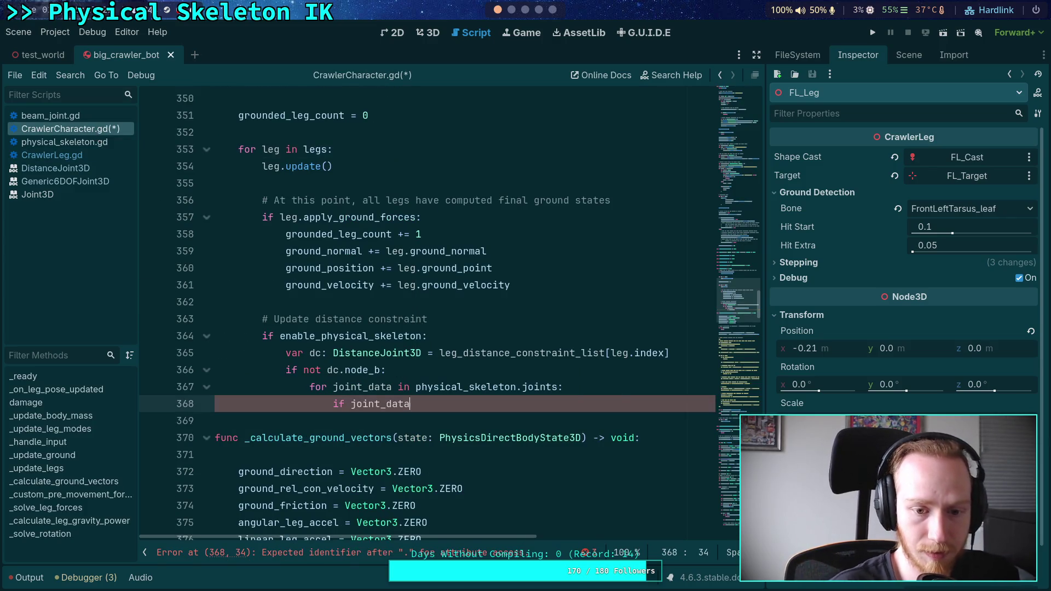
click(403, 371)
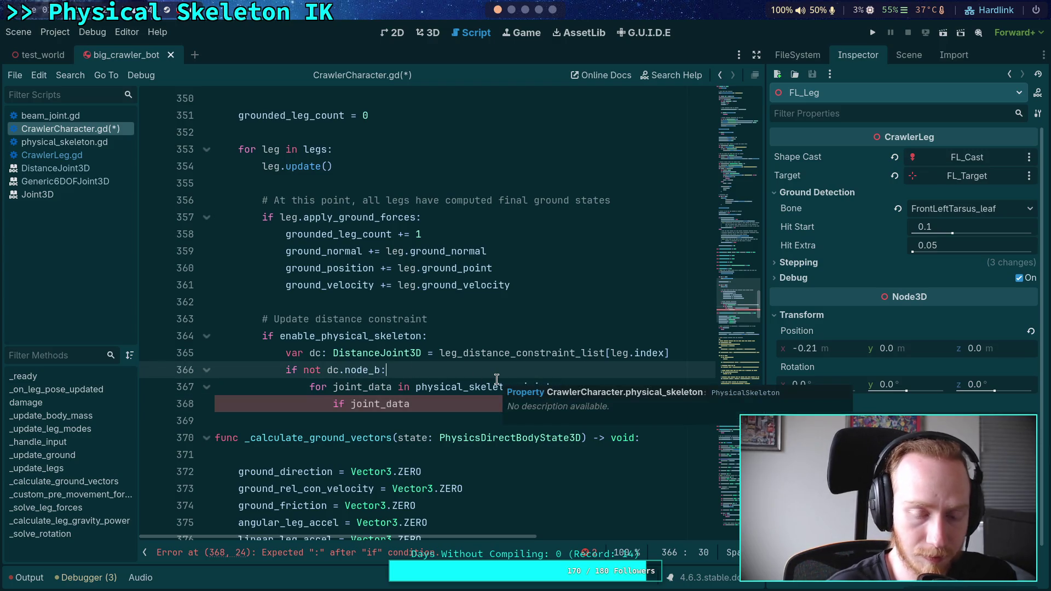
key(Return)
text(var )
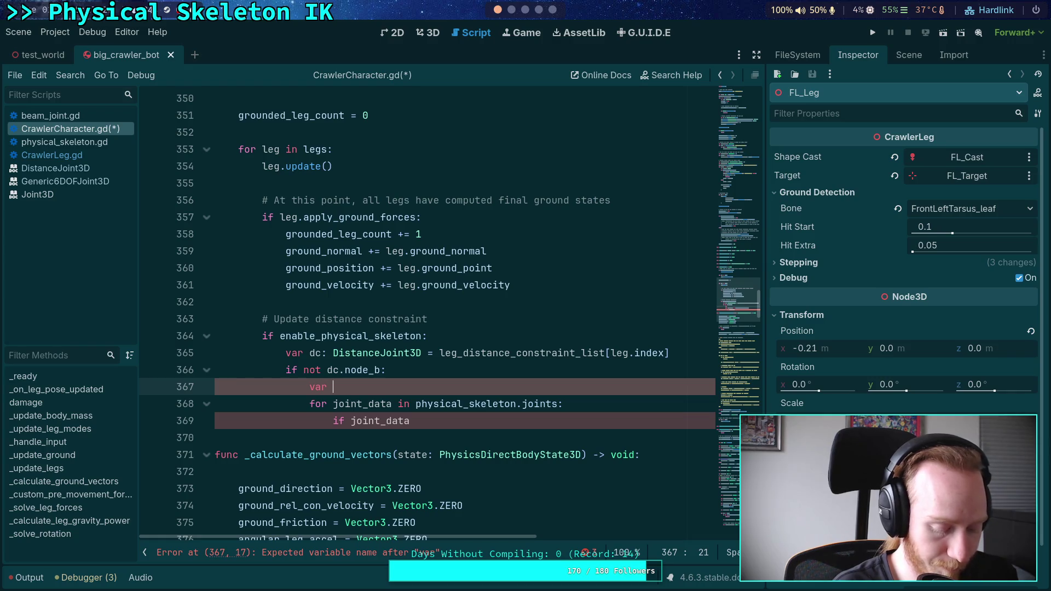
text(body)
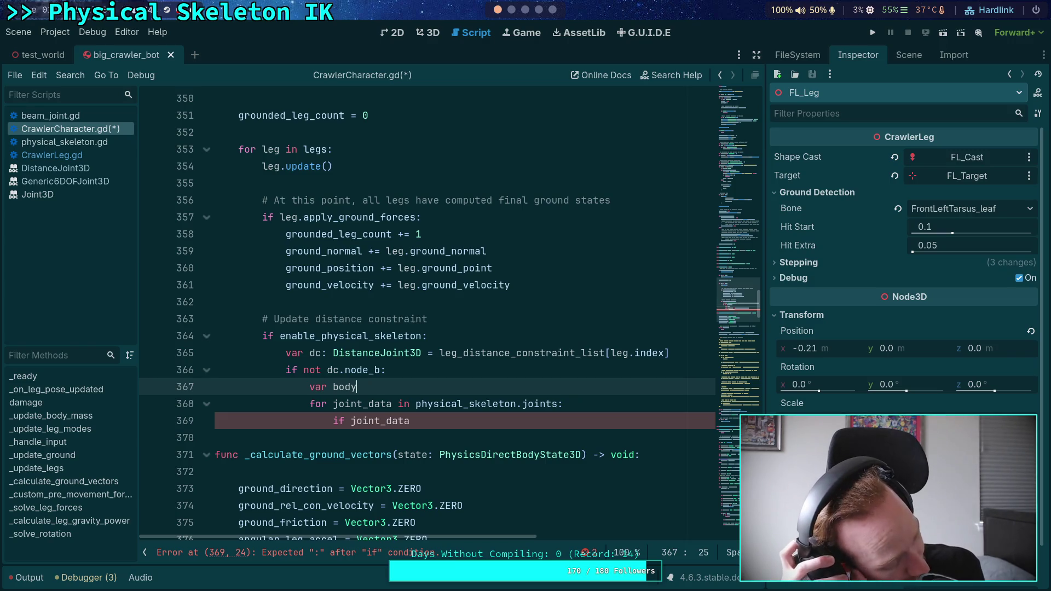
- Write 'var bone: int = skeleton.get_bone_parent(leg.ground_bone_idx)' using autocomplete
key(BackSpace)
key(BackSpace)
key(BackSpace)
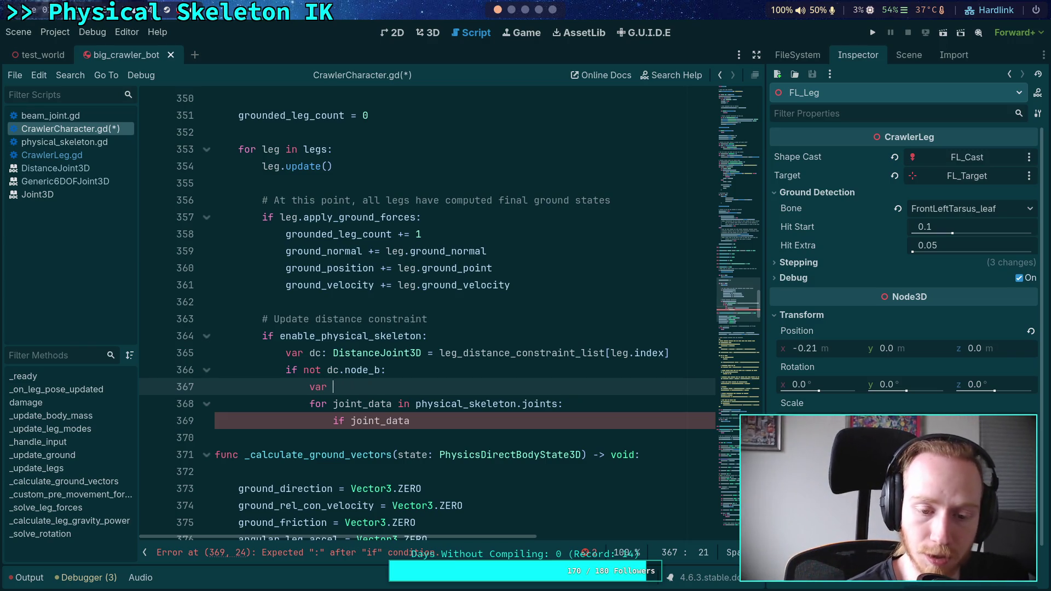
text(bone)
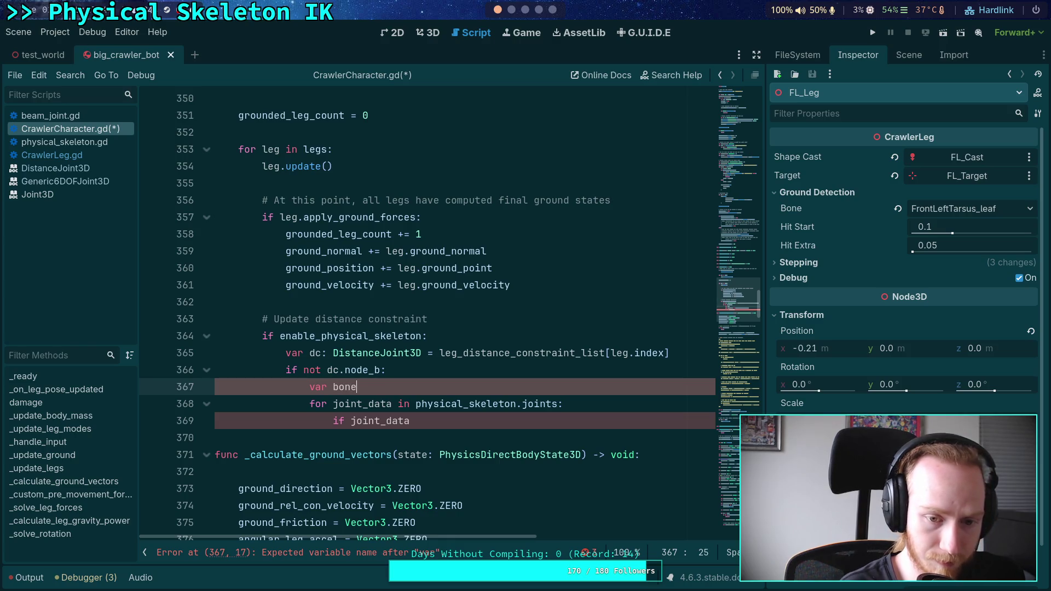
text(: int = skeleton.get_)
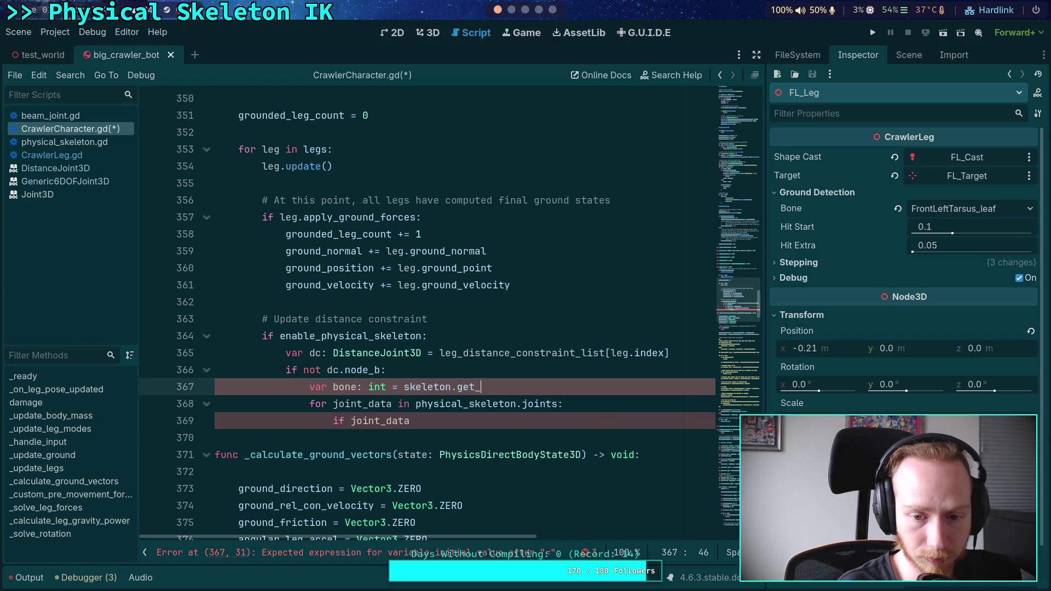
text(pa)
key(Down)
key(Down)
key(Down)
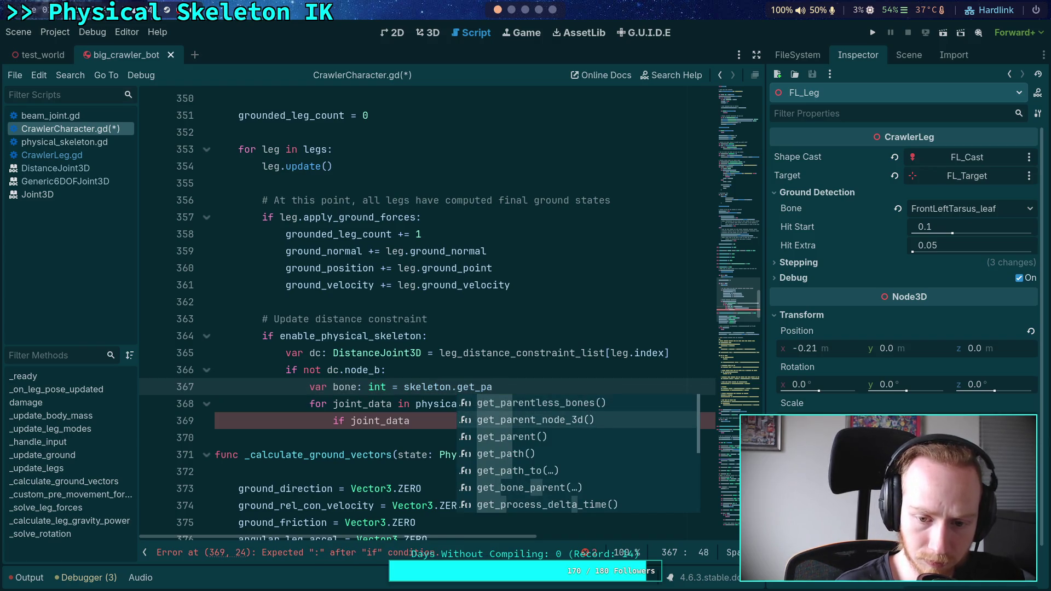
key(Return)
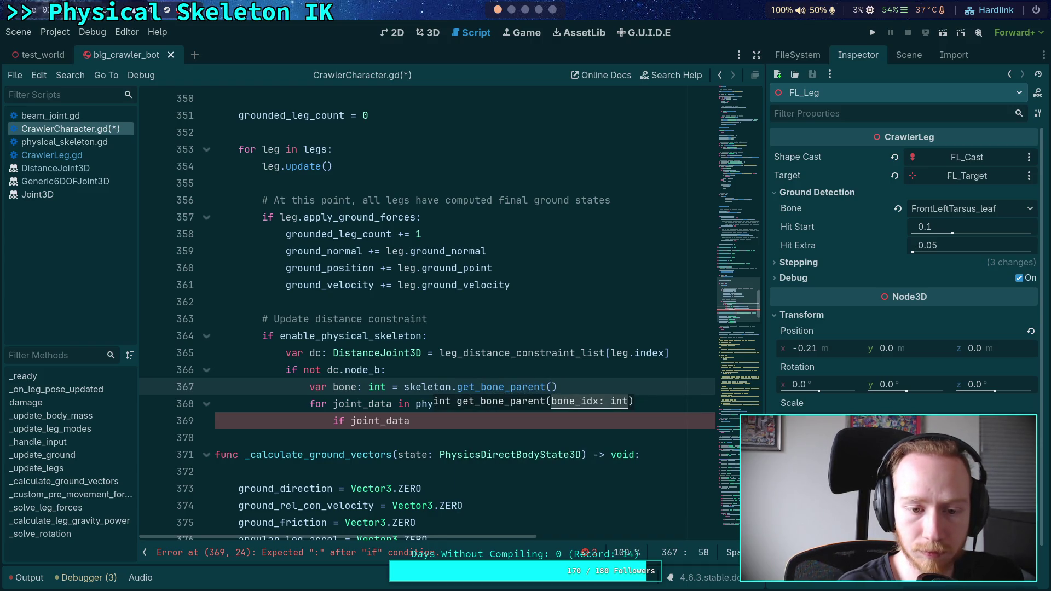
text(leg.bon)
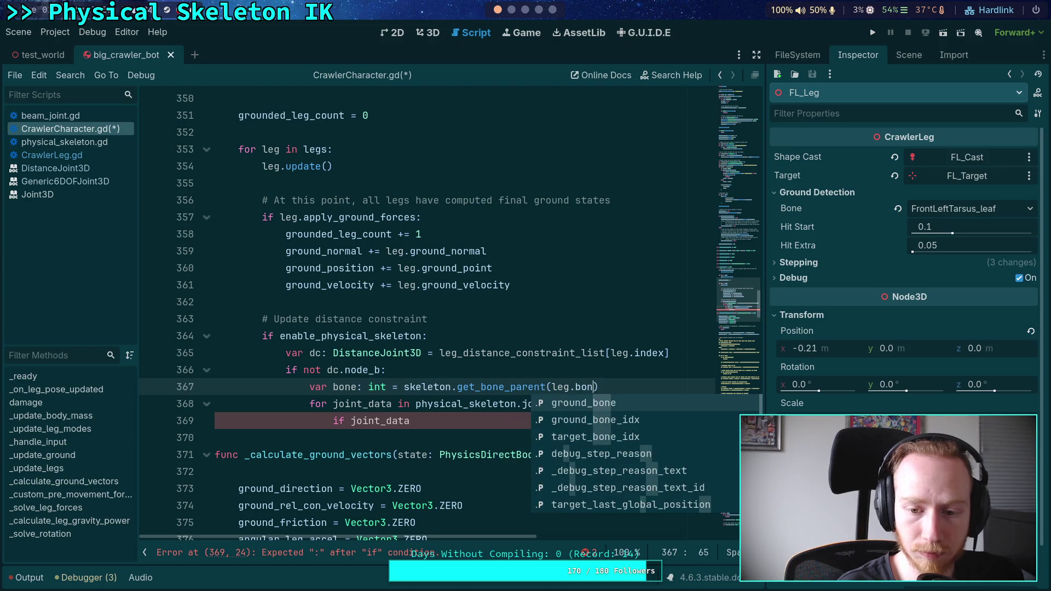
key(Down)
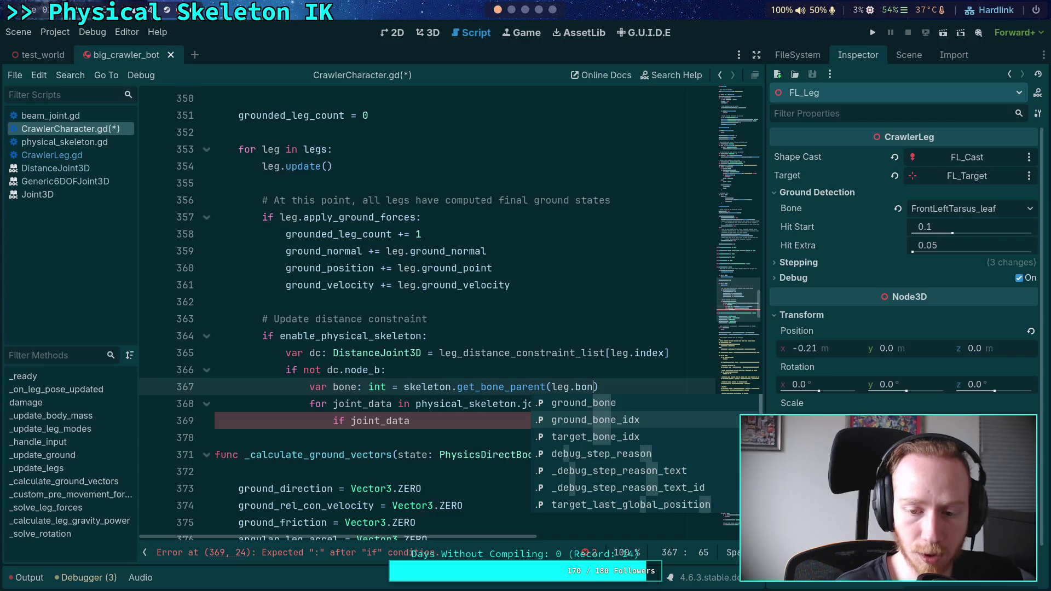
key(Return)
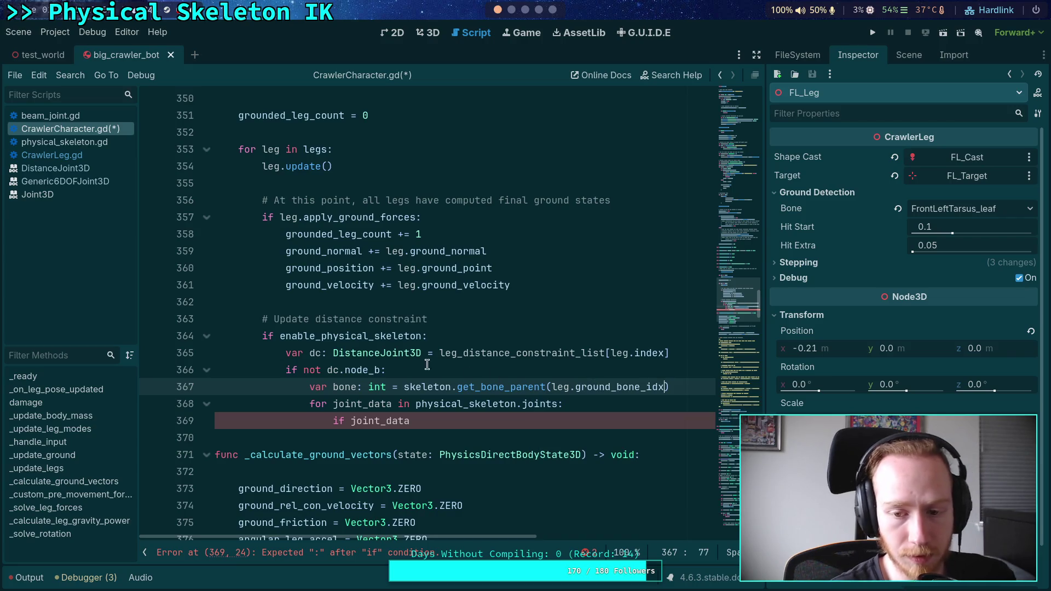
click(85, 156)
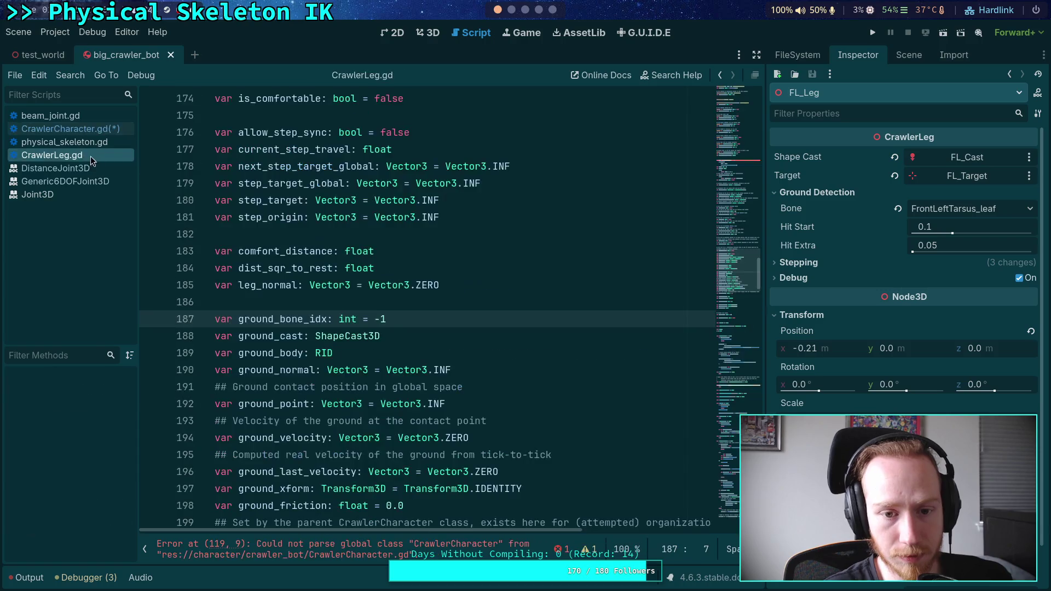
- Search CrawlerLeg.gd for target_bone_idx and step through each of its uses
scroll(340, 357, down, 3)
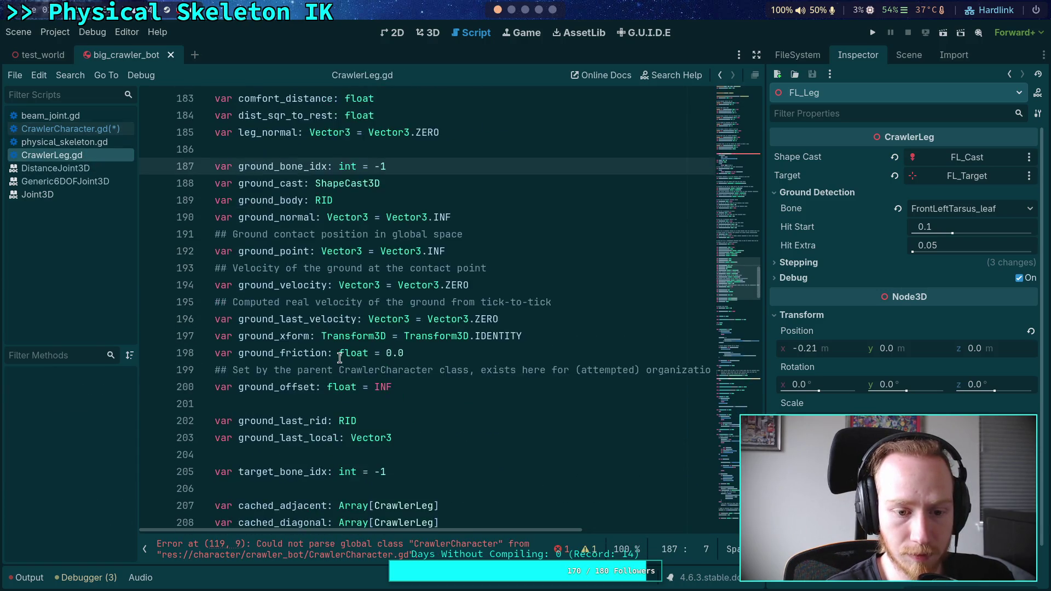
click(302, 421)
double_click(302, 421)
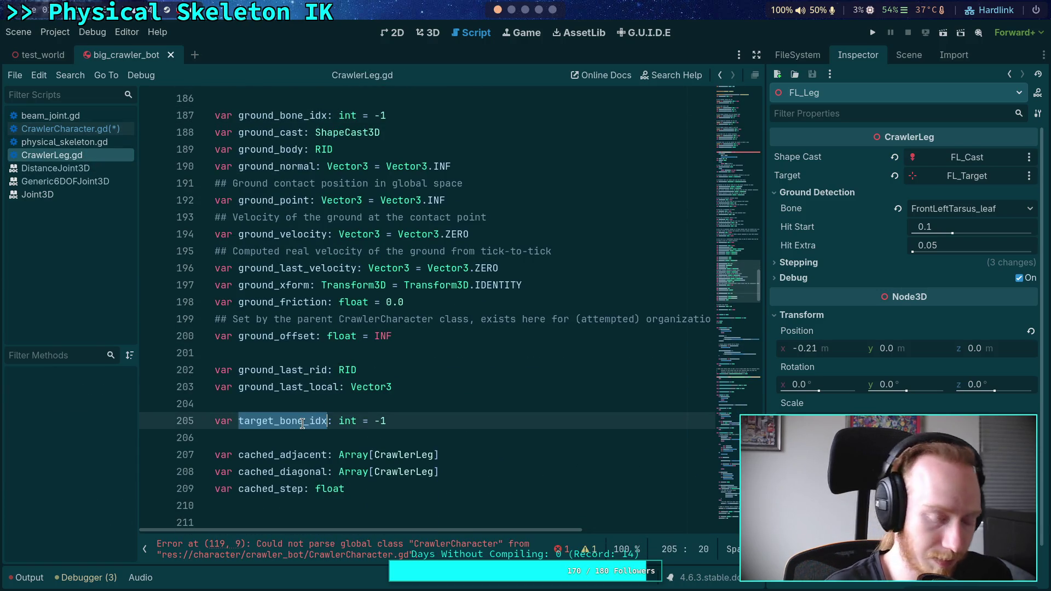
key(ctrl+f)
click(587, 552)
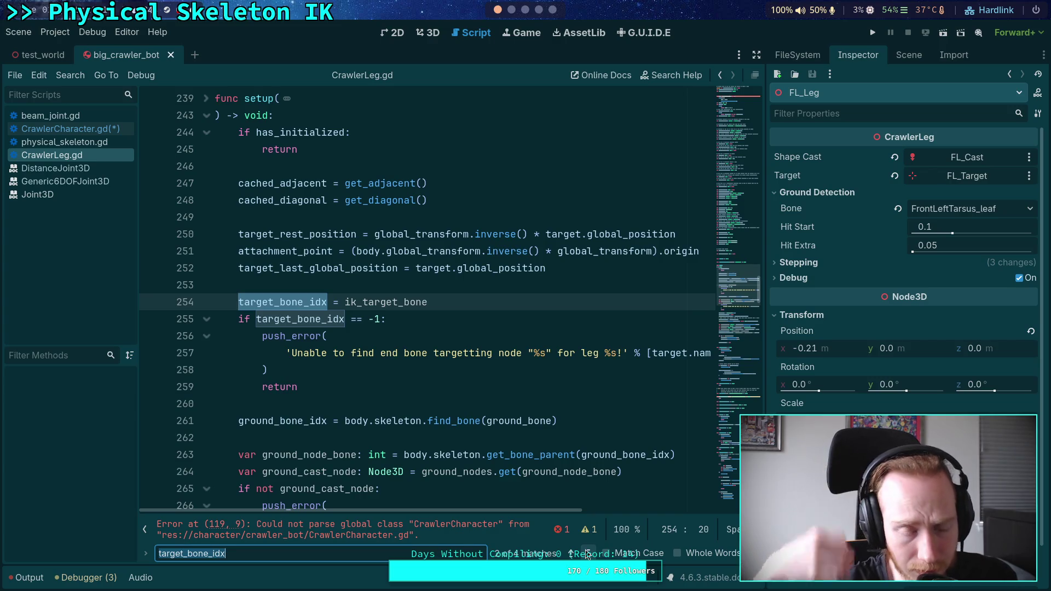
click(207, 99)
click(207, 99)
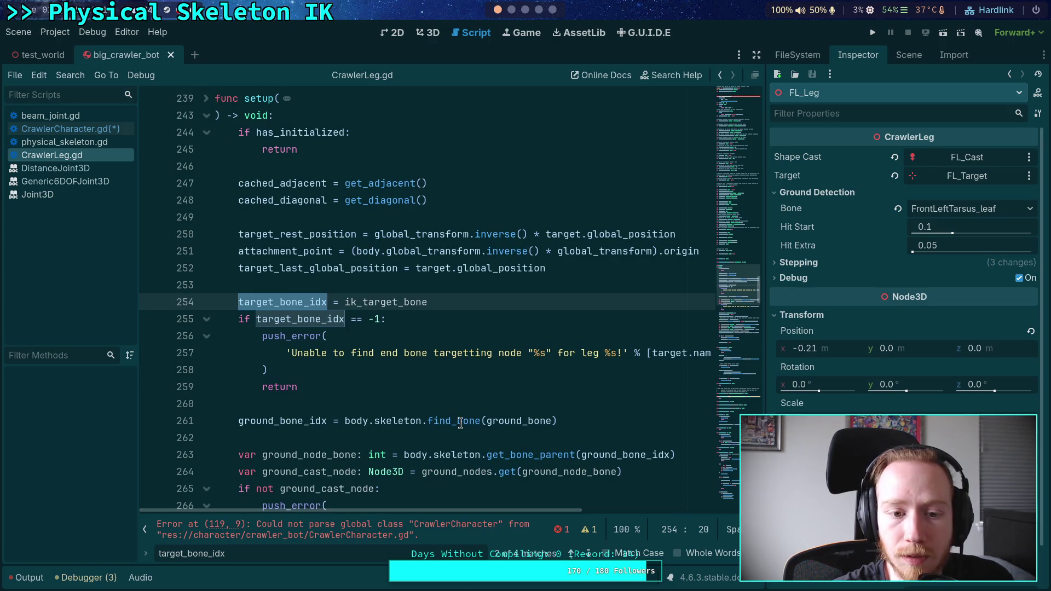
click(585, 549)
click(586, 549)
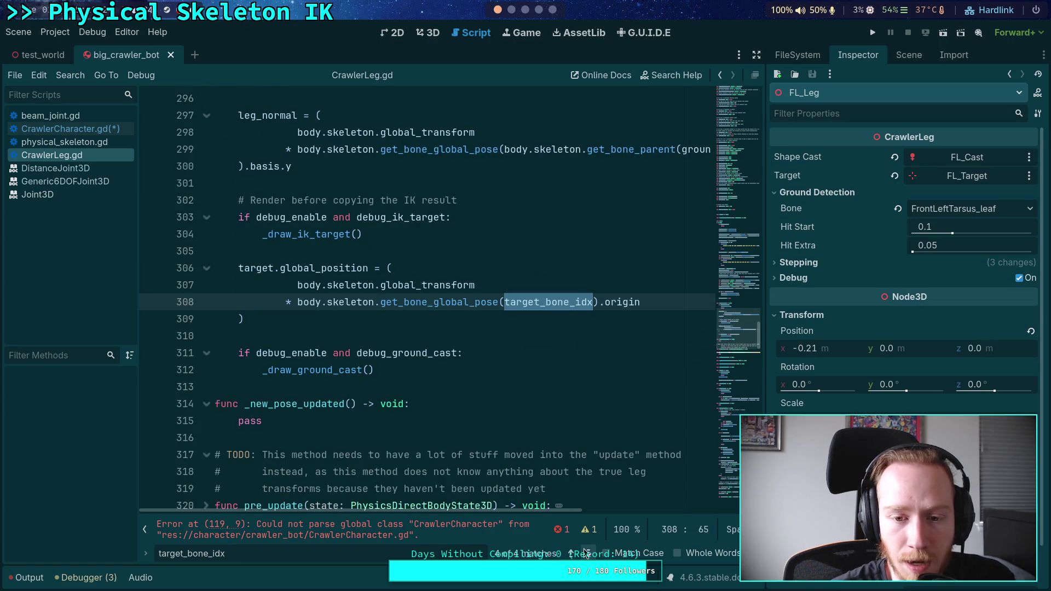